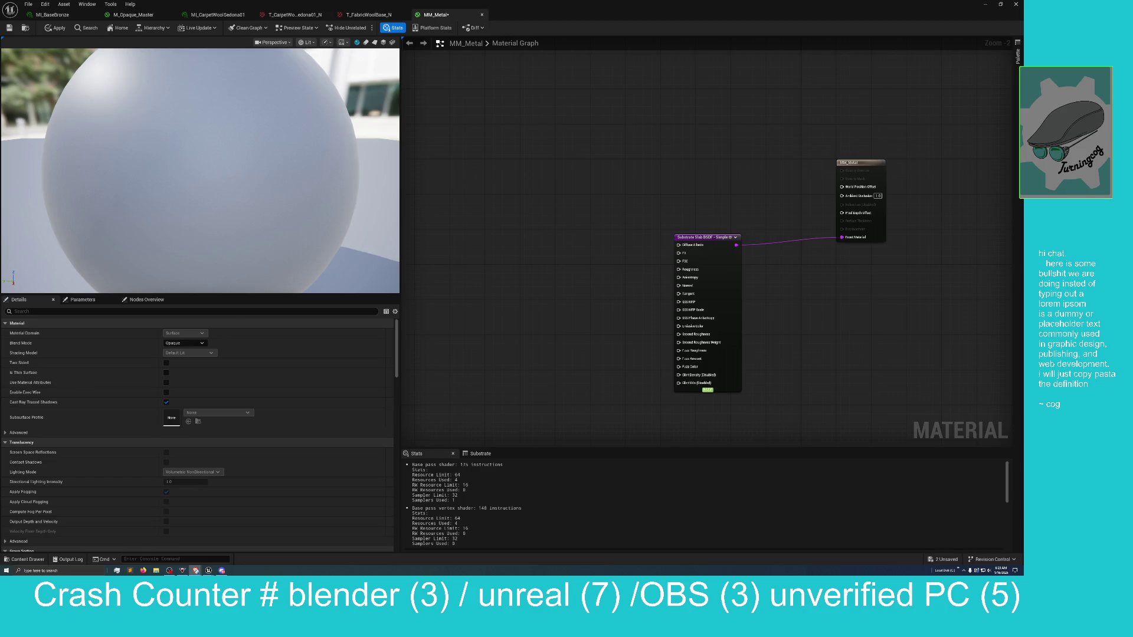
Drag the YouTube Substrate tutorial browser window over the MM_Metal material editor
left_click_drag(272, 302, 443, 201)
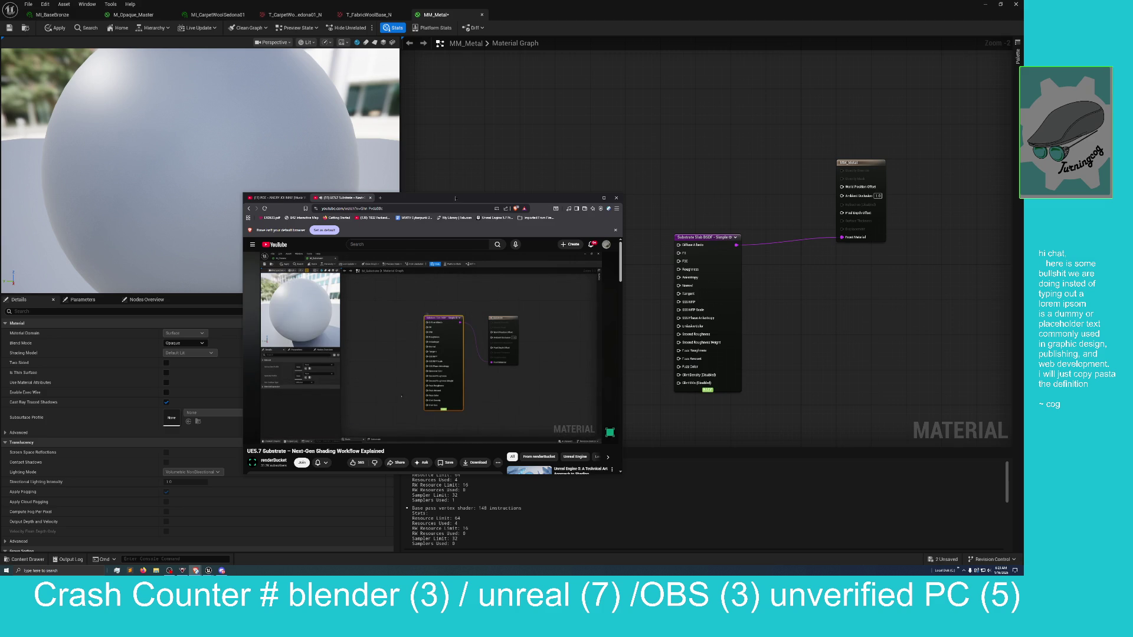
left_click_drag(456, 199, 404, 234)
Maximize the tutorial and seek from about 10:54 to 11:45, where a Constant colour feeds F0
double_click(405, 234)
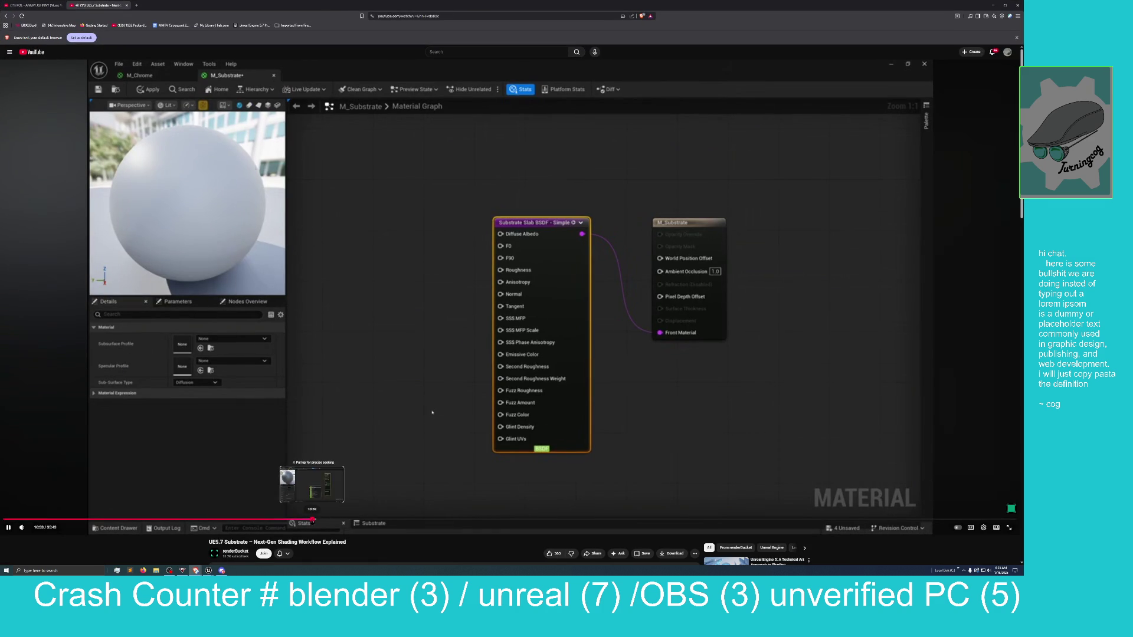
left_click(313, 519)
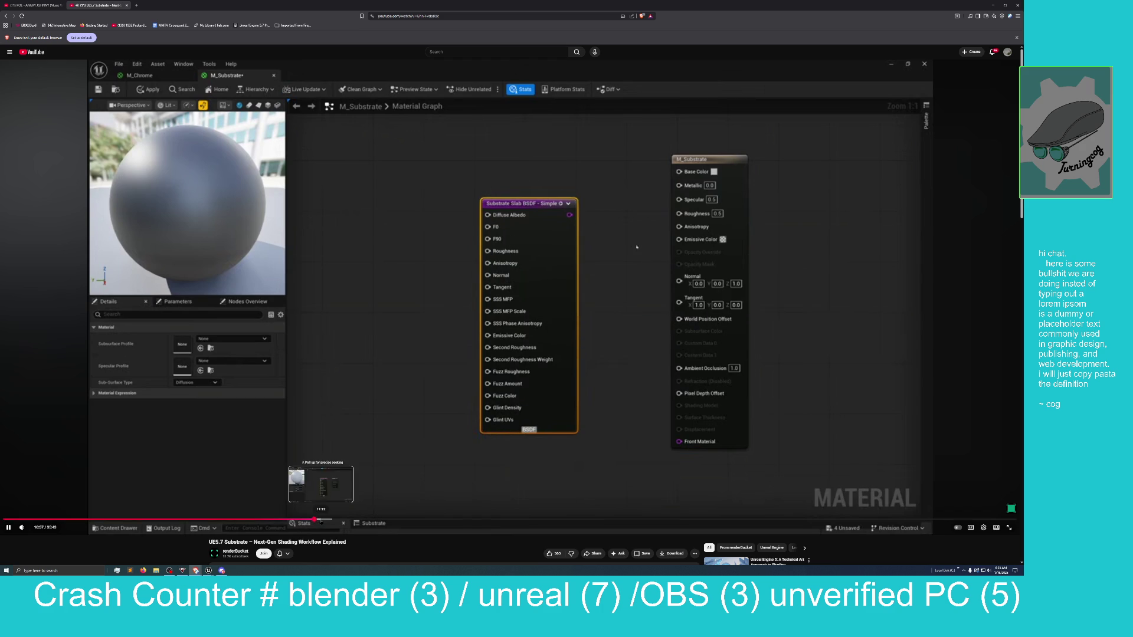
left_click(322, 519)
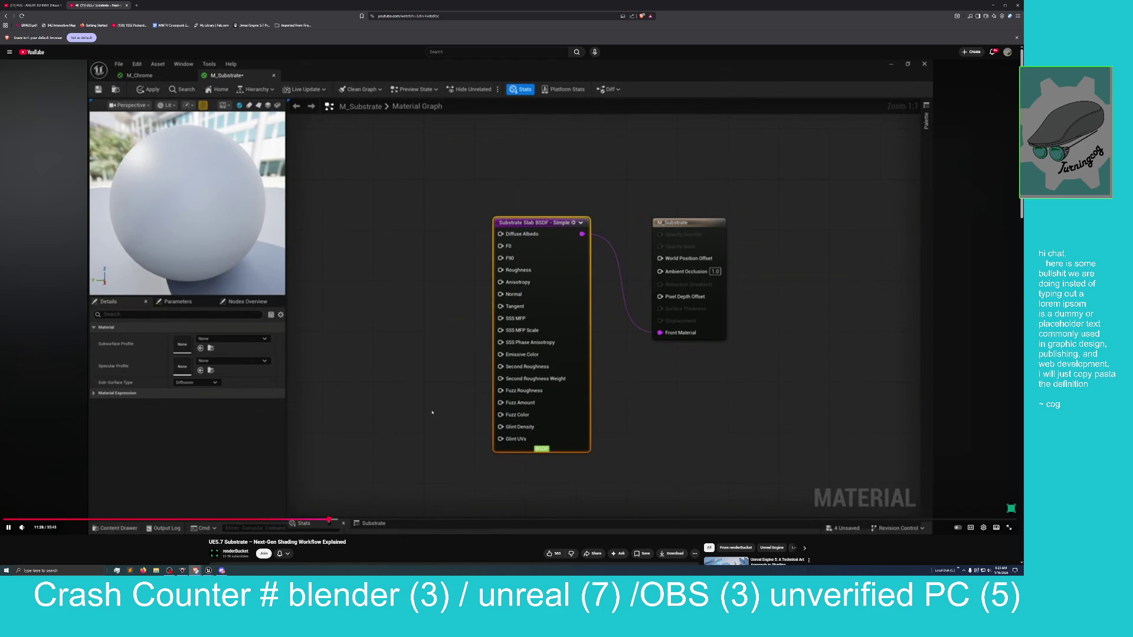
left_click(336, 520)
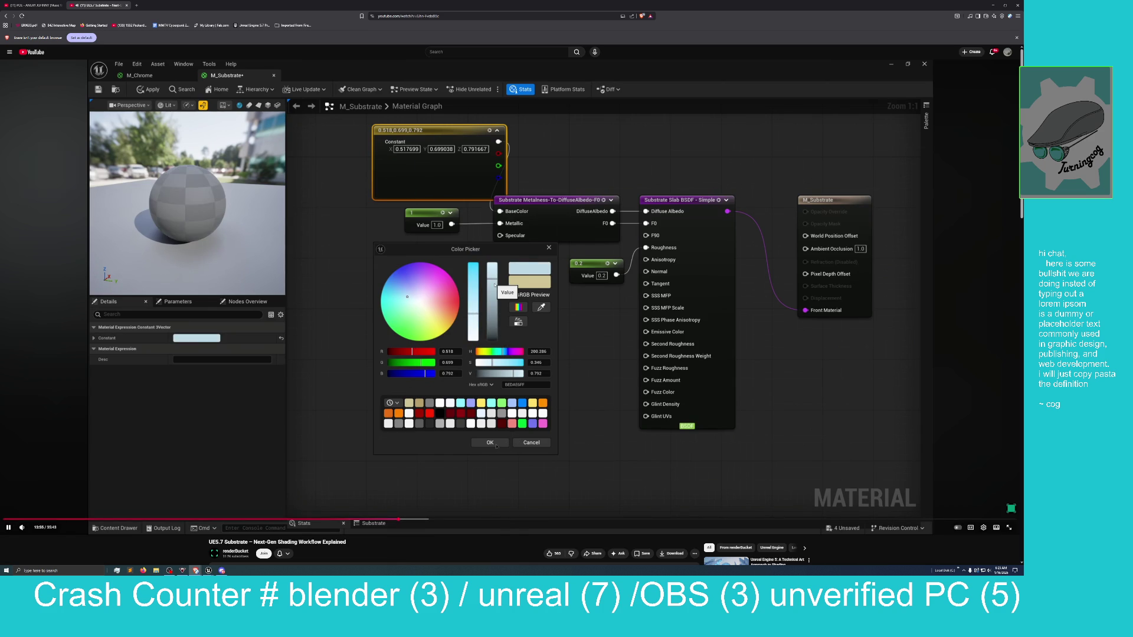
Pause the tutorial on the metal reference colour values and move the browser aside
left_click(8, 526)
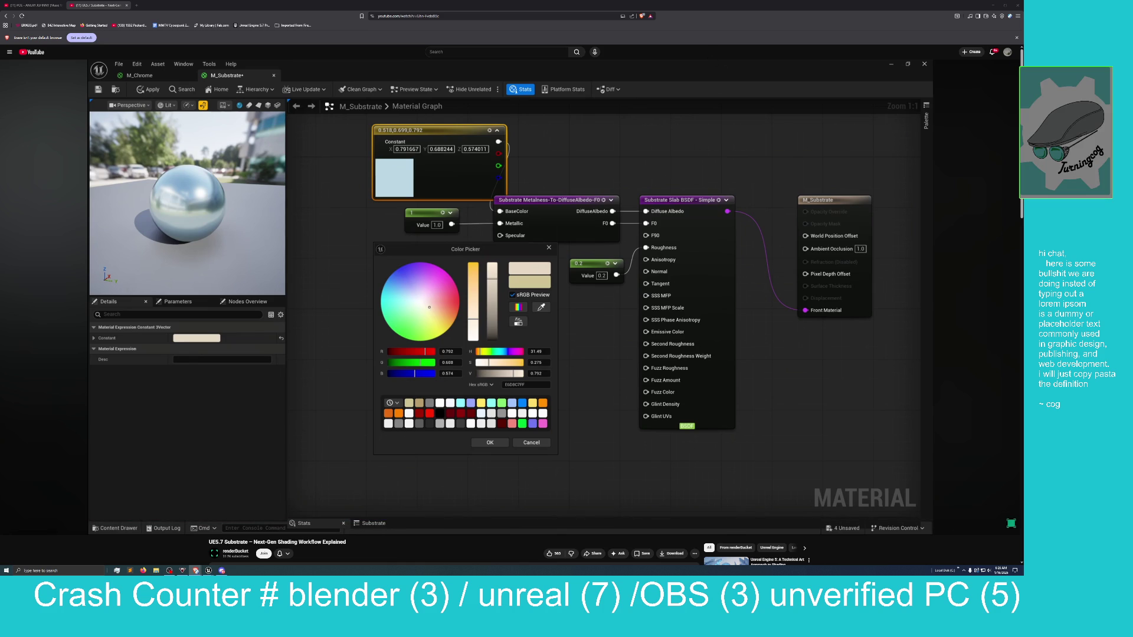
mouse_move(704, 6)
left_mouse_down()
mouse_move(752, 13)
mouse_move(325, 130)
mouse_move(12, 325)
mouse_move(0, 354)
left_mouse_up()
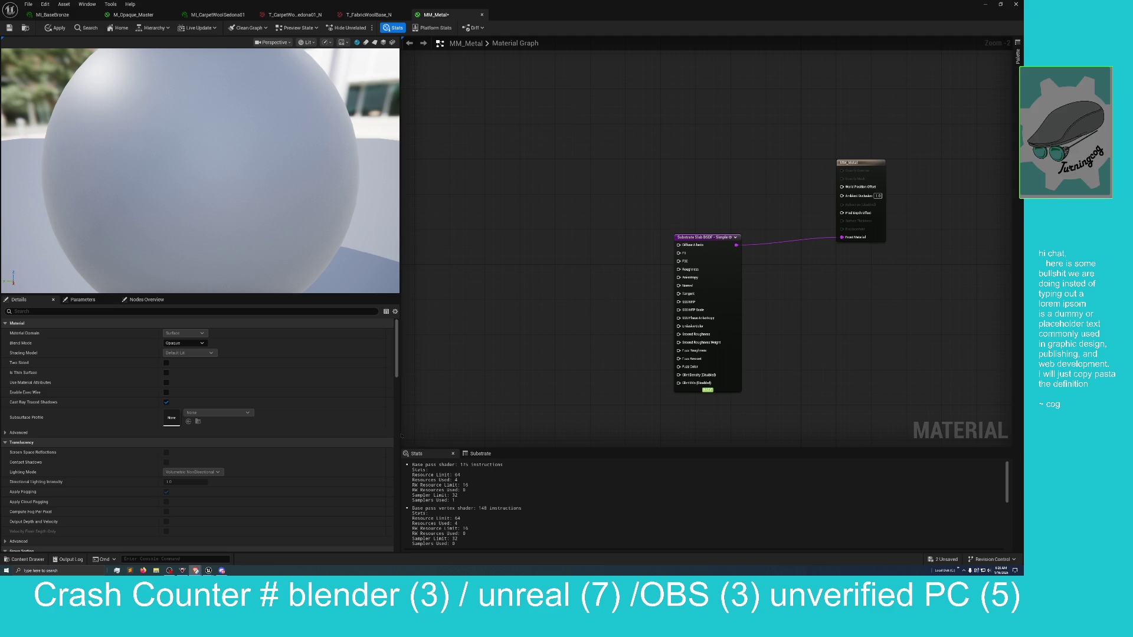
Float the MM_Metal editor, apply its changes with Ctrl+S, and browse up to the All root
left_click_drag(677, 11, 605, 81)
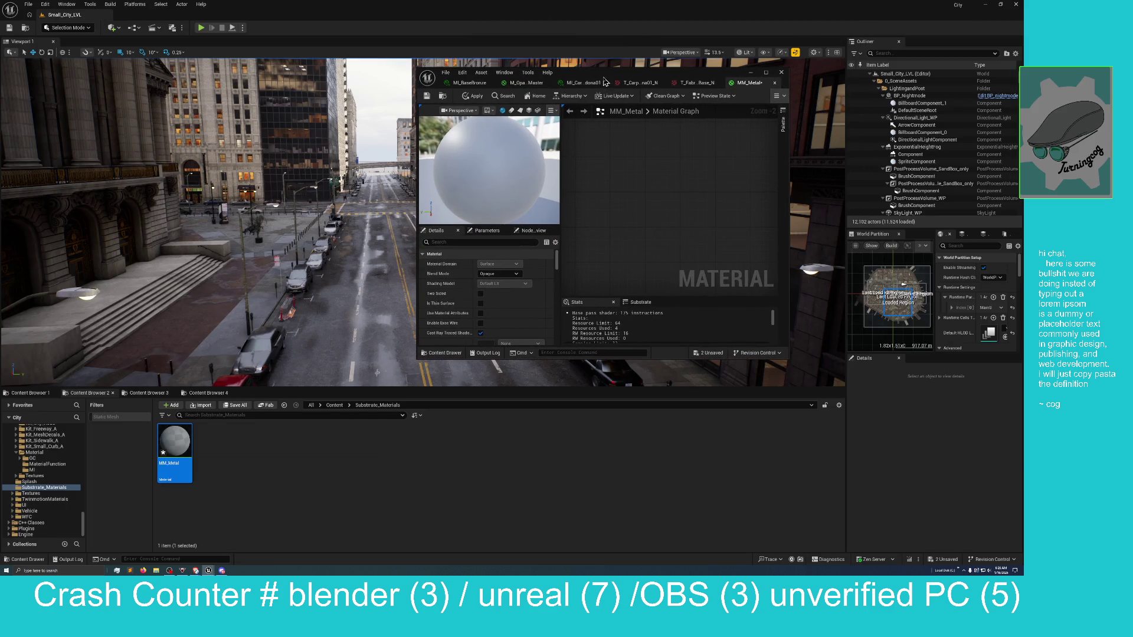
left_click(335, 406)
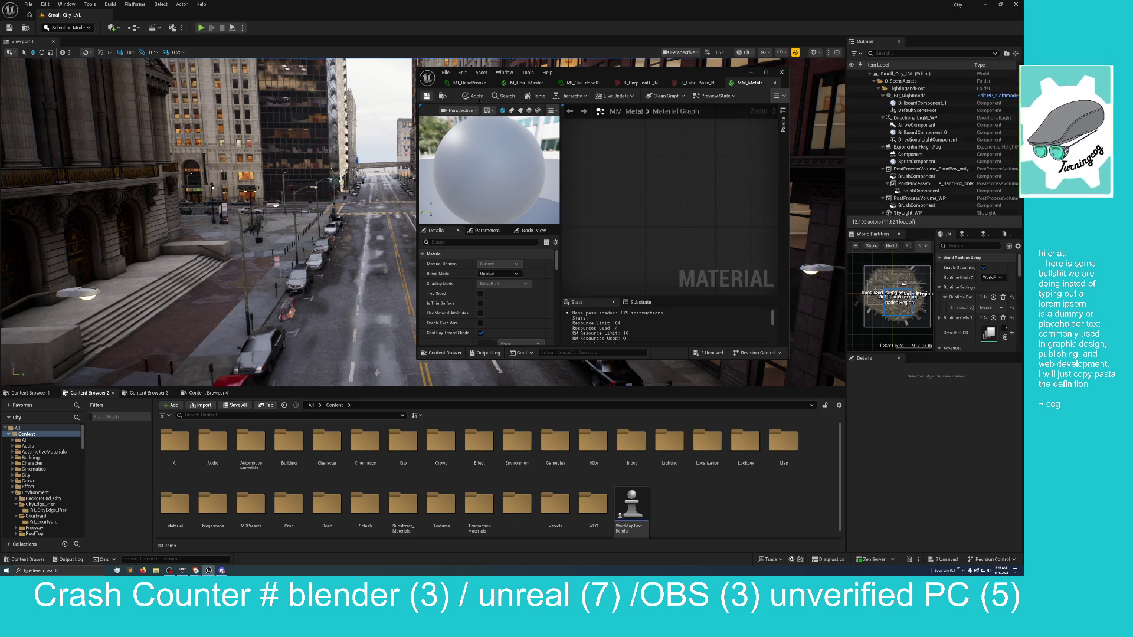
key("ctrl+s")
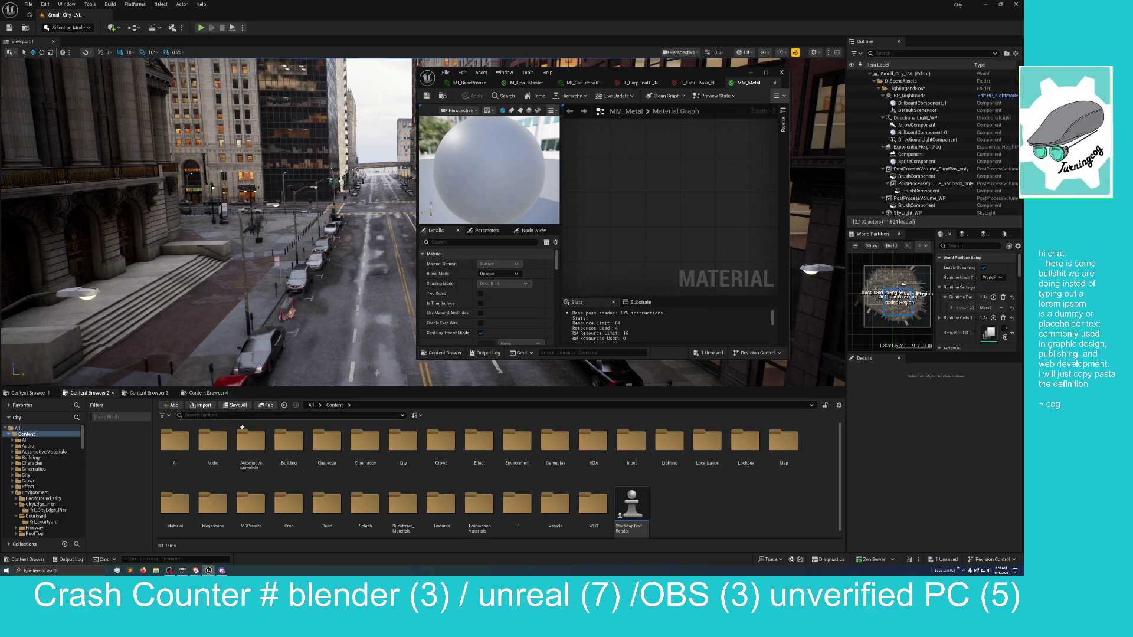
left_click(365, 445)
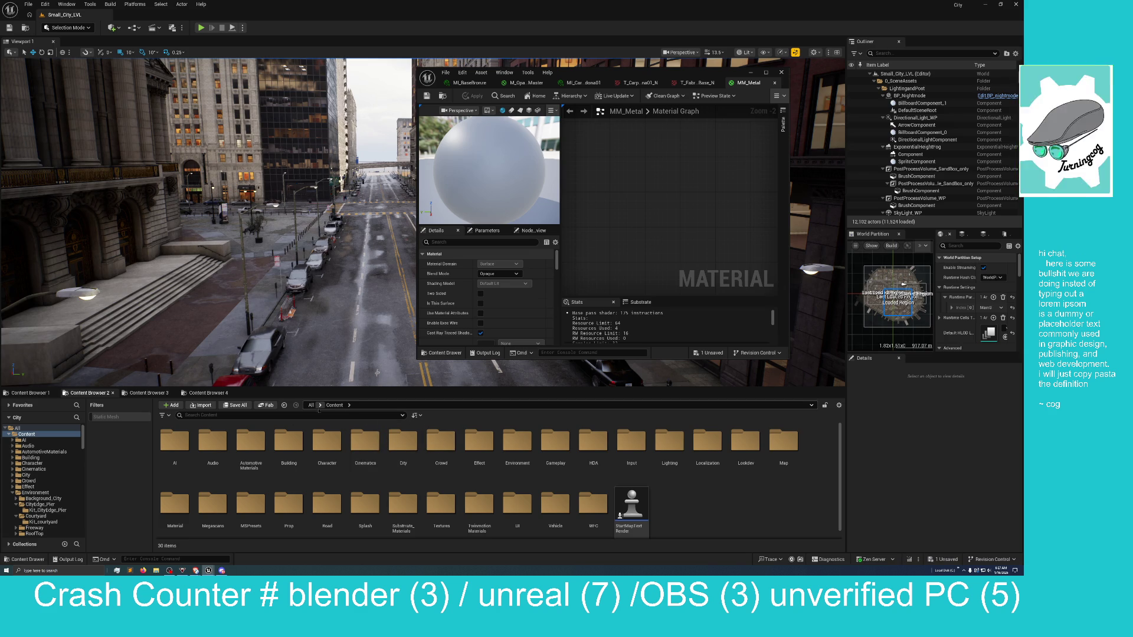
left_click(311, 405)
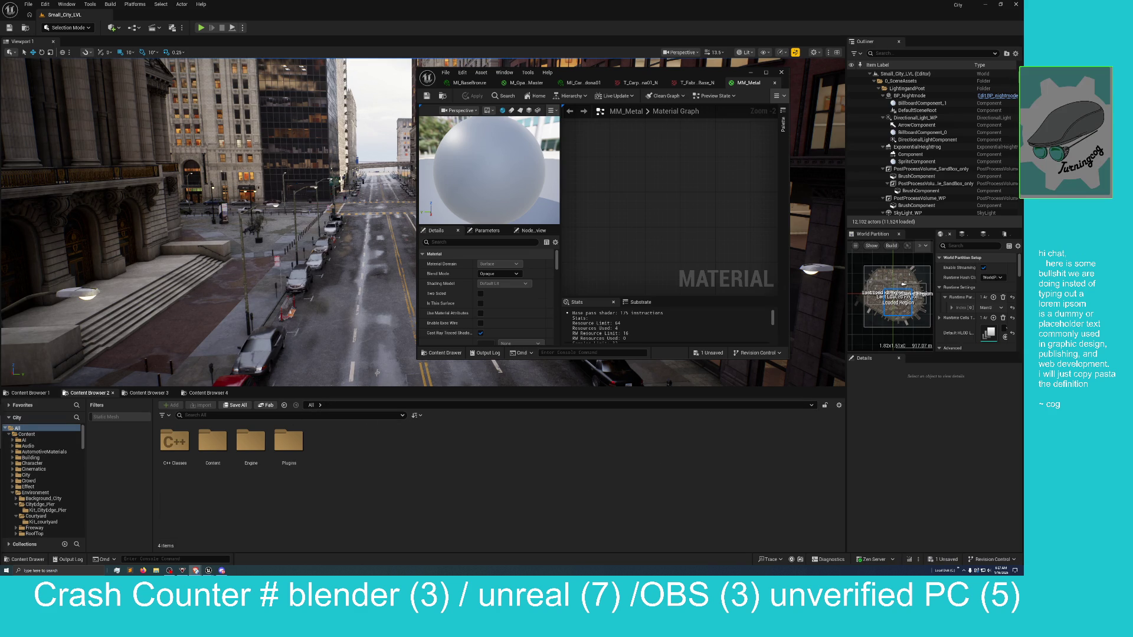
Load the Startup level from Content/Map/Startup, choosing Don't Save for pending changes
double_click(217, 446)
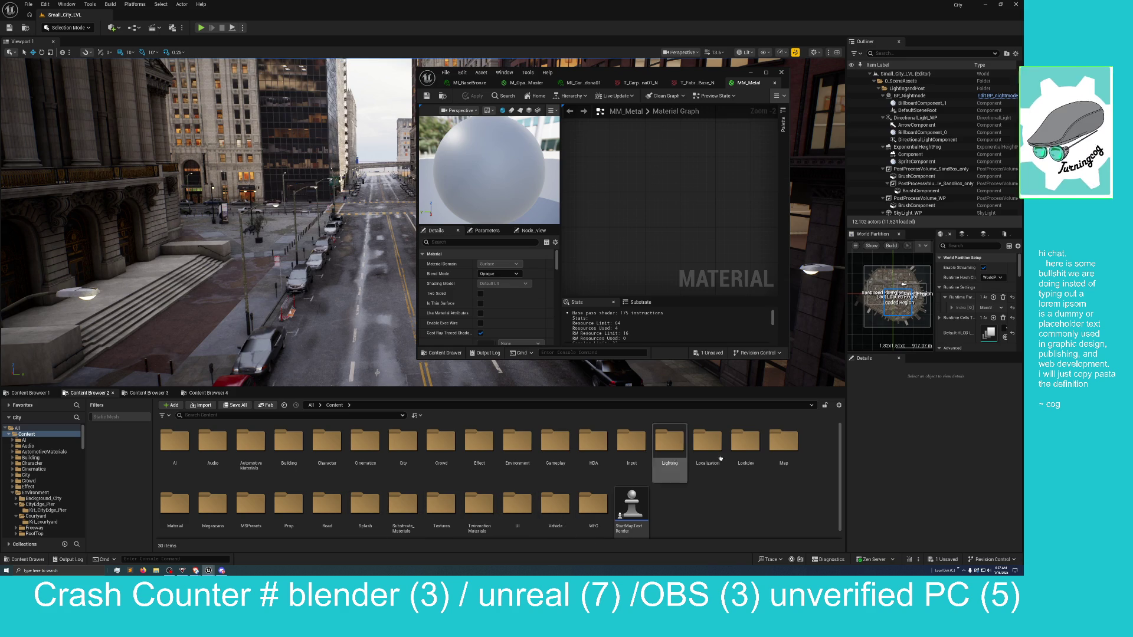
double_click(784, 448)
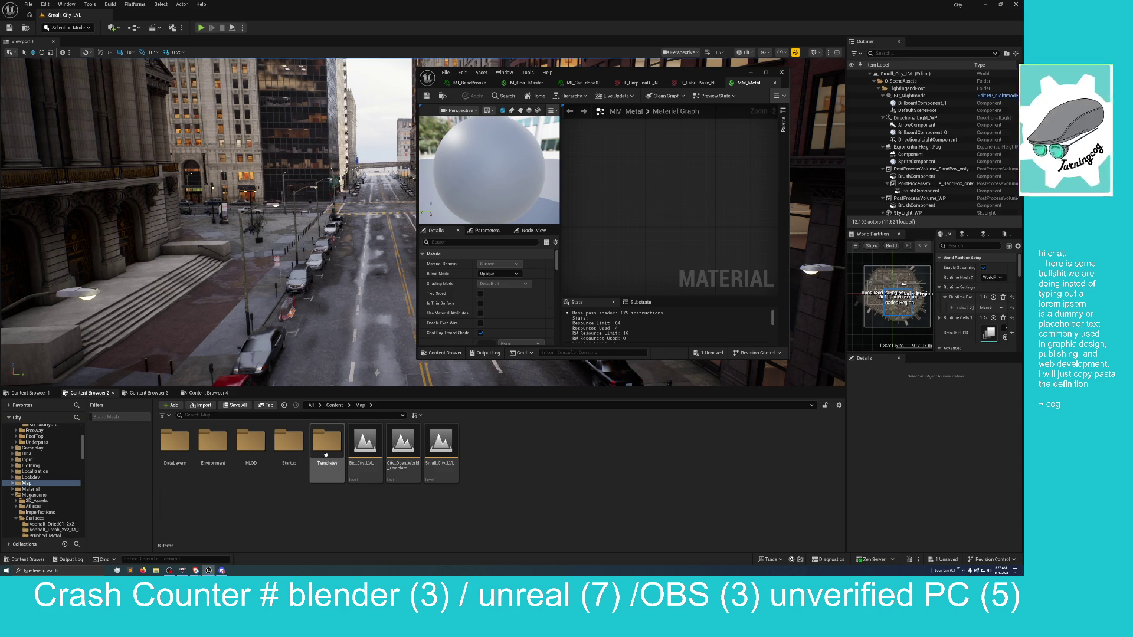
double_click(288, 443)
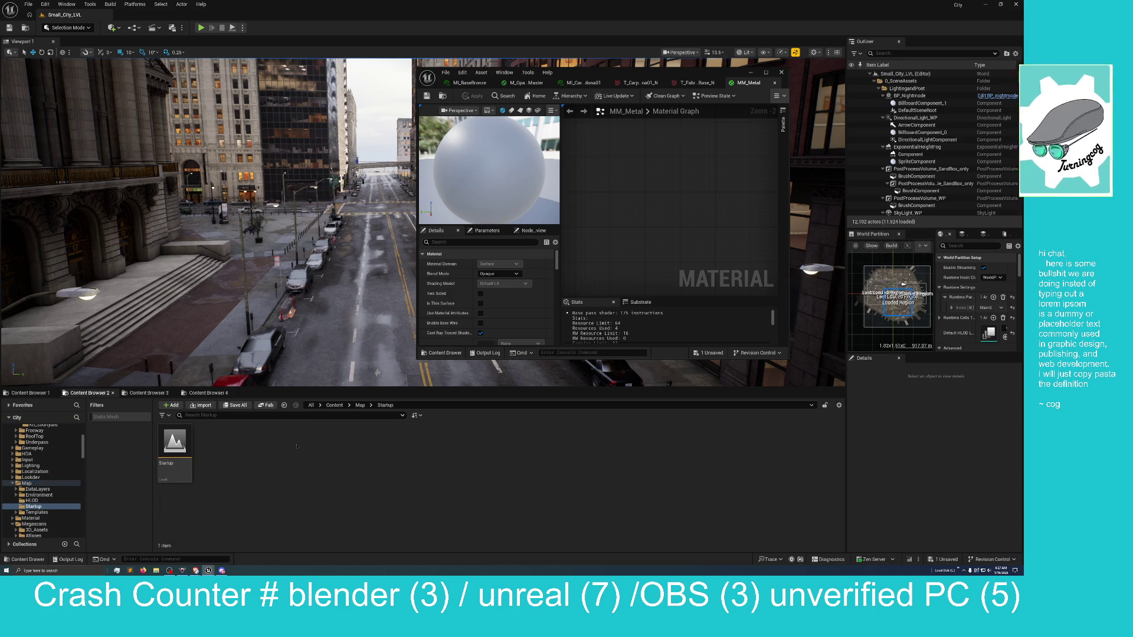
double_click(164, 442)
left_click(541, 342)
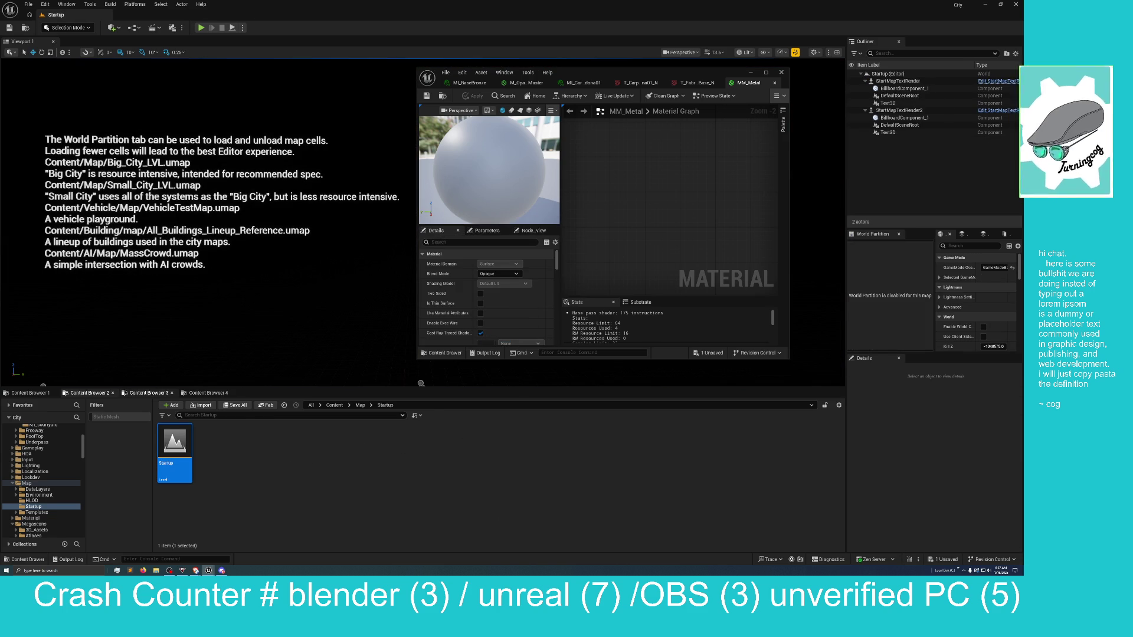
In Content Browser 3, open MI_BaseBronze from TwinmotionMaterials/Materials/Metal
left_click(145, 393)
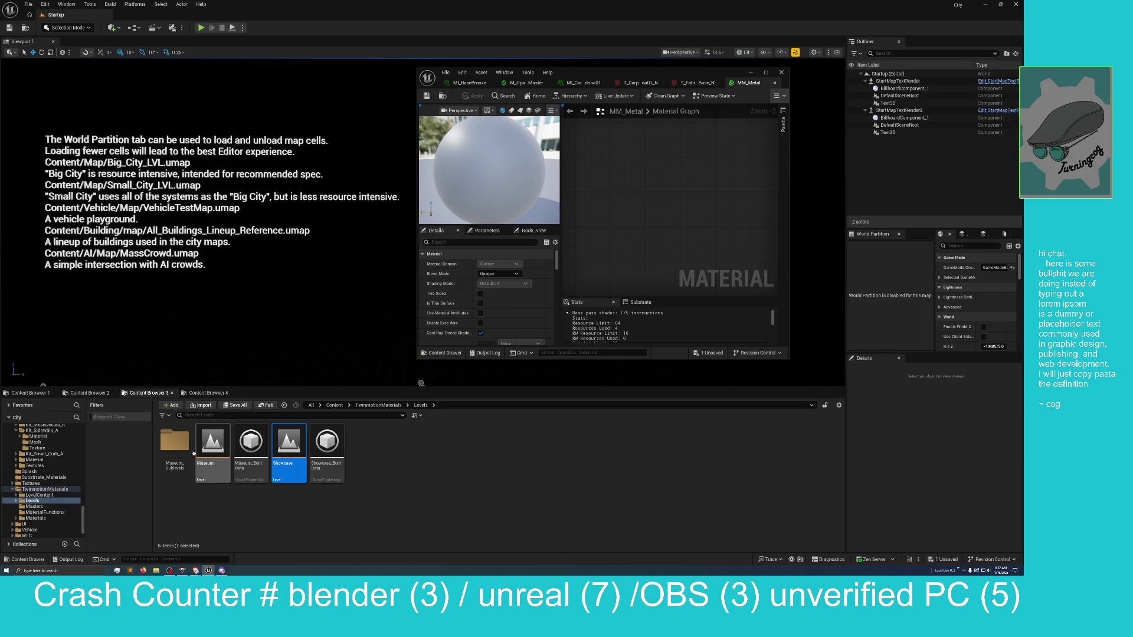
left_click(398, 405)
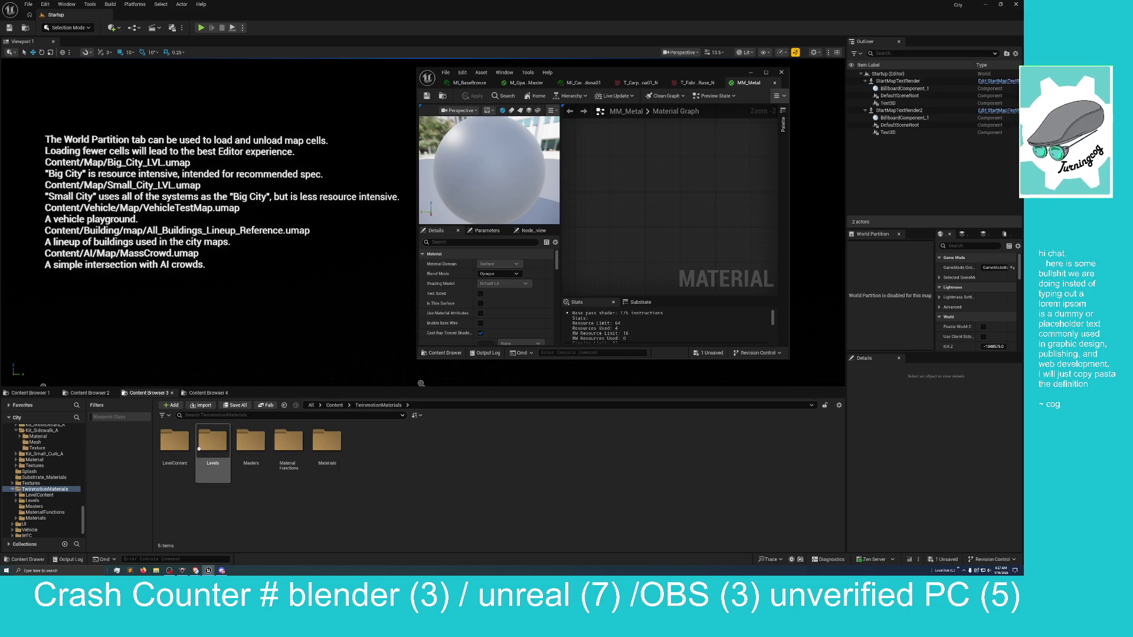
double_click(315, 445)
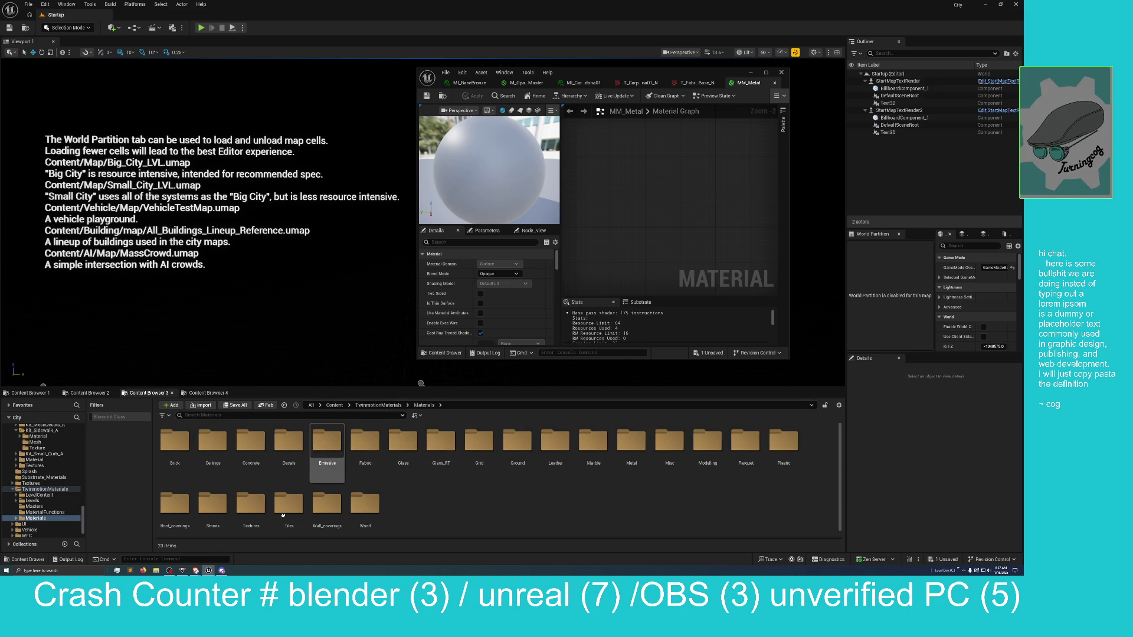
left_click(633, 454)
double_click(633, 455)
left_click(635, 441)
double_click(634, 442)
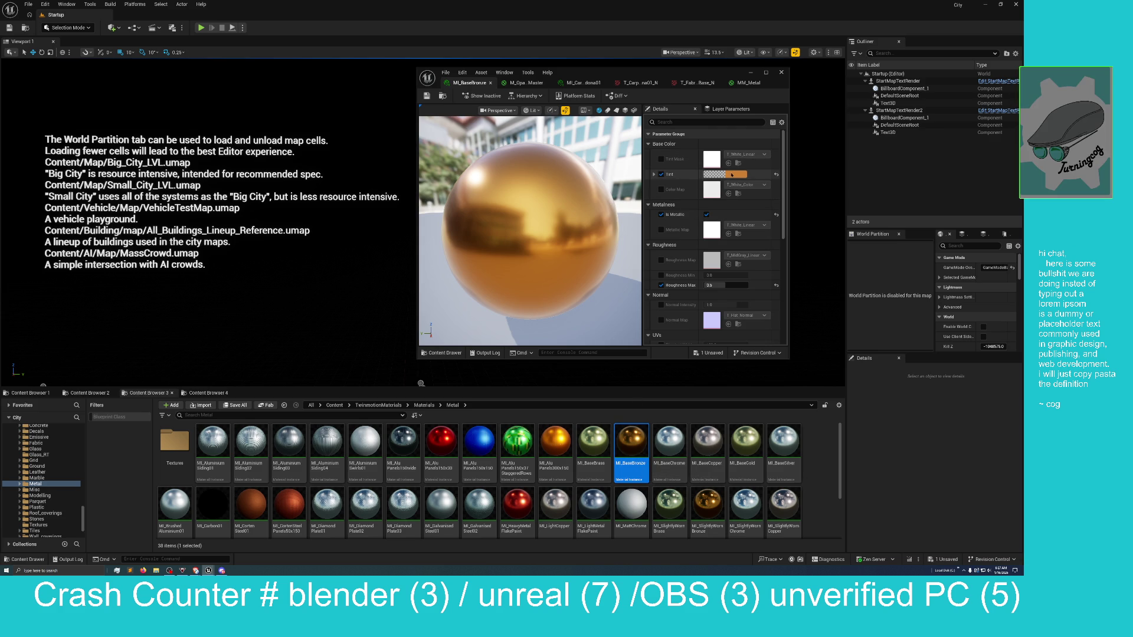
Expand MI_BaseBronze's Tint RGBA values, review its parameters, and move its editor left
left_click(653, 175)
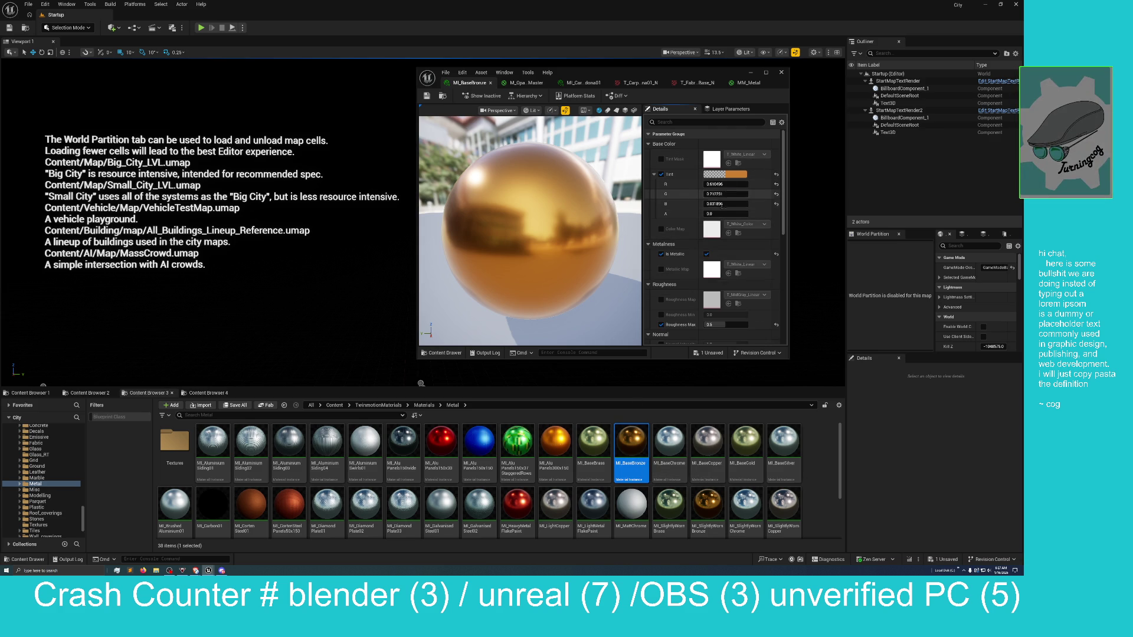
scroll(675, 277, "down", 2)
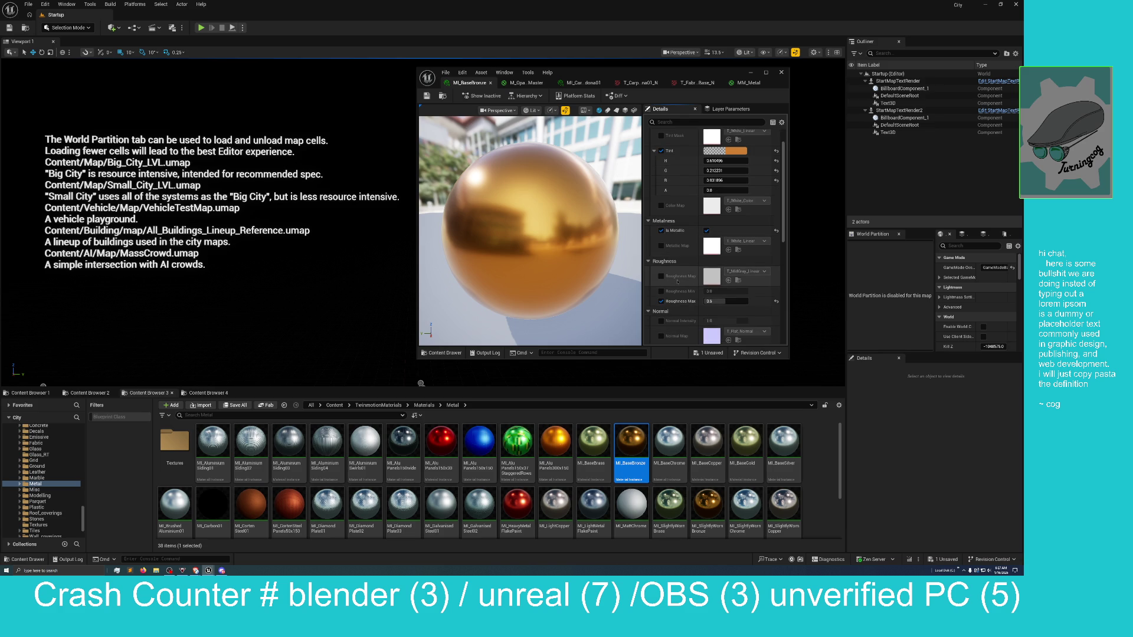
scroll(677, 282, "down", 4)
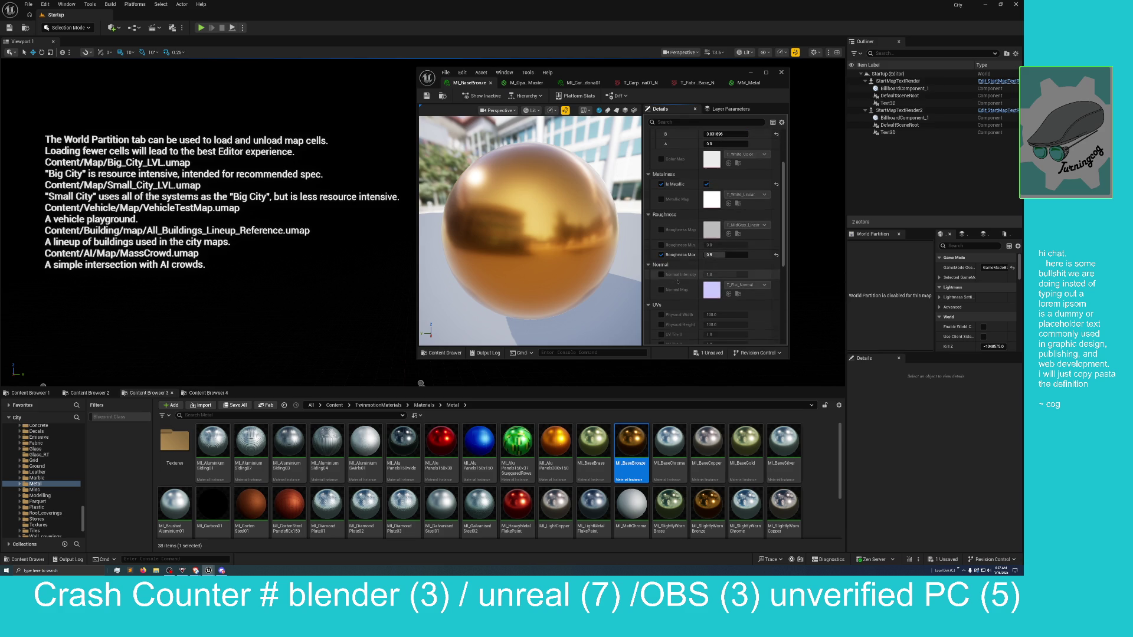
scroll(677, 282, "down", 2)
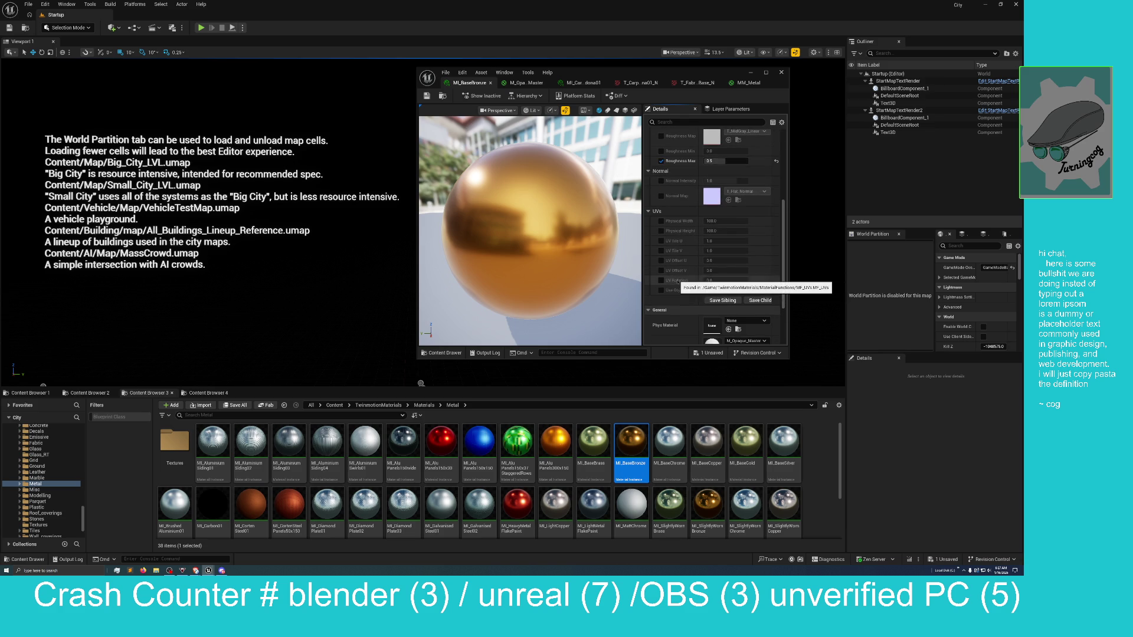
scroll(676, 282, "up", 1)
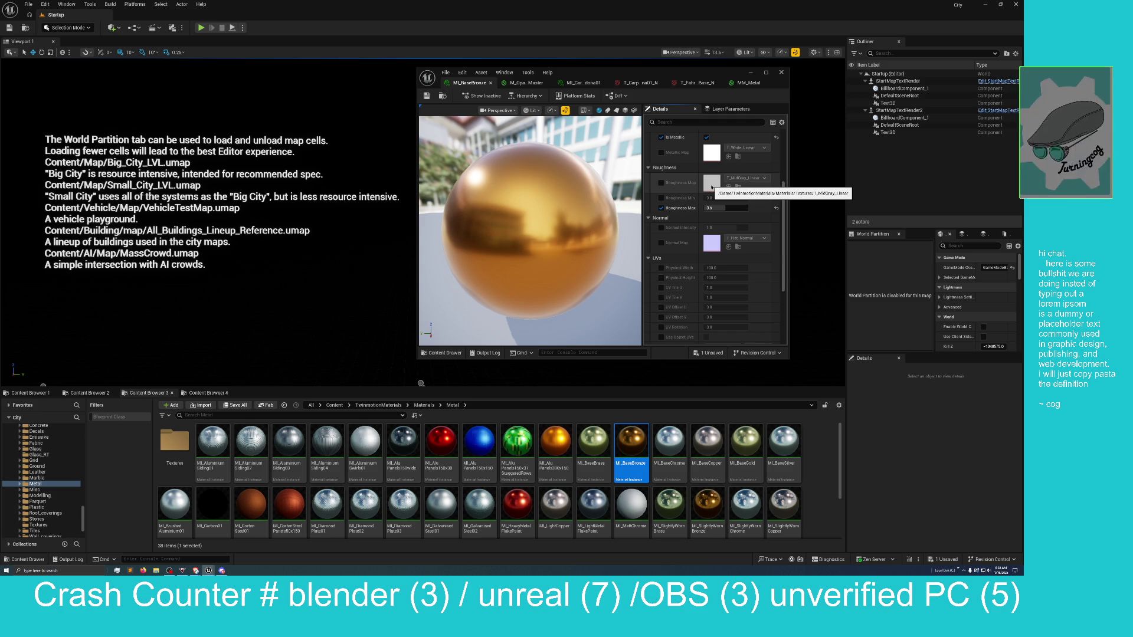
scroll(692, 263, "down", 2)
scroll(693, 264, "down", 5)
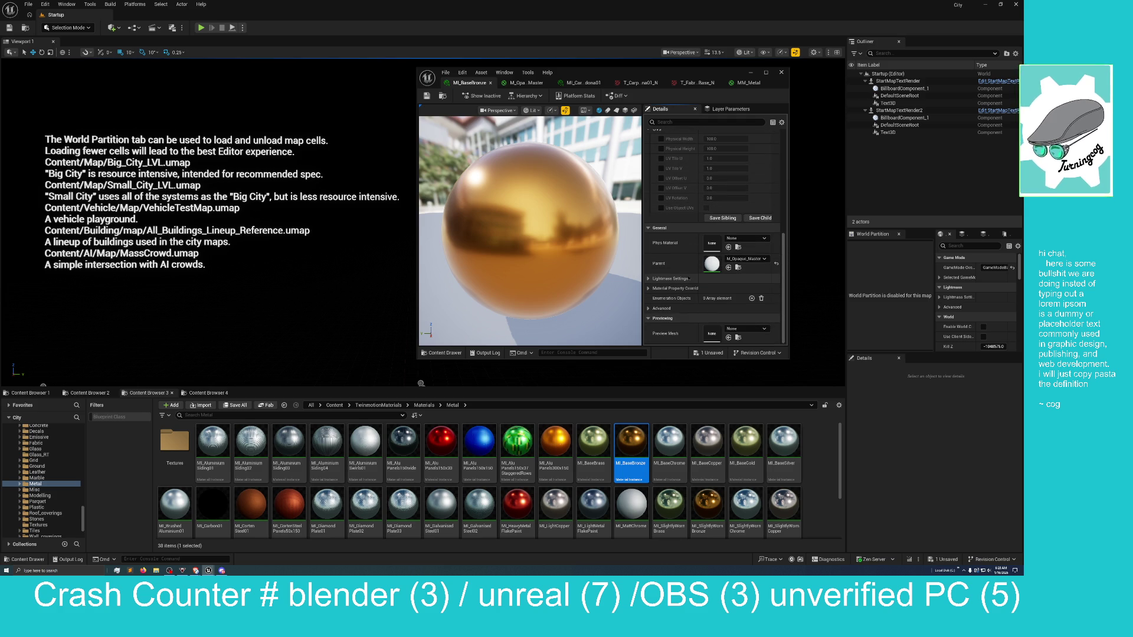
scroll(689, 279, "up", 8)
mouse_move(703, 73)
left_mouse_down()
mouse_move(592, 105)
mouse_move(379, 108)
mouse_move(393, 100)
left_mouse_up()
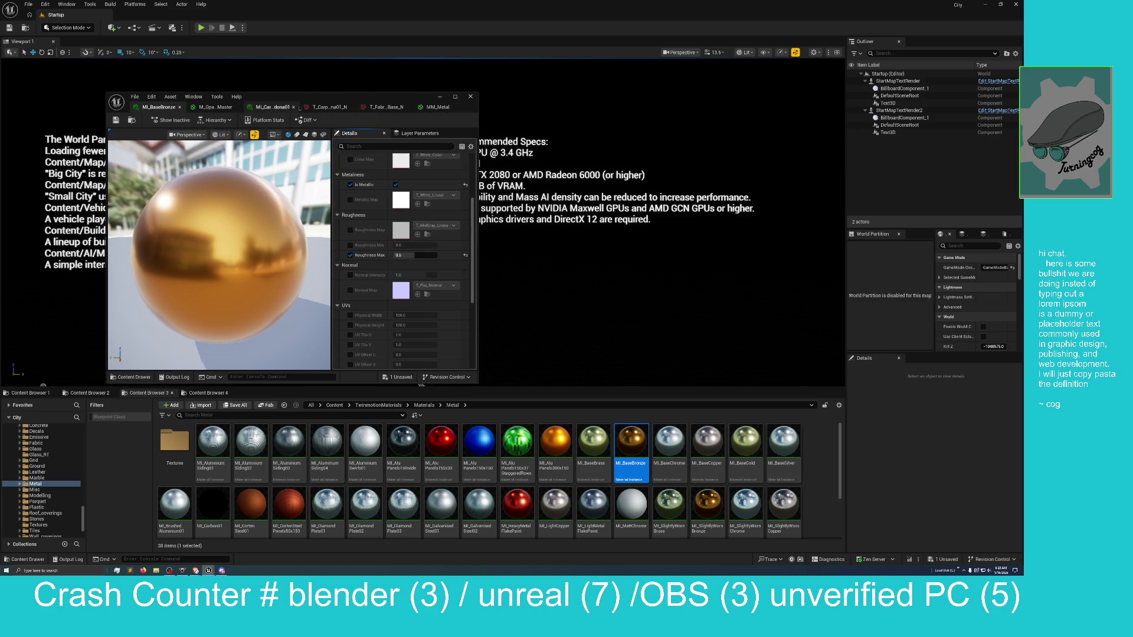
Detach MM_Metal to the right half beside MI_BaseBronze, with the Metal folder's Content Drawer below
left_click(446, 108)
mouse_move(447, 108)
left_mouse_down()
mouse_move(535, 115)
mouse_move(534, 135)
left_mouse_up()
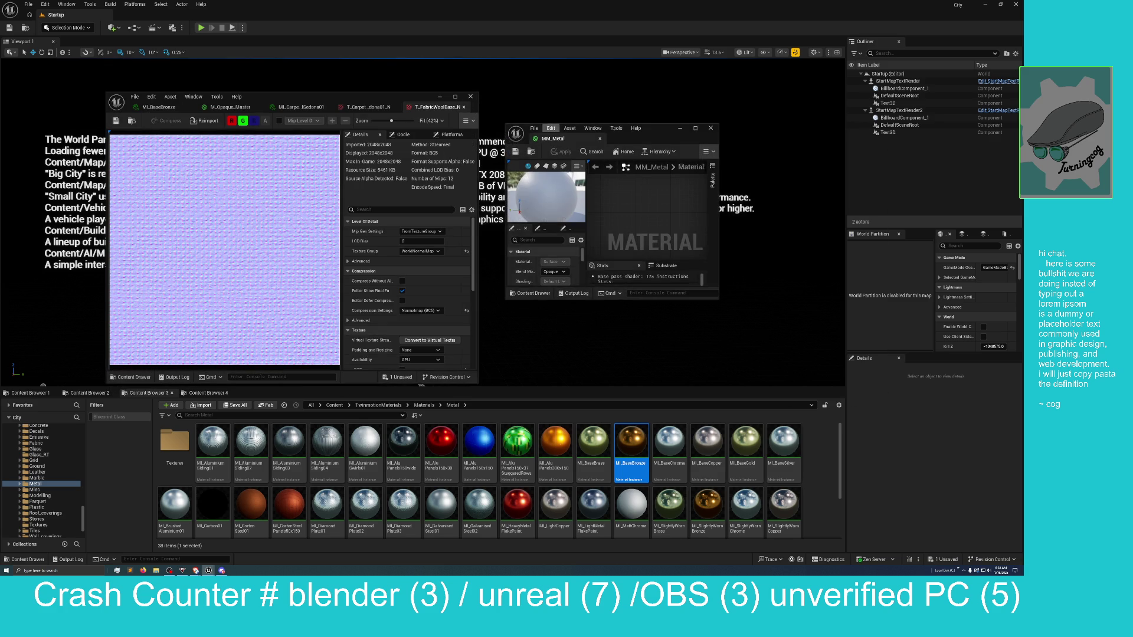
mouse_move(663, 128)
left_mouse_down()
mouse_move(648, 164)
mouse_move(653, 5)
mouse_move(1092, 139)
mouse_move(985, 78)
mouse_move(1022, 78)
left_mouse_up()
left_click(407, 106)
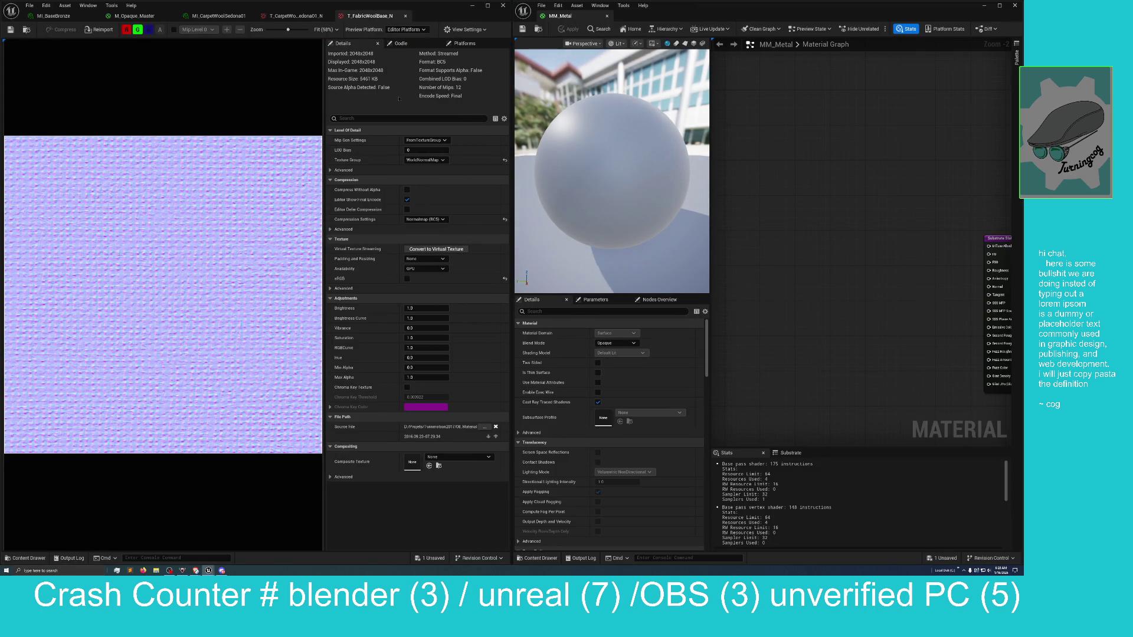
left_click(55, 16)
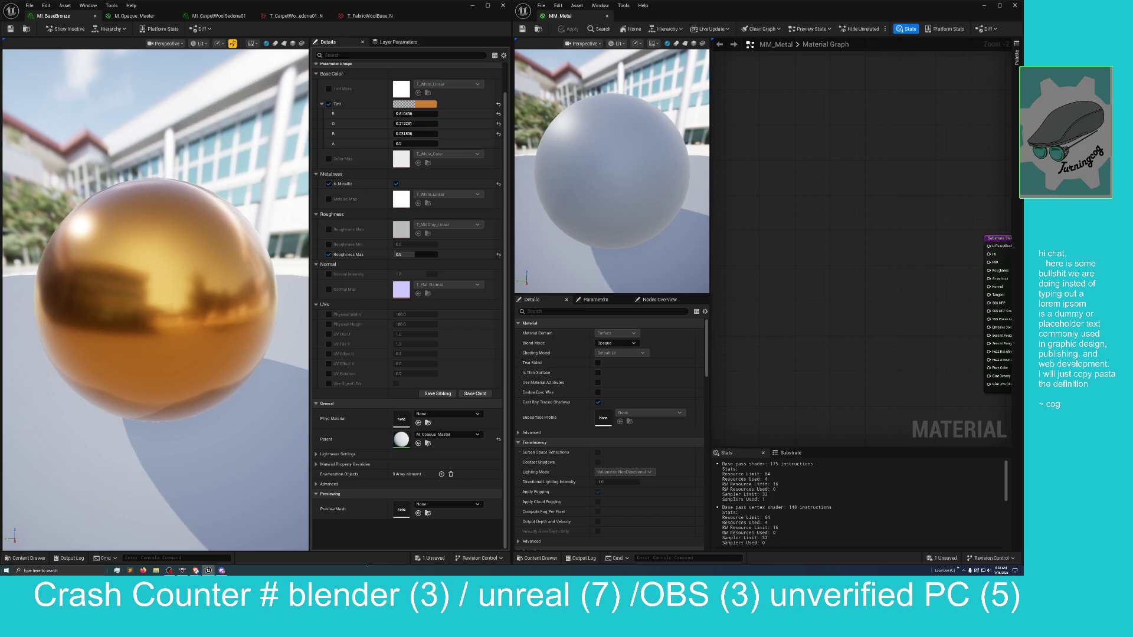
key("ctrl+space")
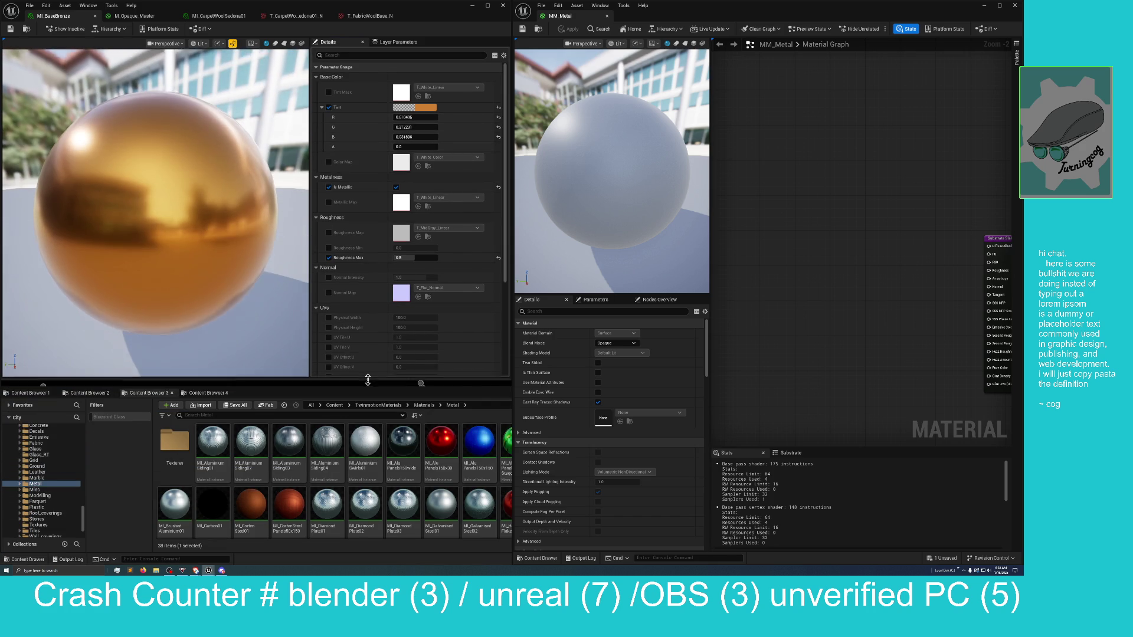
left_click_drag(760, 564, 734, 402)
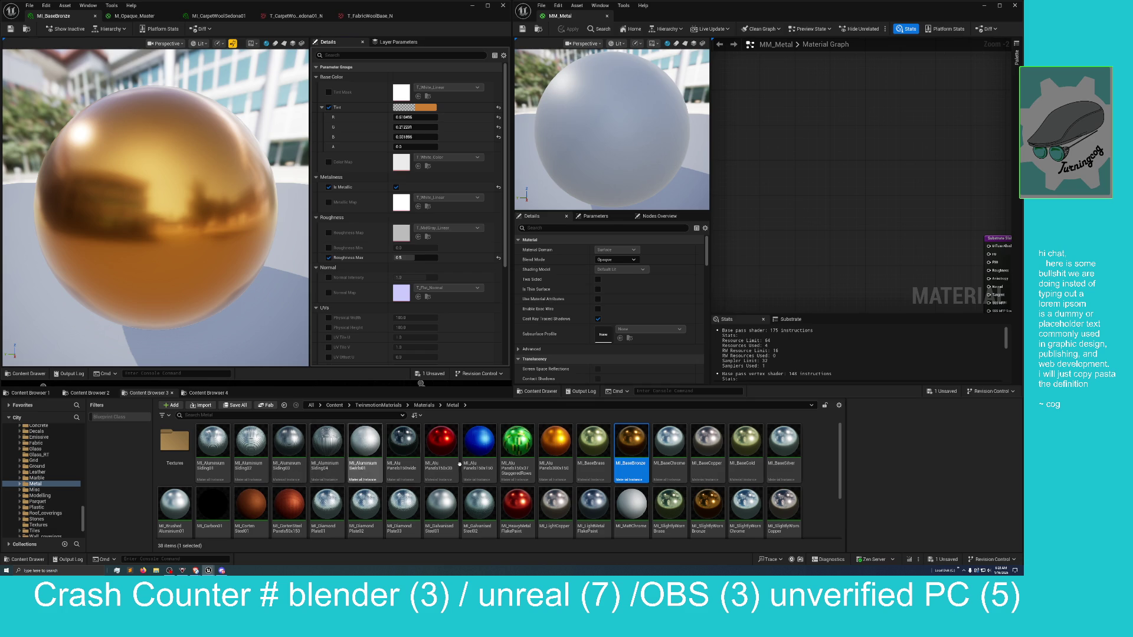
Open the MI_SteelGround01 material instance from the Metal folder
scroll(758, 480, "down", 1)
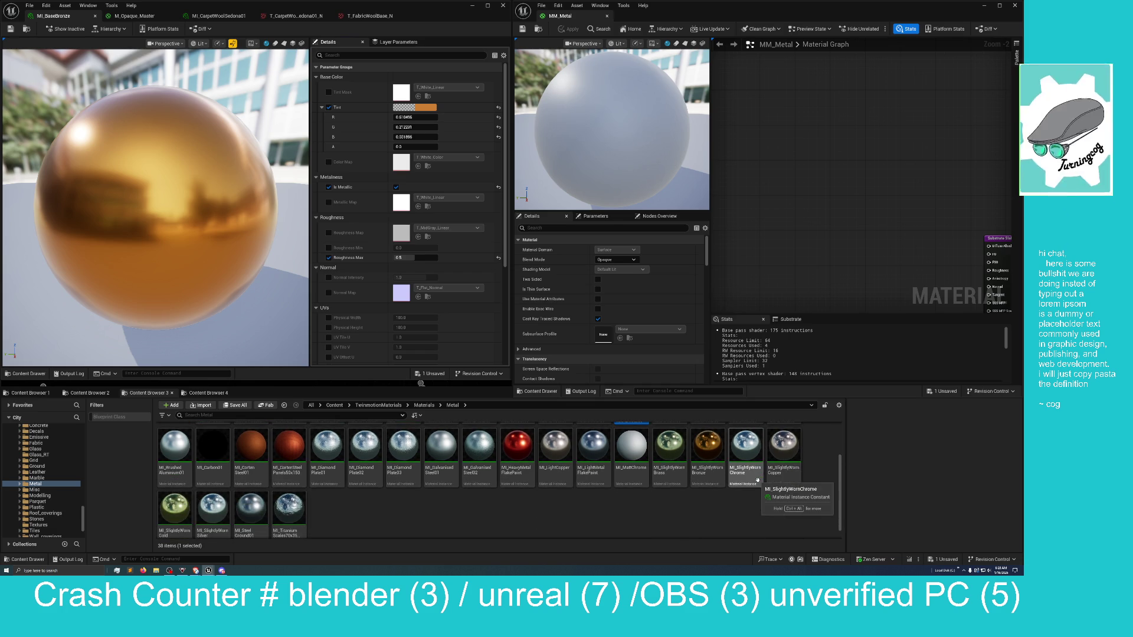
scroll(295, 521, "down", 2)
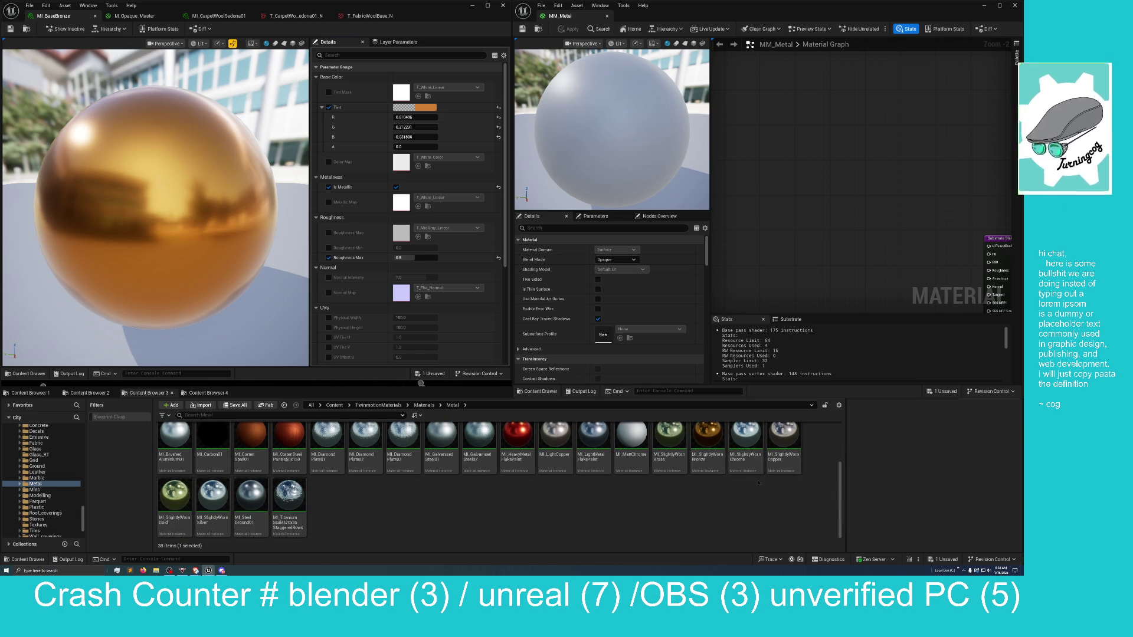
left_click(249, 499)
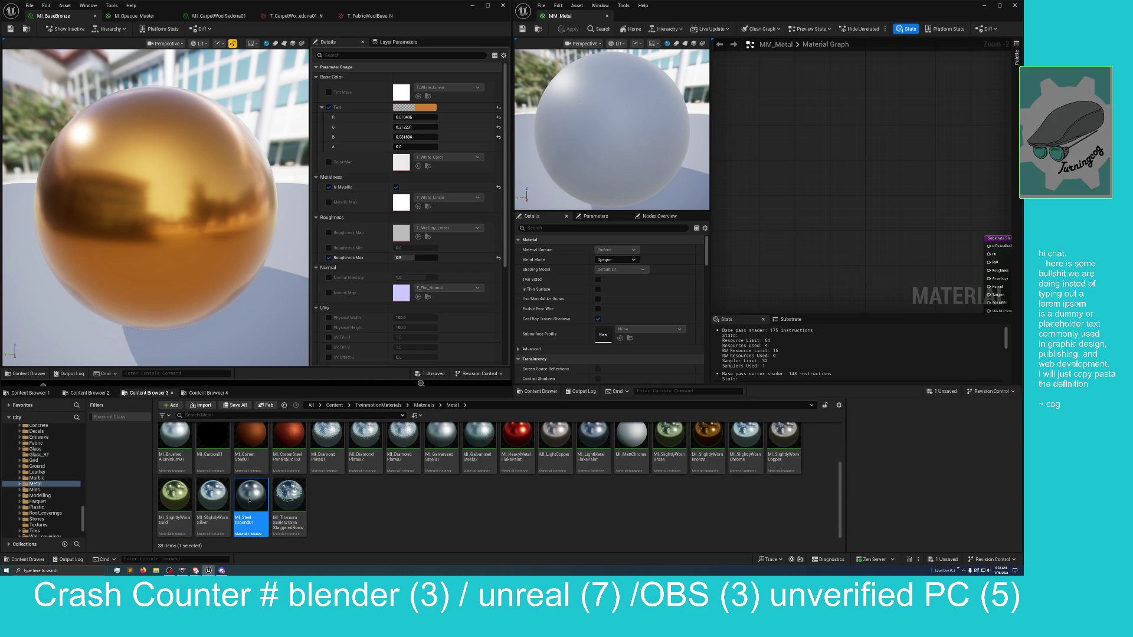
double_click(249, 500)
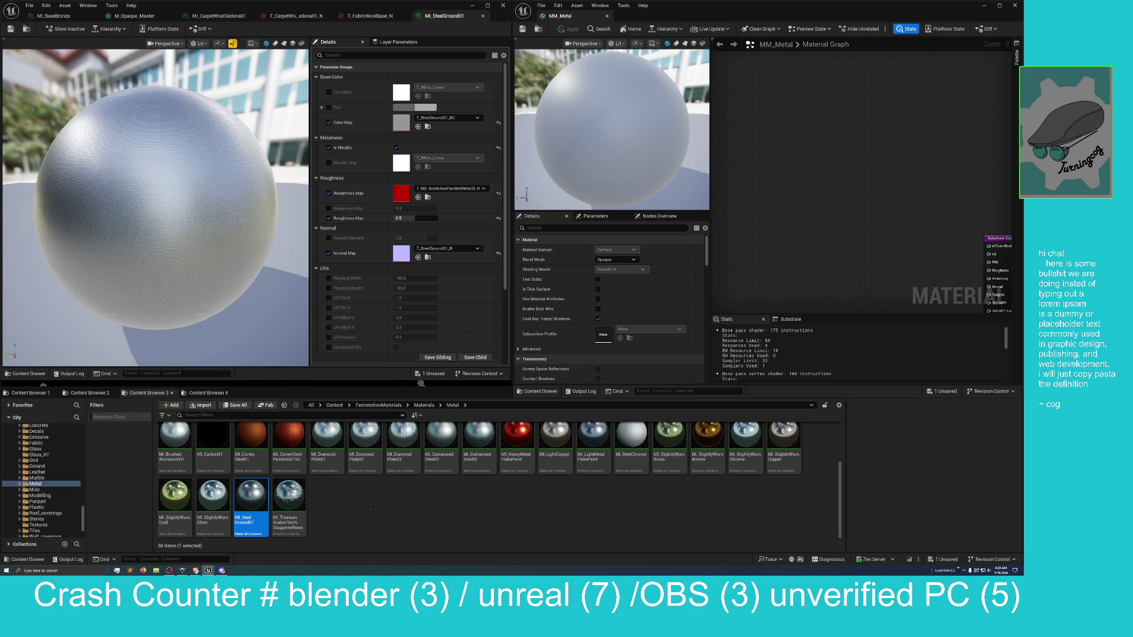
Zoom the preview in and out to inspect the diamond-plate steel surface up close
scroll(371, 506, "up", 1)
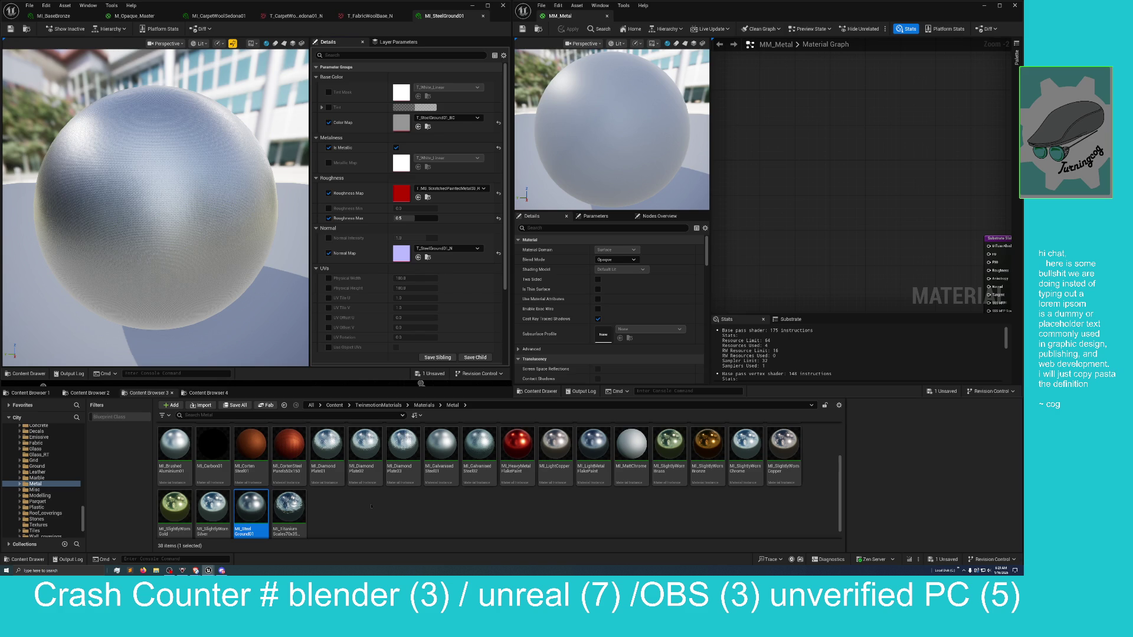
scroll(371, 507, "up", 1)
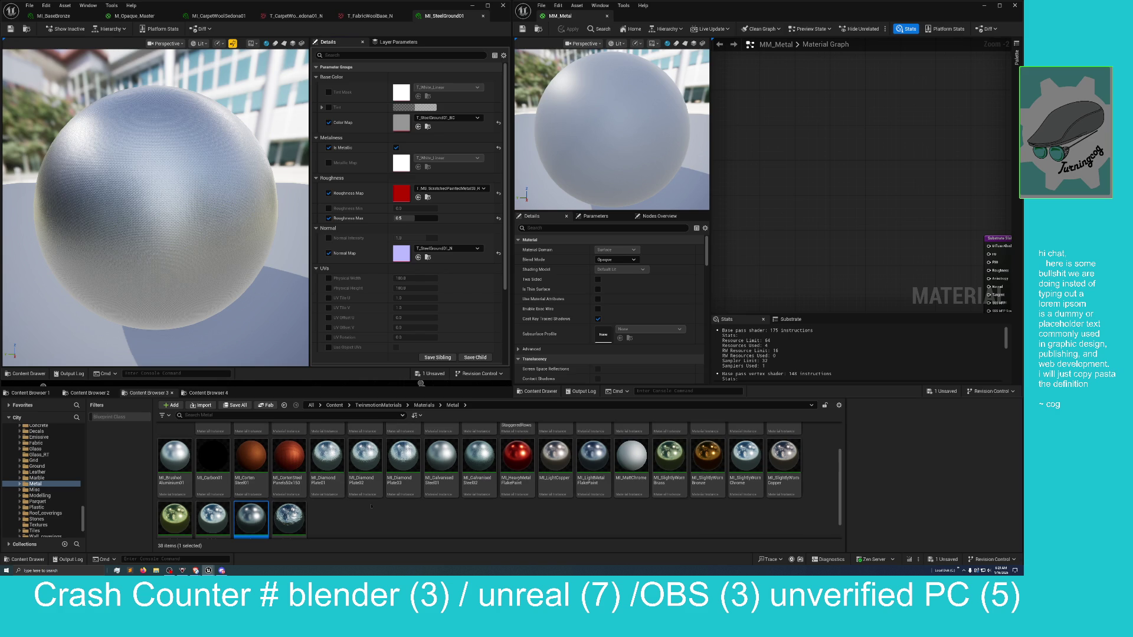
scroll(371, 506, "up", 4)
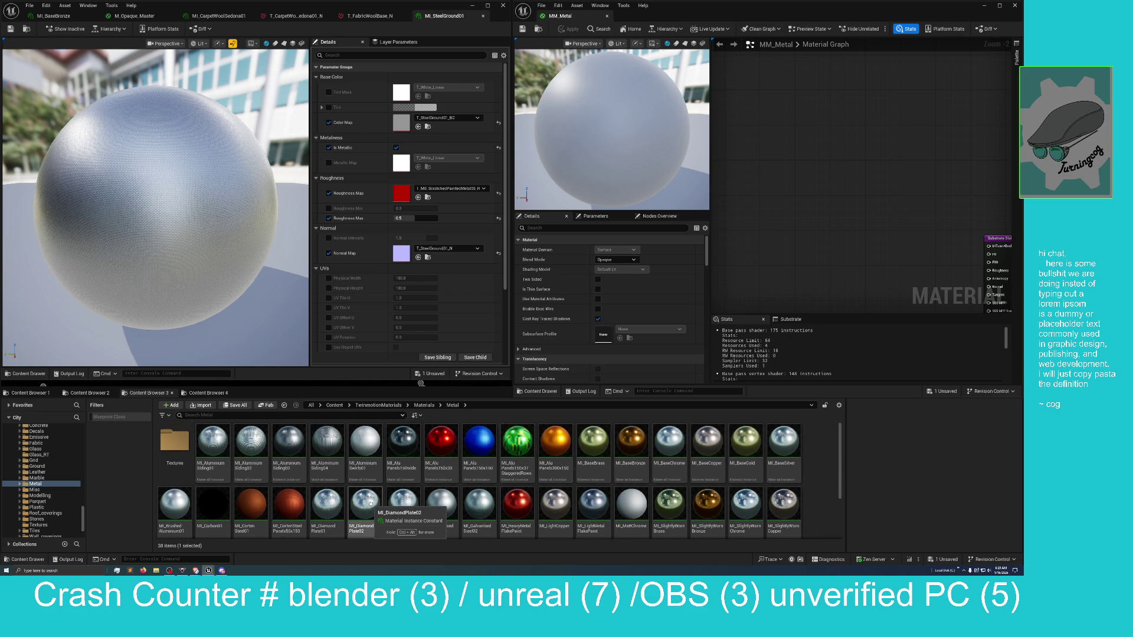
scroll(371, 503, "down", 1)
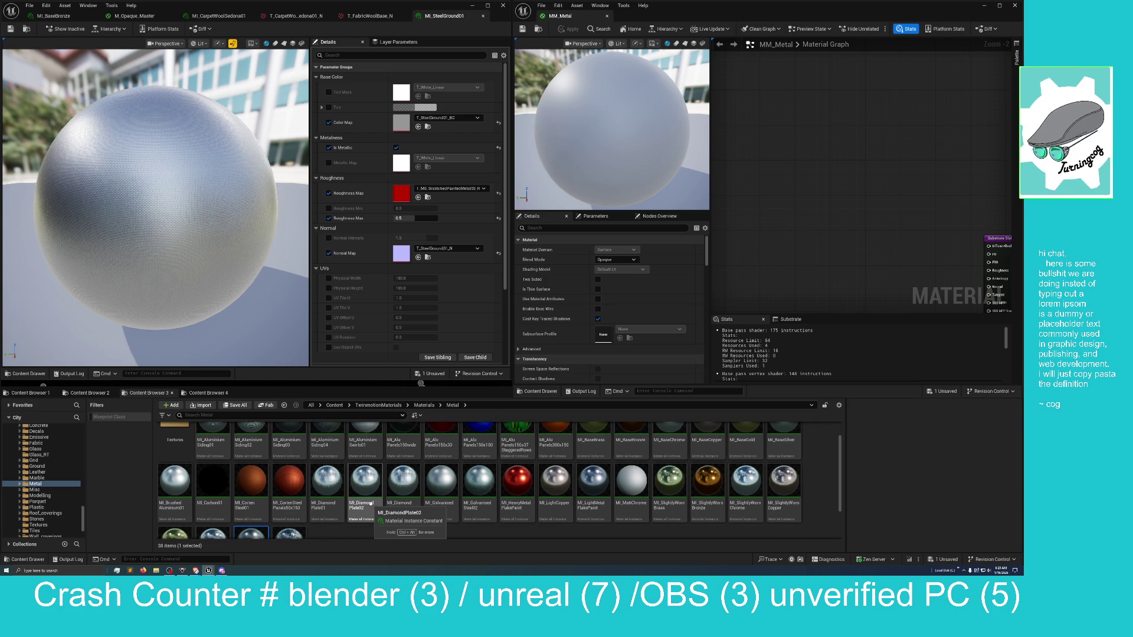
scroll(370, 503, "down", 2)
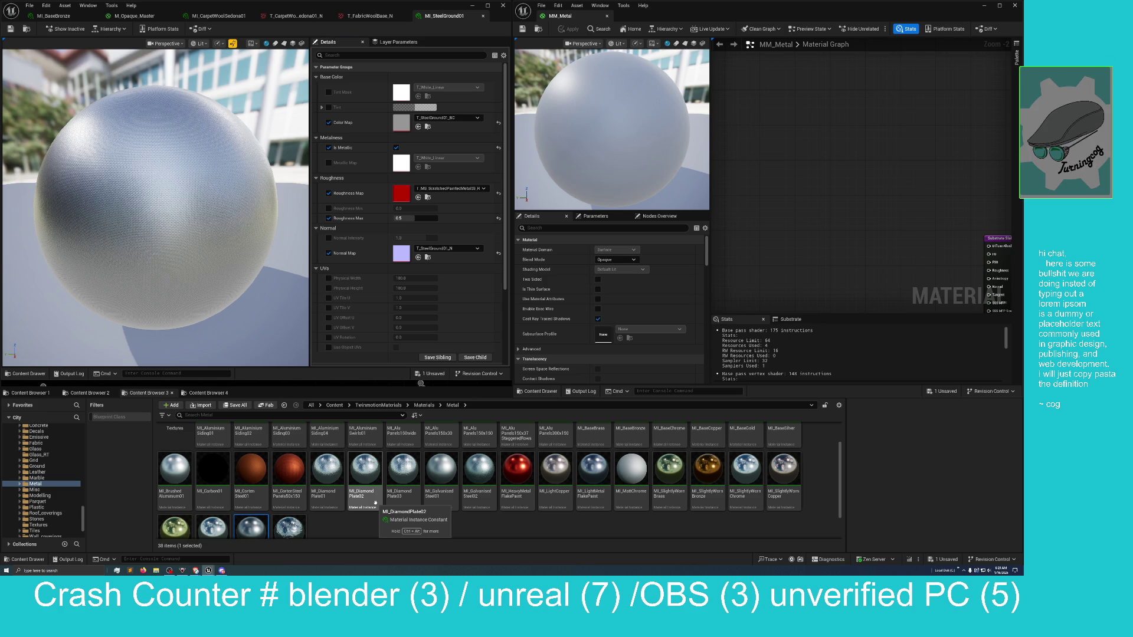
scroll(374, 513, "down", 2)
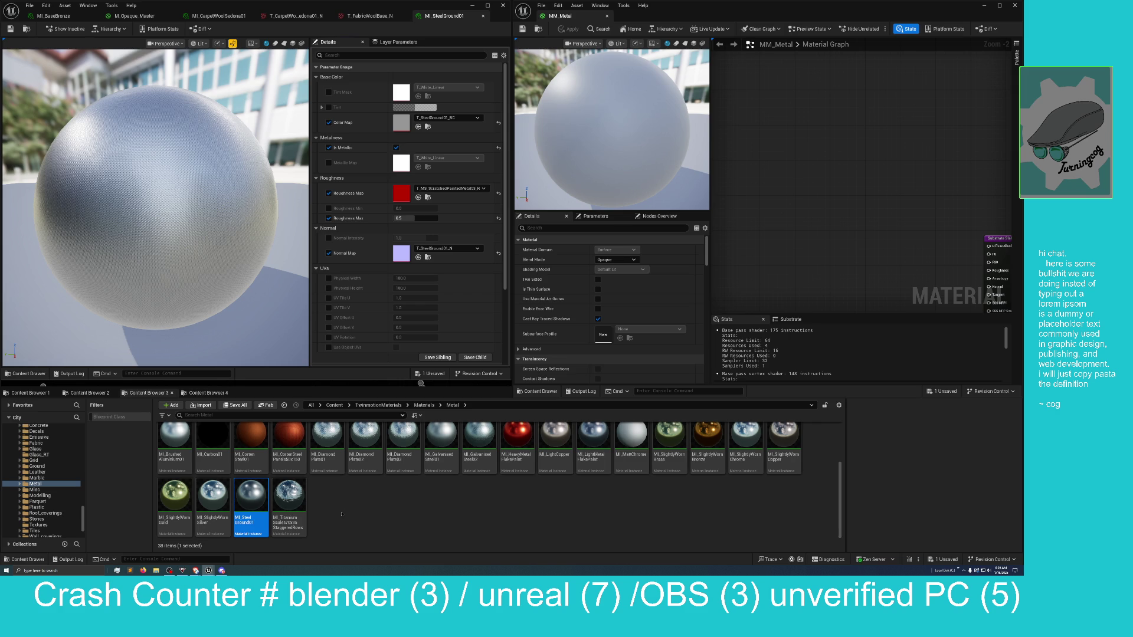
scroll(216, 200, "up", 5)
scroll(155, 229, "down", 5)
scroll(155, 229, "up", 5)
scroll(154, 229, "down", 5)
scroll(175, 231, "up", 1)
left_click_drag(175, 231, 168, 229)
scroll(155, 207, "up", 10)
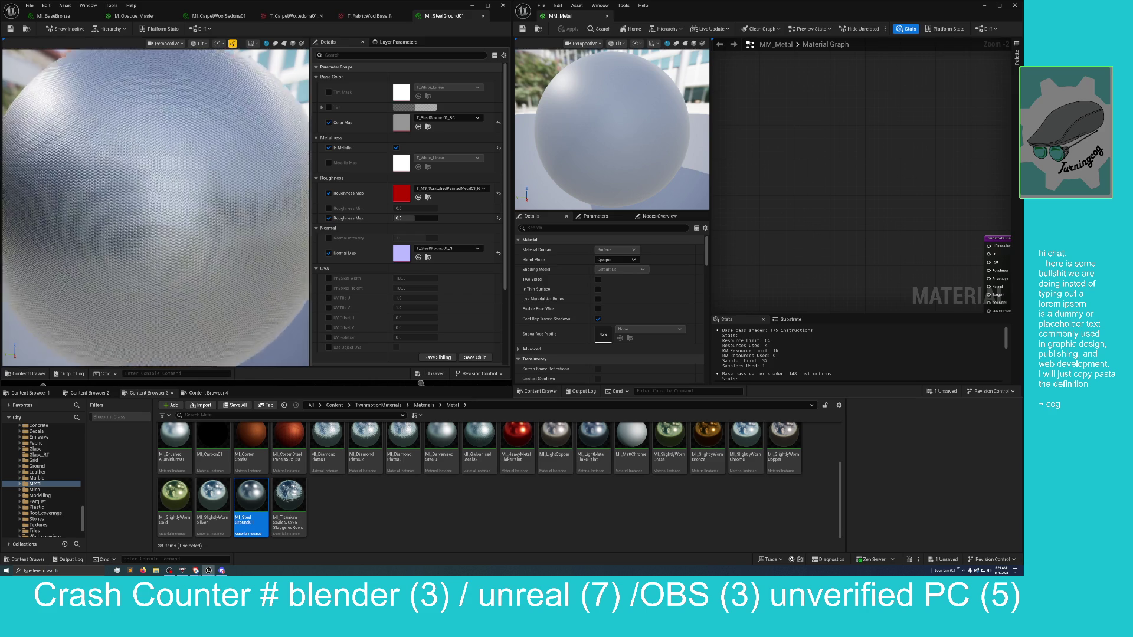
scroll(156, 207, "down", 3)
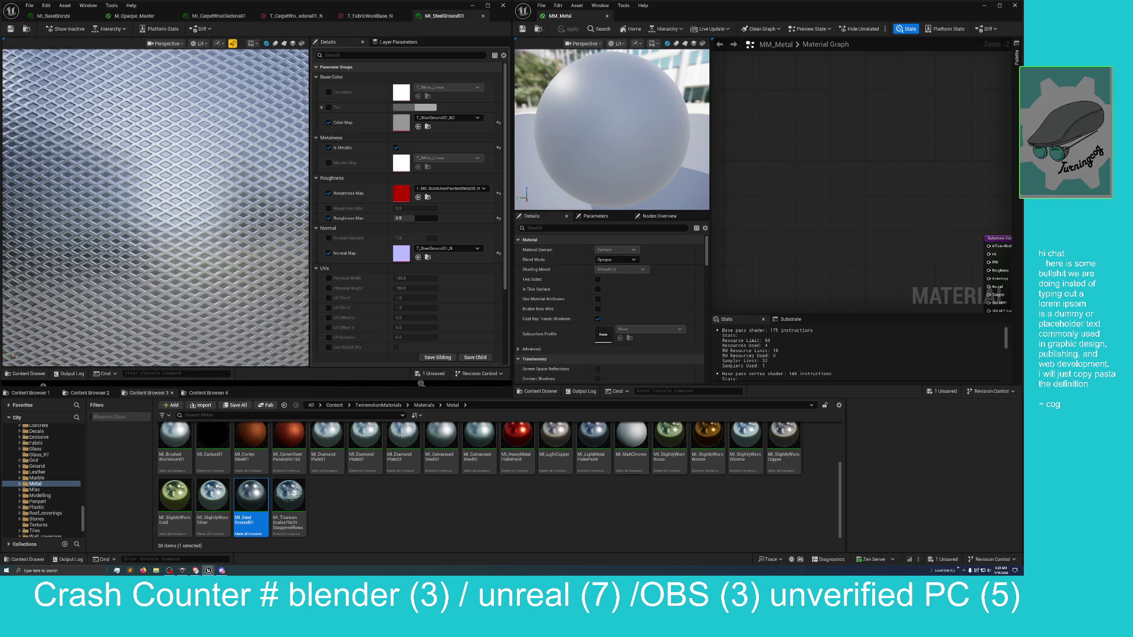
scroll(239, 236, "down", 3)
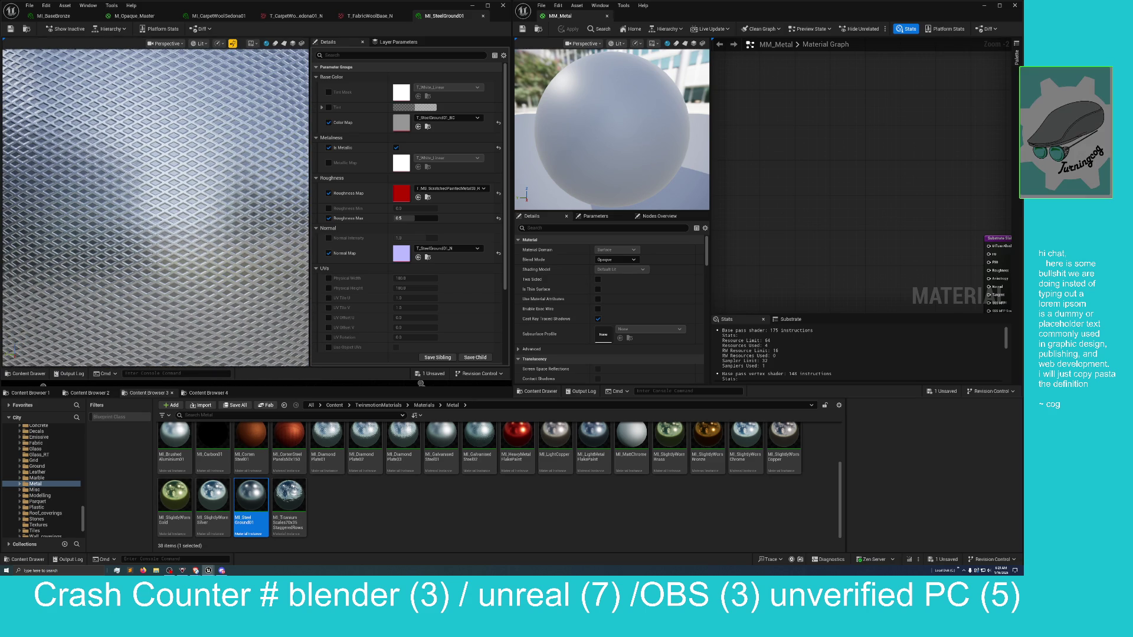
Open MI_DiamondPlate02, 03 and 01, then switch back to the MI_SteelGround01 tab
left_click(371, 435)
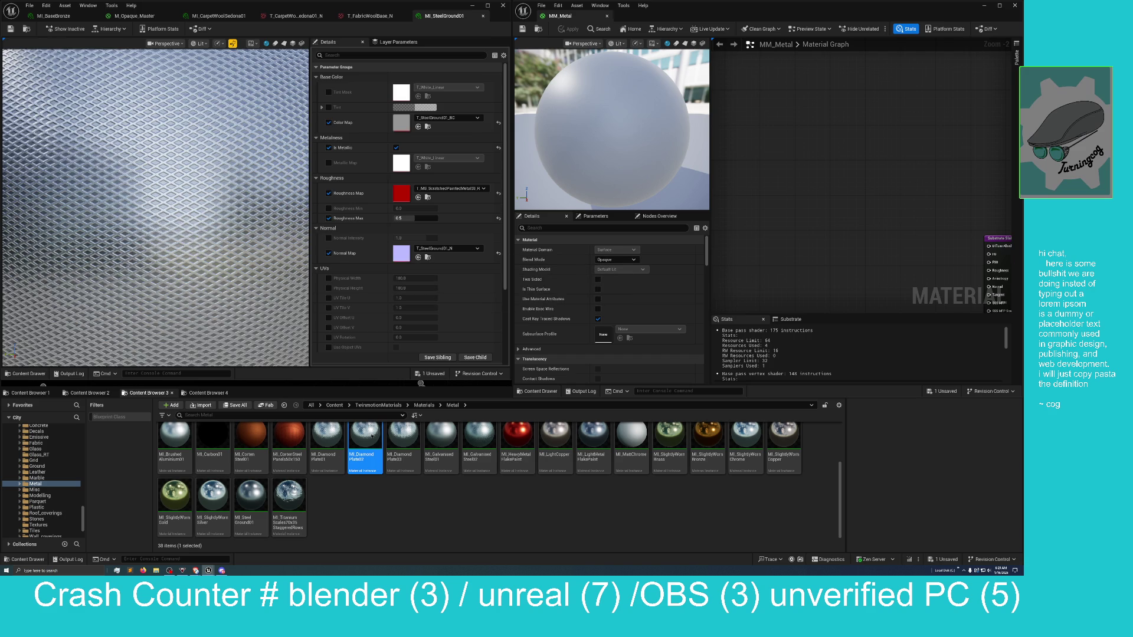
double_click(371, 435)
left_click(399, 433)
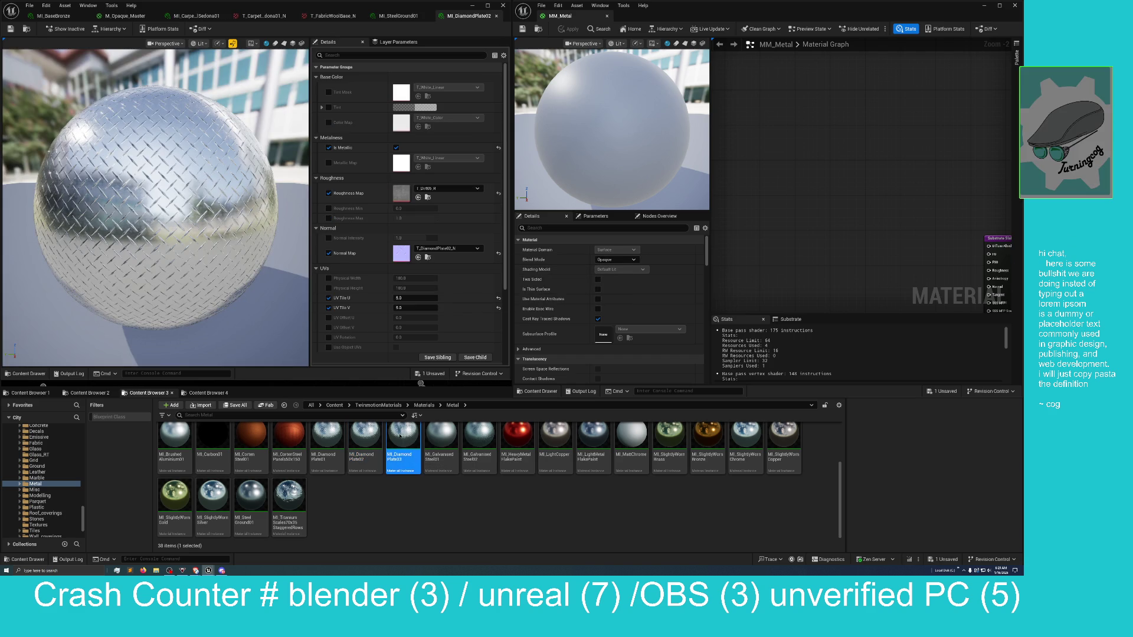
double_click(399, 435)
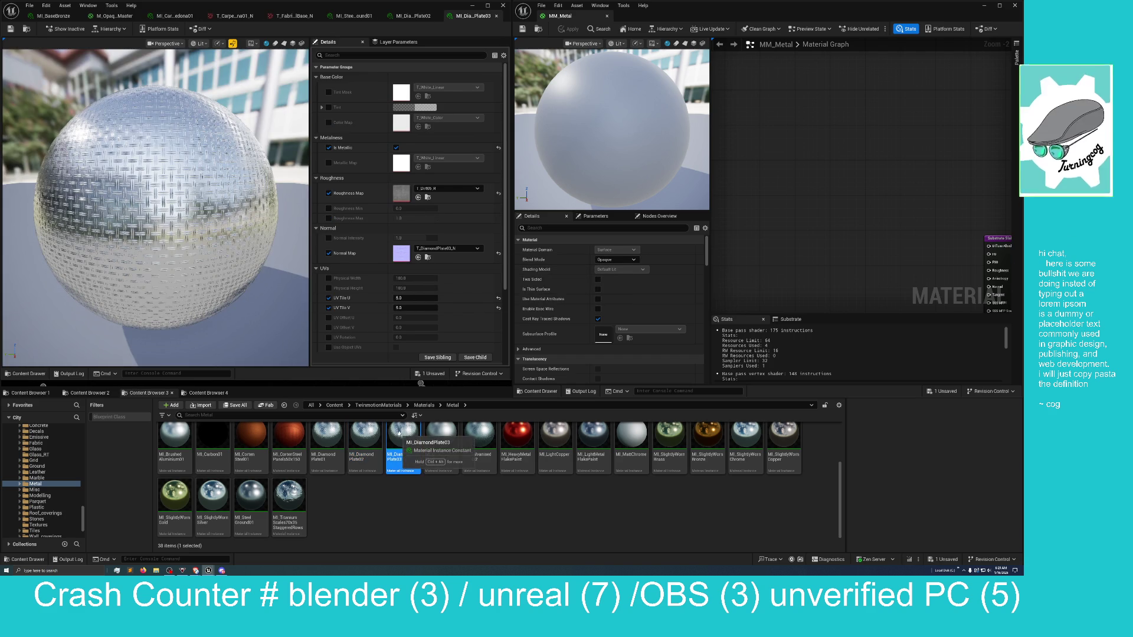
left_click(340, 436)
double_click(340, 437)
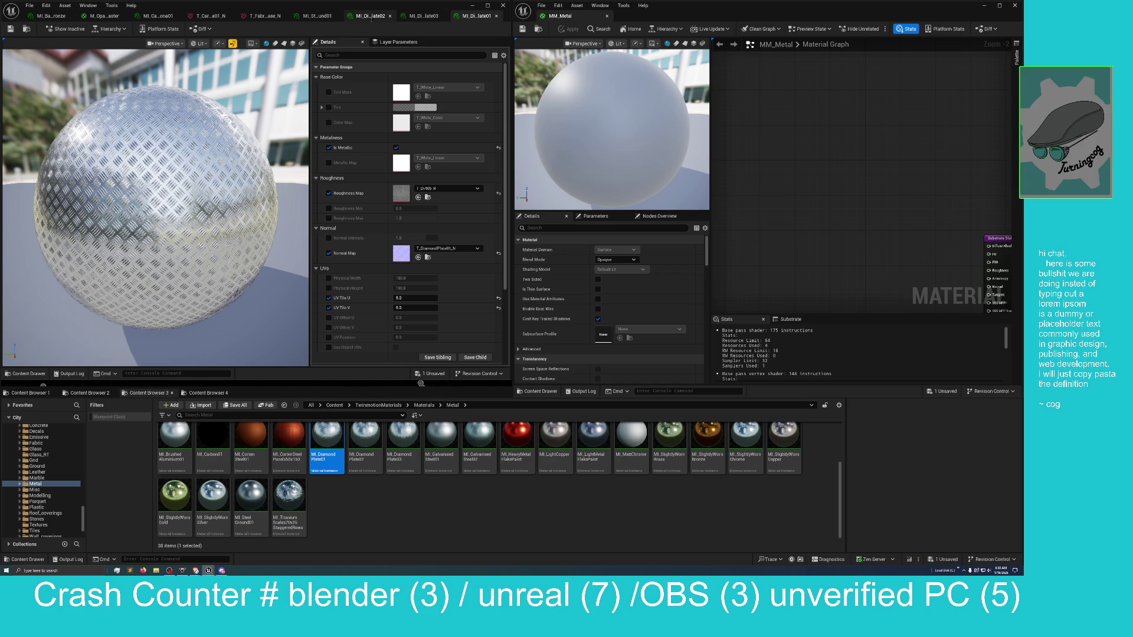
left_click(315, 16)
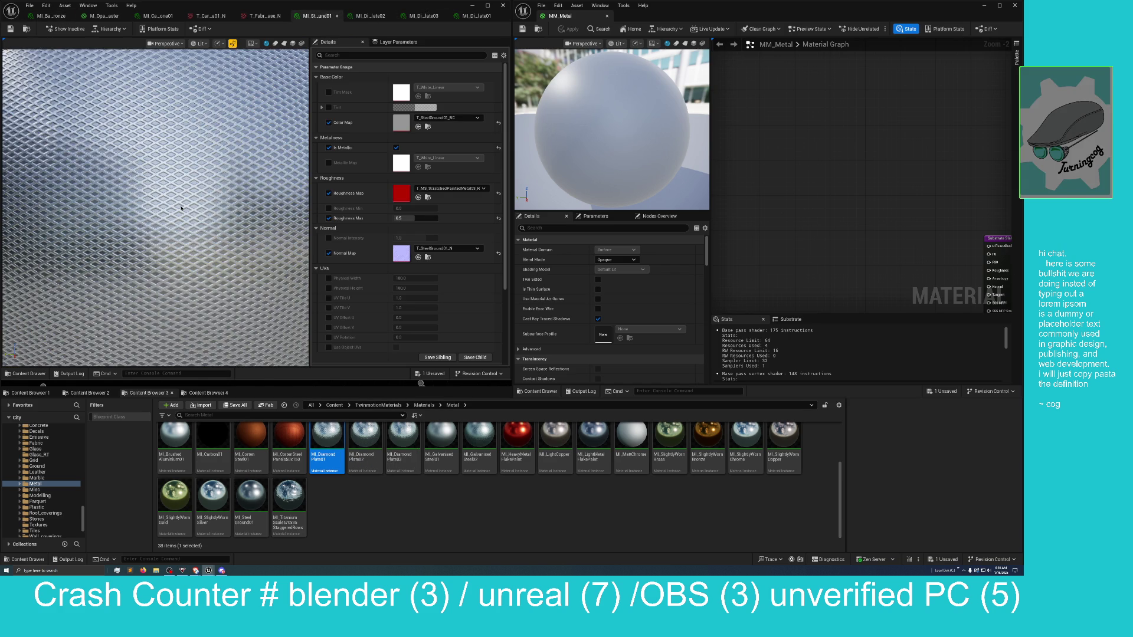
scroll(184, 201, "down", 5)
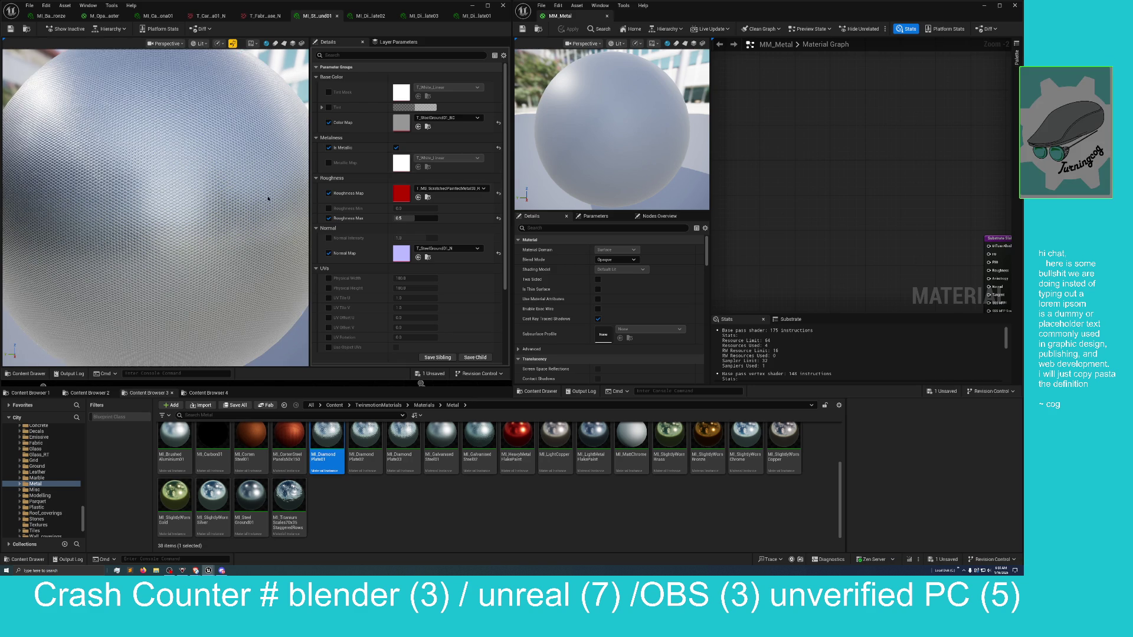
Pan to the Substrate Slab BSDF node and expand Tint in Details to show its R, G, B values
mouse_move(876, 181)
left_mouse_down()
mouse_move(730, 87)
mouse_move(702, 136)
left_mouse_up()
scroll(361, 106, "down", 1)
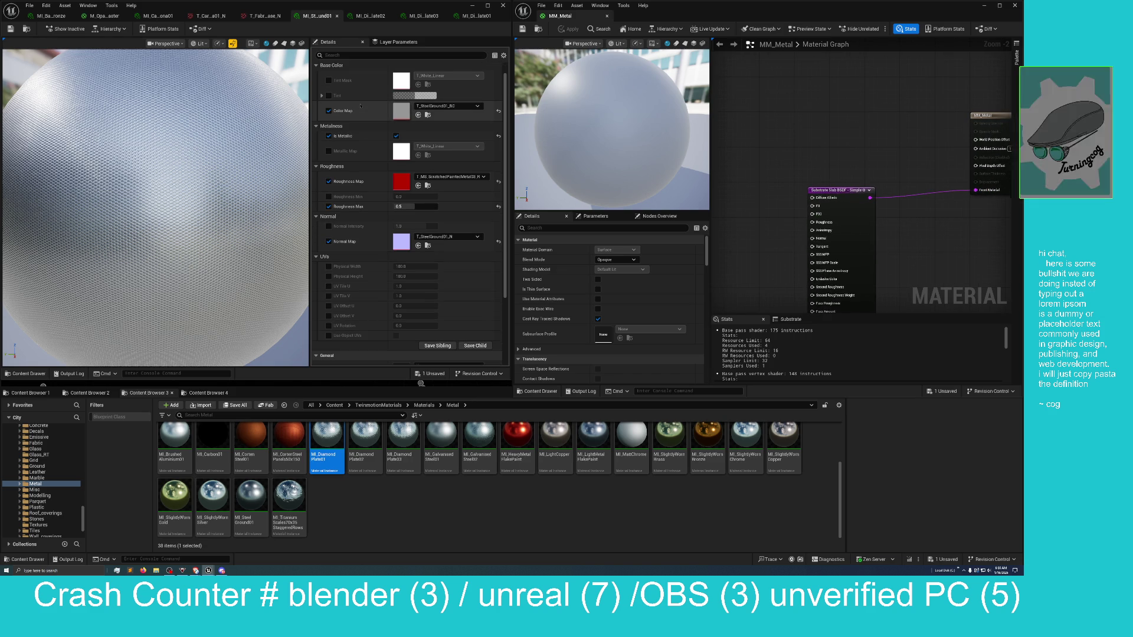
left_click(322, 95)
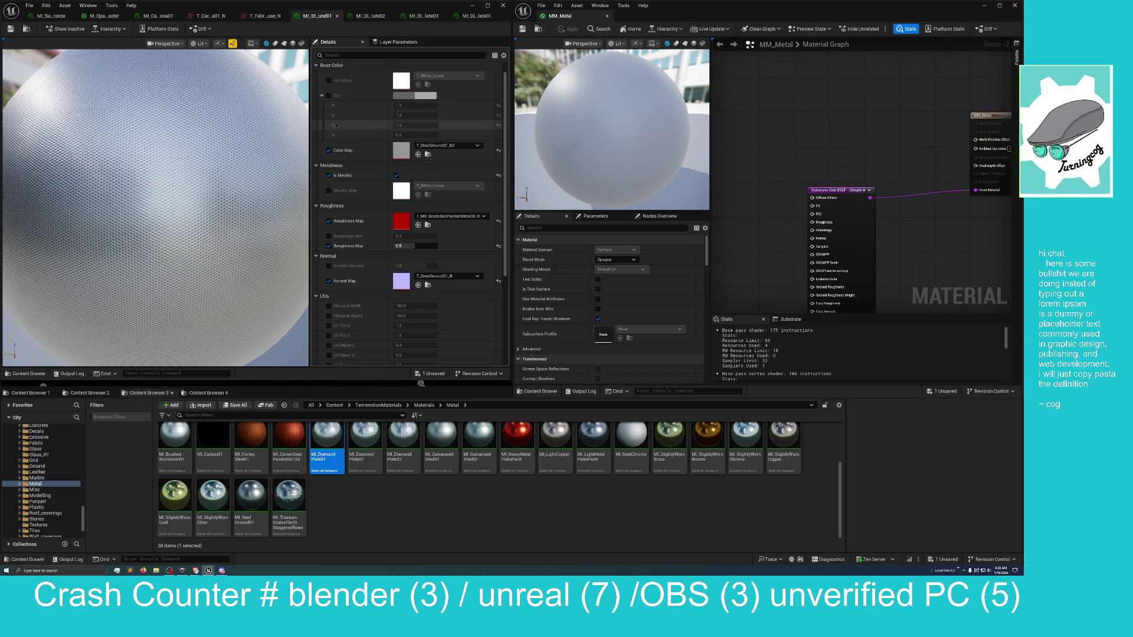
scroll(339, 141, "down", 1)
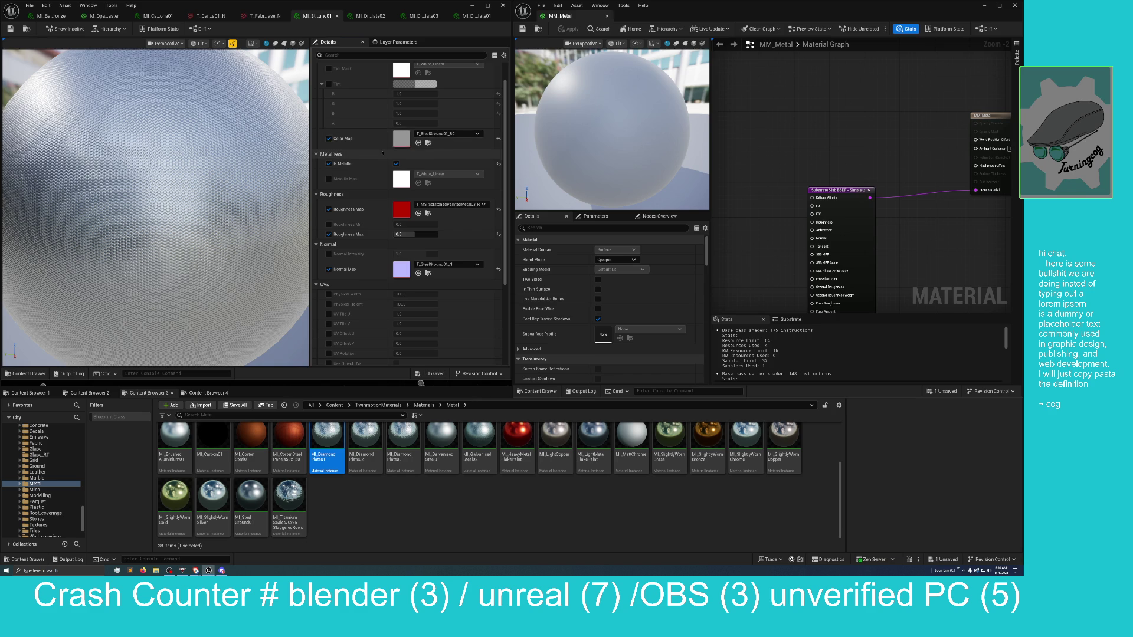
scroll(348, 171, "down", 1)
scroll(351, 177, "down", 1)
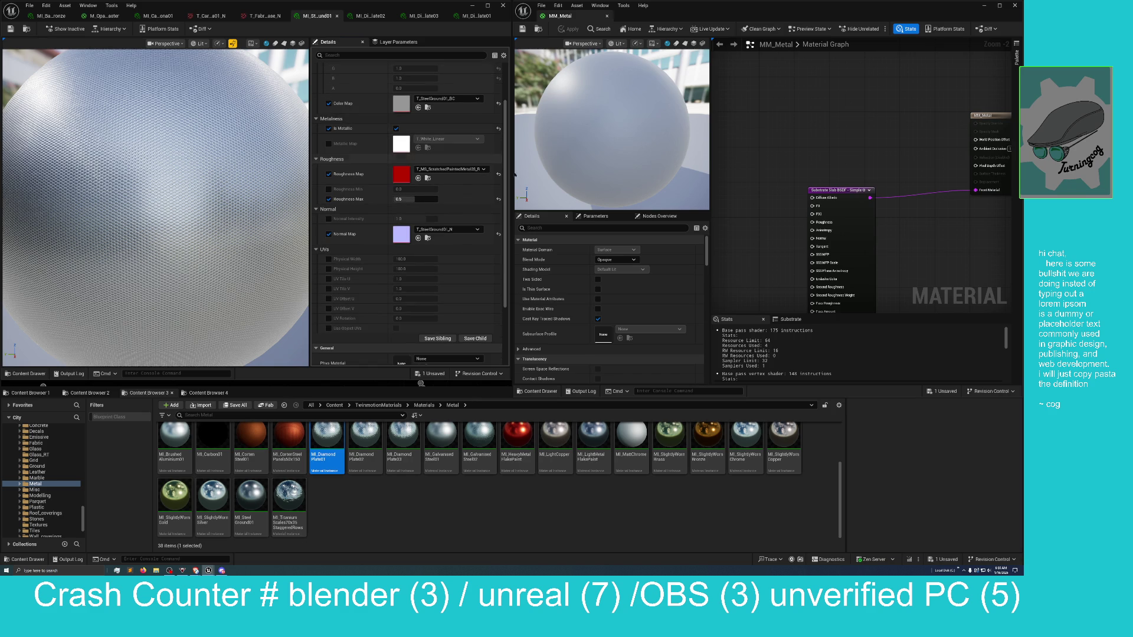
Make room left of the Substrate node and bring up the add-node list there
mouse_move(807, 136)
left_mouse_down()
mouse_move(749, 164)
mouse_move(746, 135)
mouse_move(829, 104)
left_mouse_up()
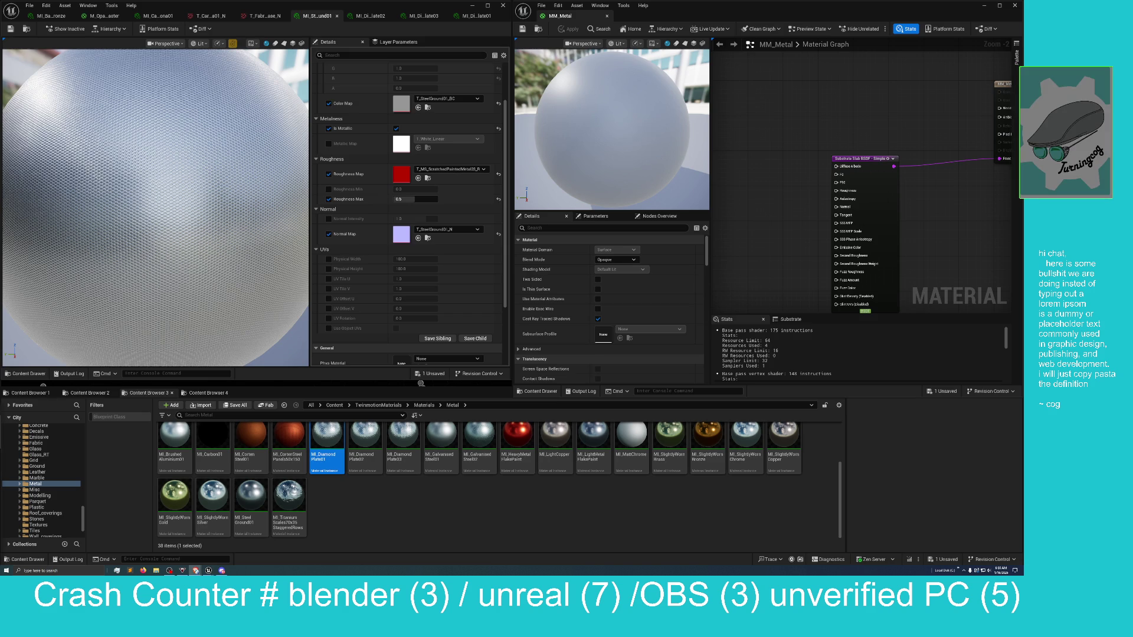
left_click_drag(772, 129, 856, 110)
right_click(779, 142)
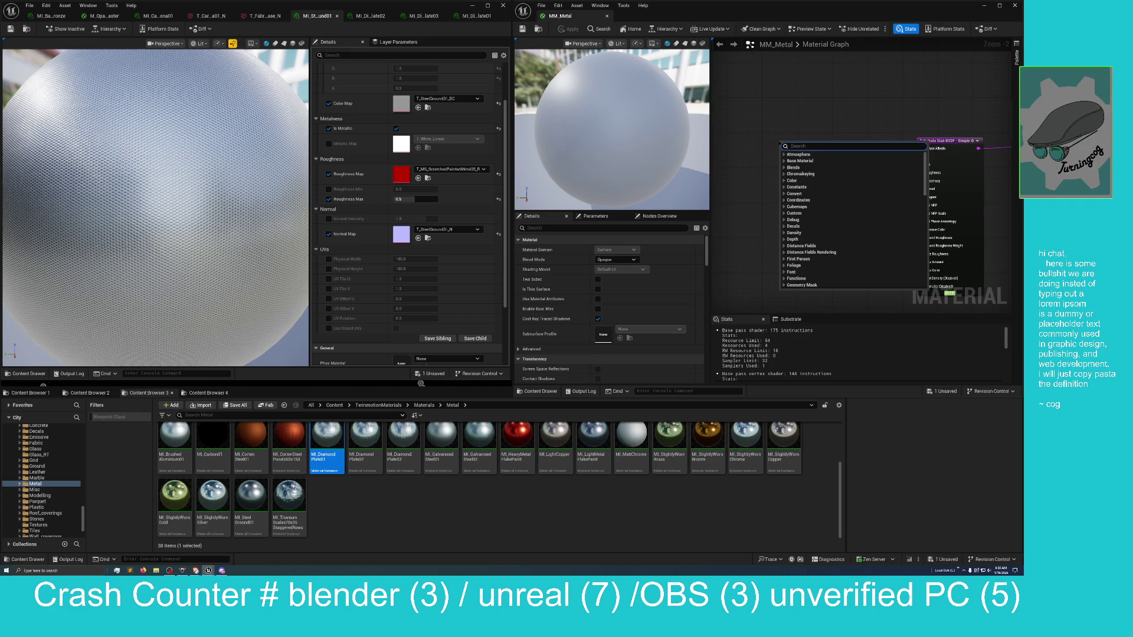
Add a Substrate Metalness-To-DiffuseAlbedo-F0 node by searching 'metal'
type("metal")
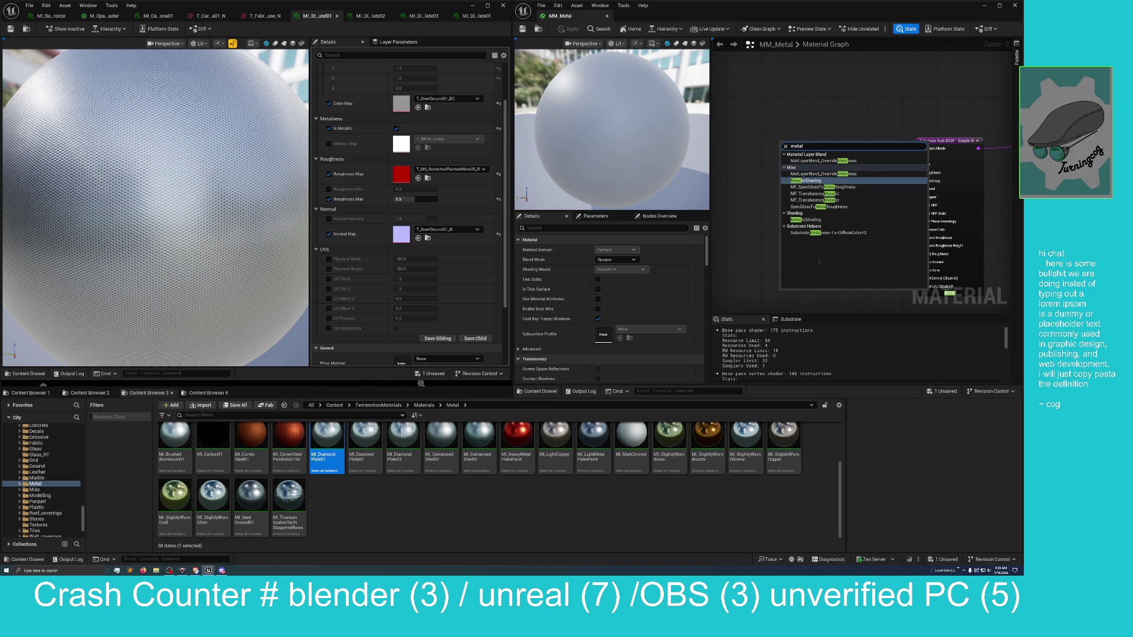
left_click(832, 236)
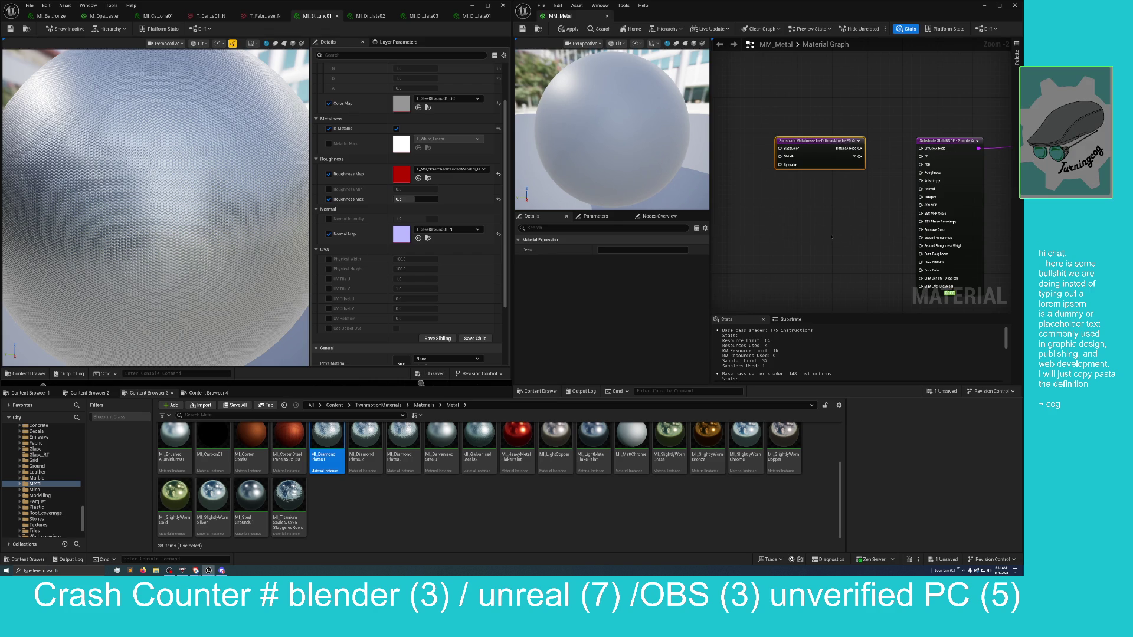
left_click_drag(828, 145, 828, 162)
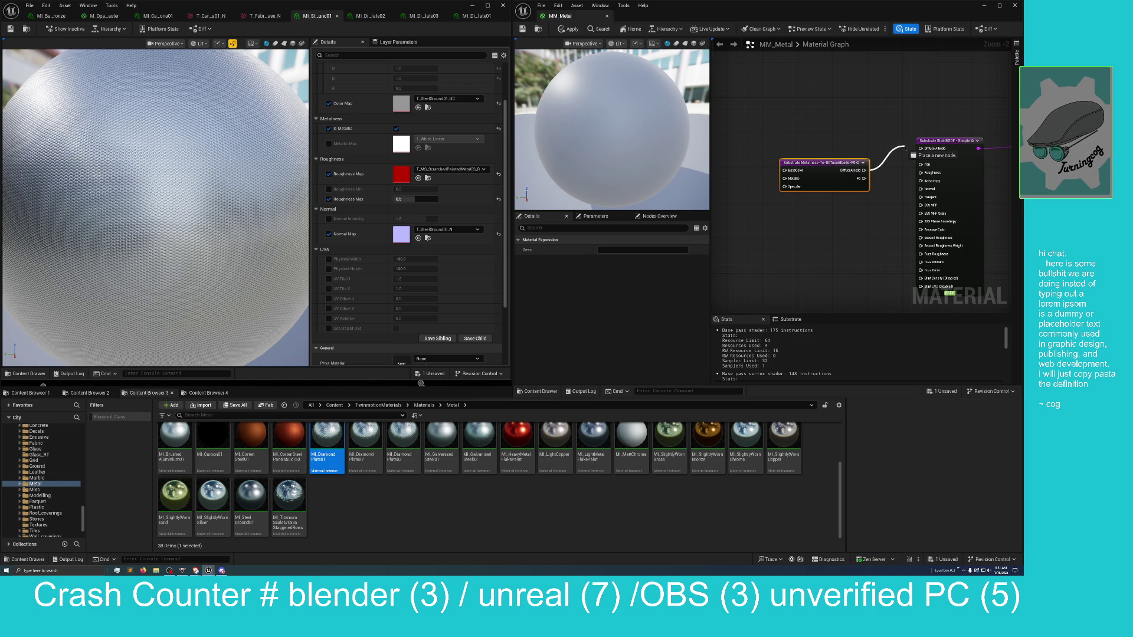
Wire its Diffuse Albedo and F0 outputs into the Slab BSDF and align it with the Slab
left_click_drag(922, 148, 922, 148)
left_click_drag(864, 178, 922, 156)
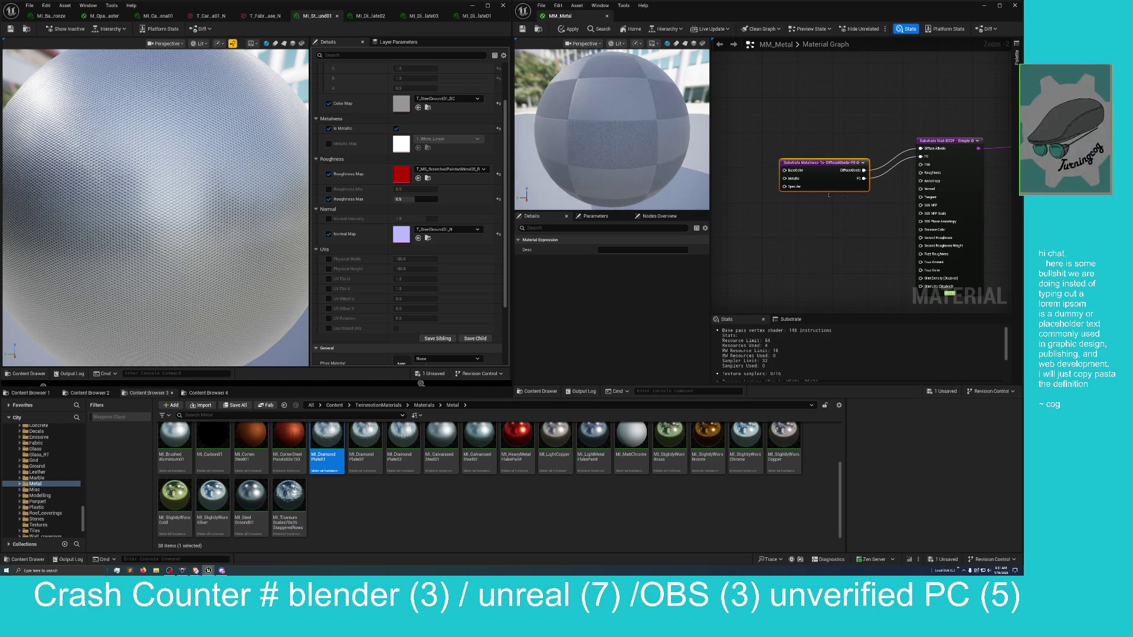
left_click(838, 142)
left_click_drag(817, 163, 817, 141)
left_click_drag(790, 208, 875, 258)
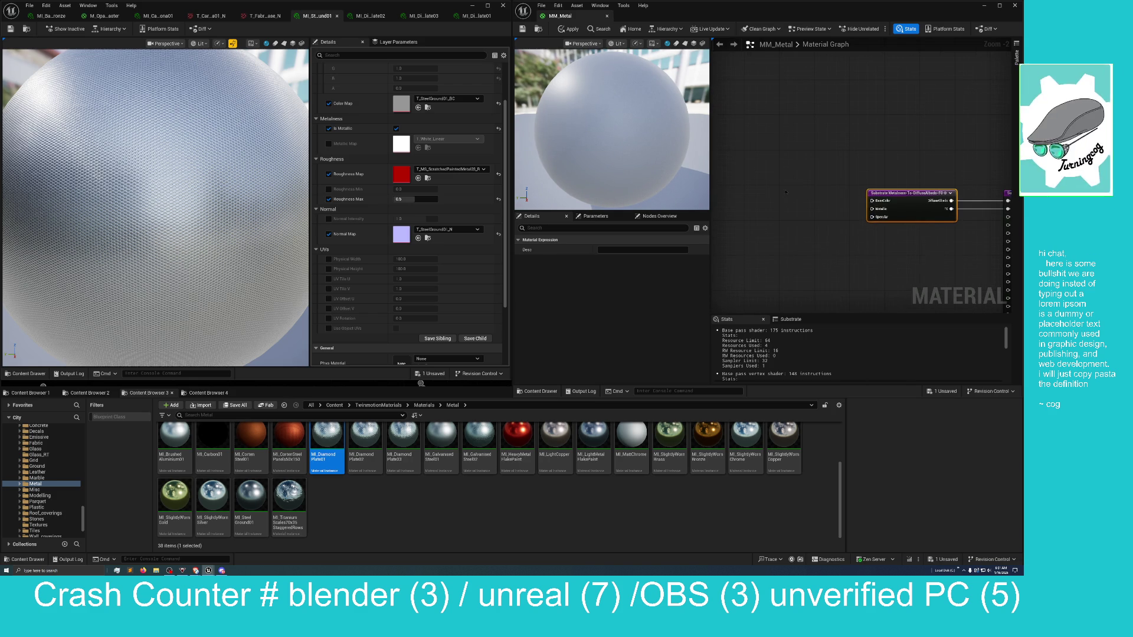
Place a Constant3Vector node using the '3v' search
right_click(788, 192)
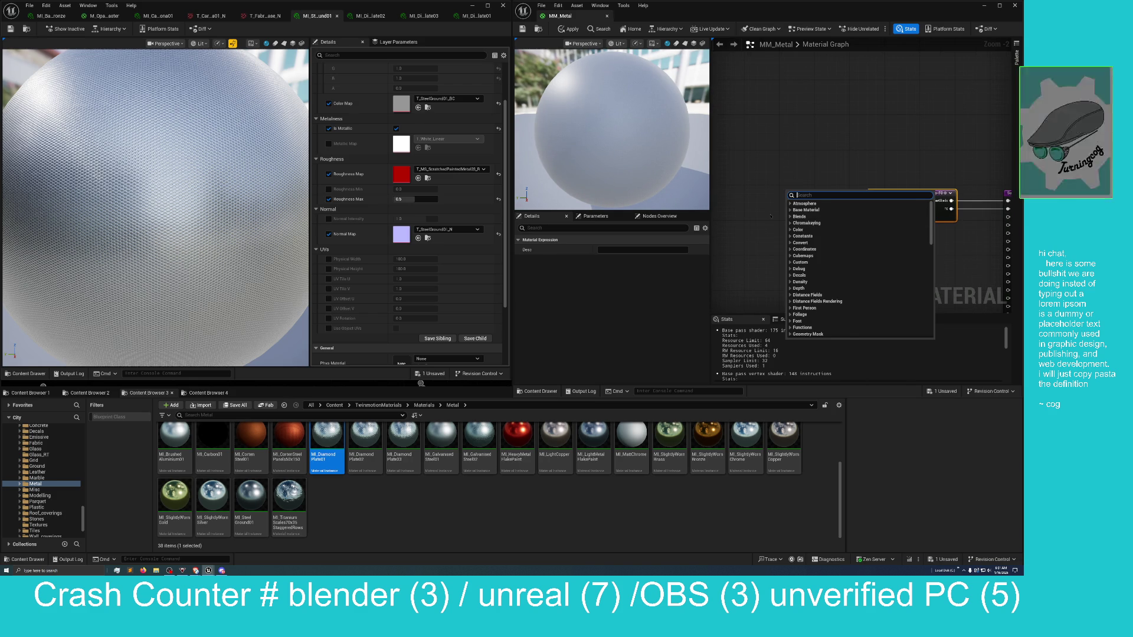
type("3")
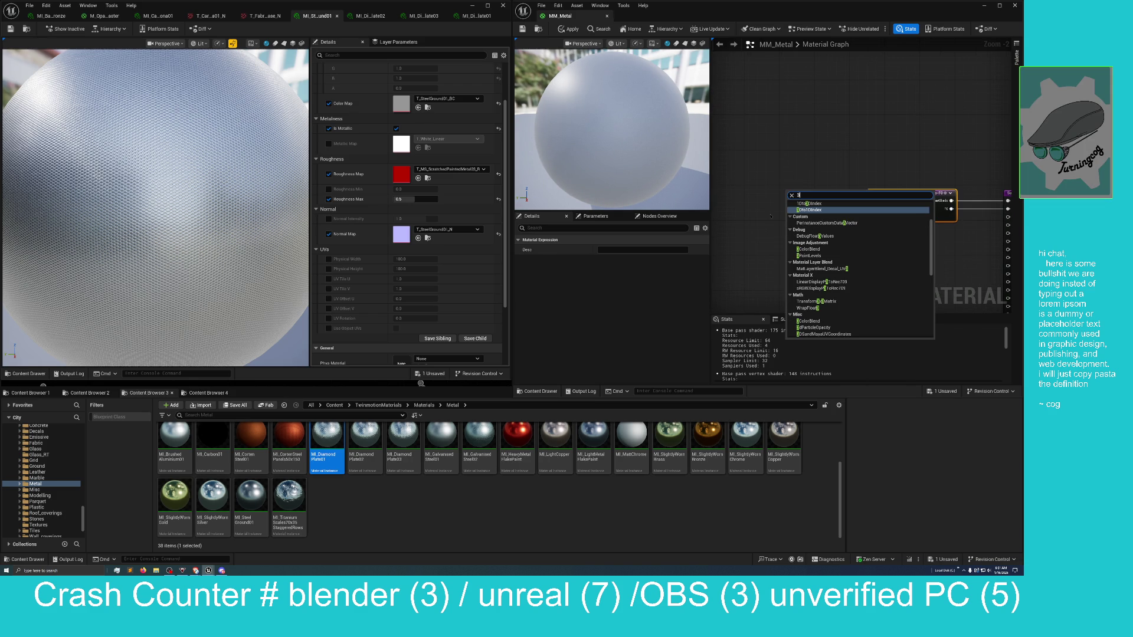
type("v")
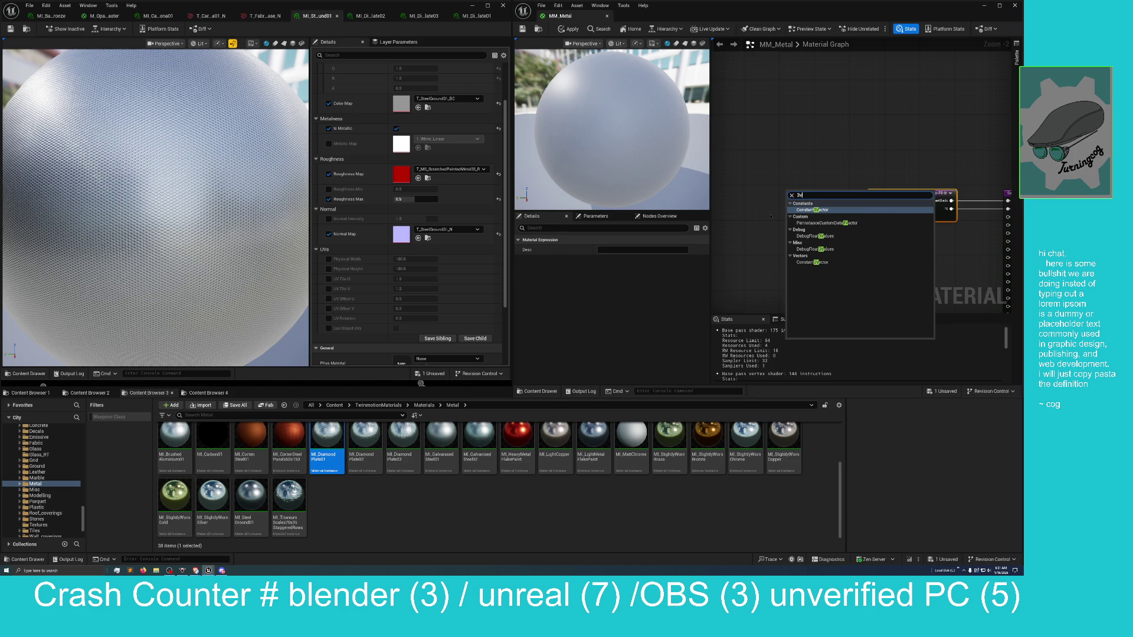
key("Return")
Convert it to a parameter named Color and wire it into the metalness node's Base Color
right_click(805, 192)
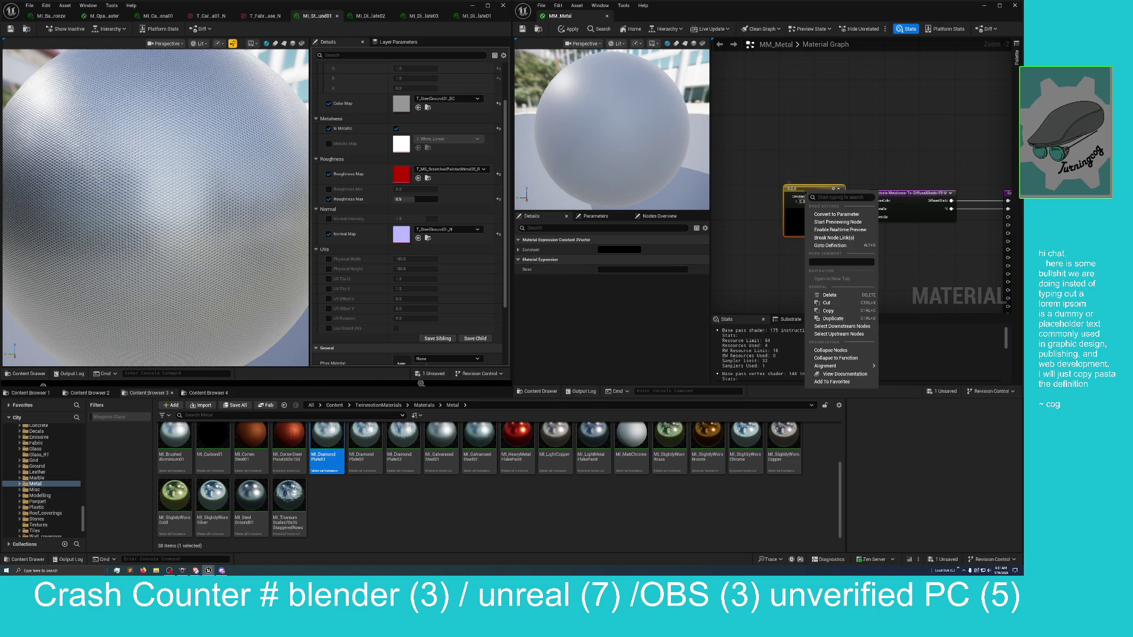
left_click(836, 215)
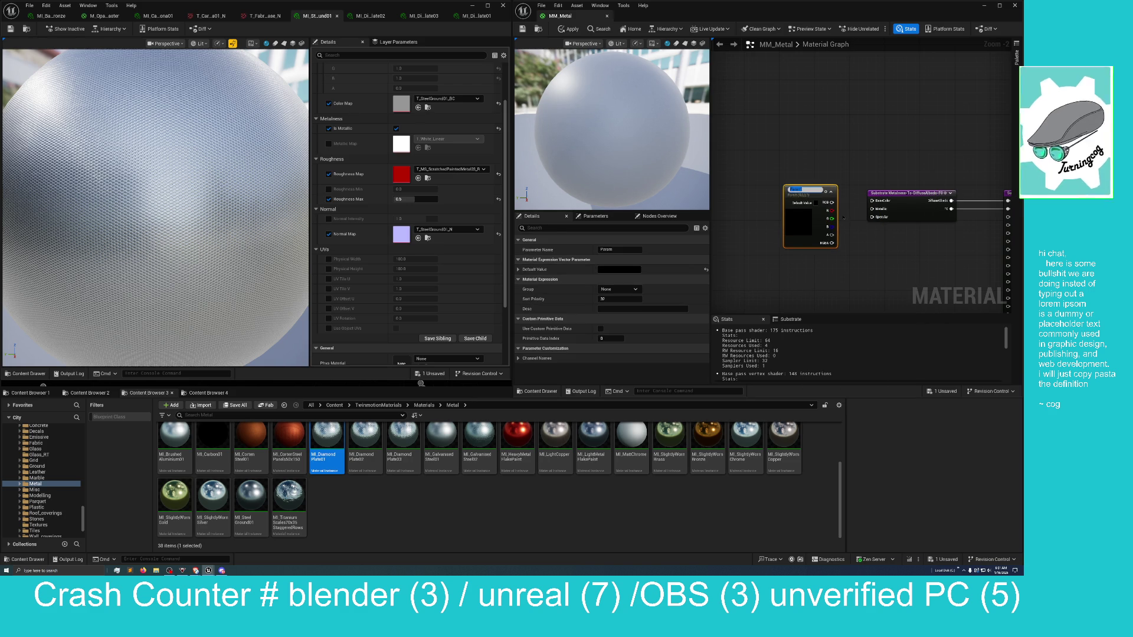
type("Color")
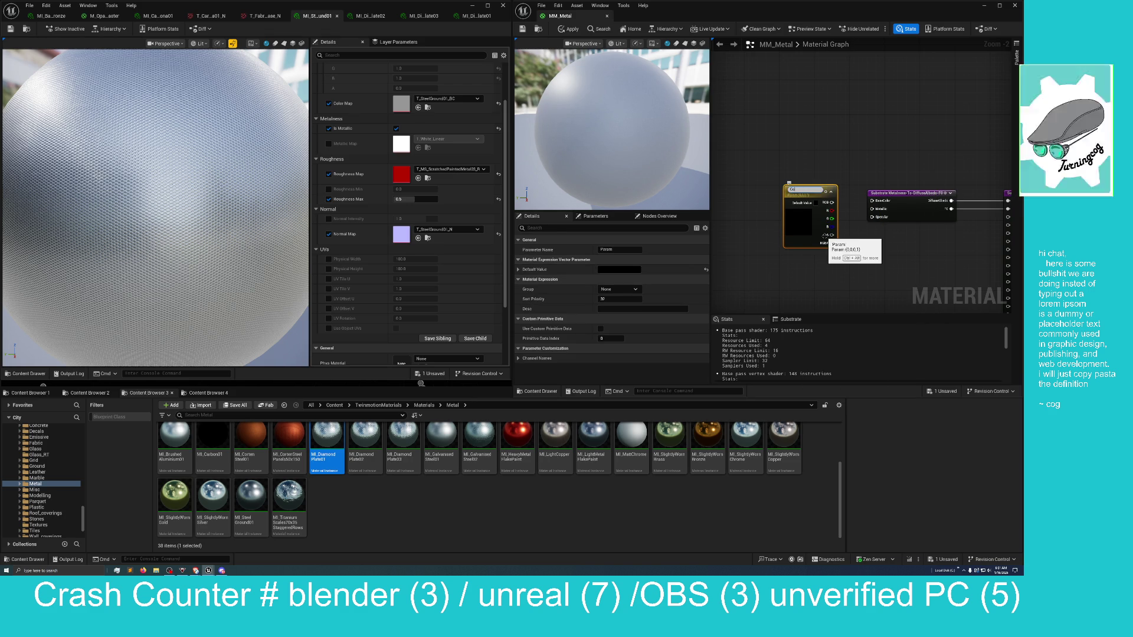
key("Return")
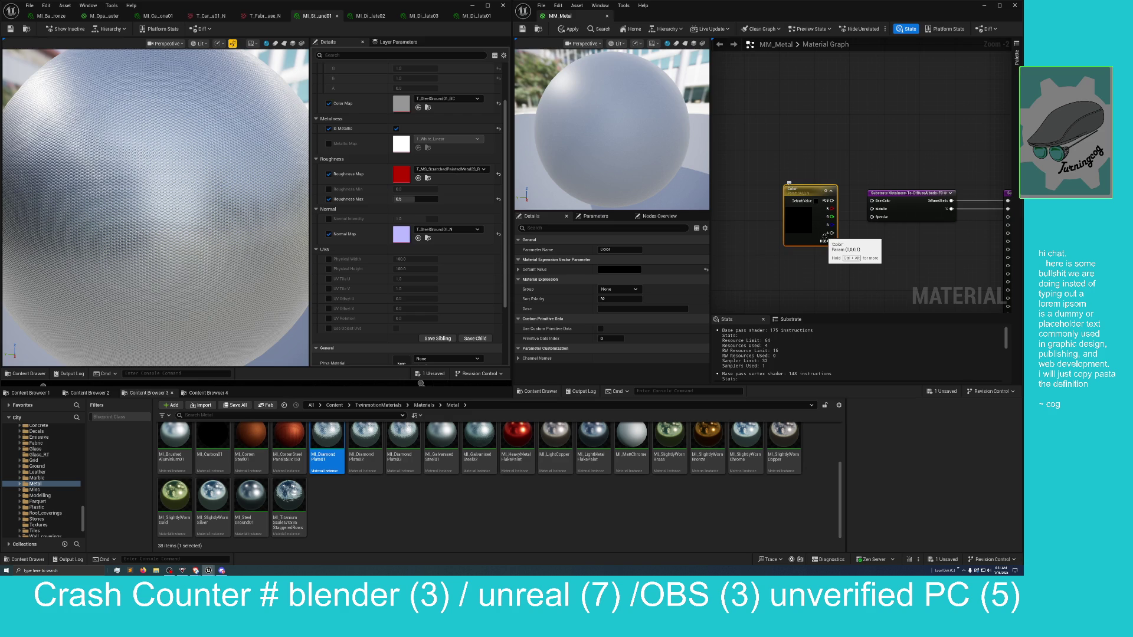
mouse_move(832, 201)
left_mouse_down()
mouse_move(874, 219)
mouse_move(886, 204)
mouse_move(871, 201)
left_mouse_up()
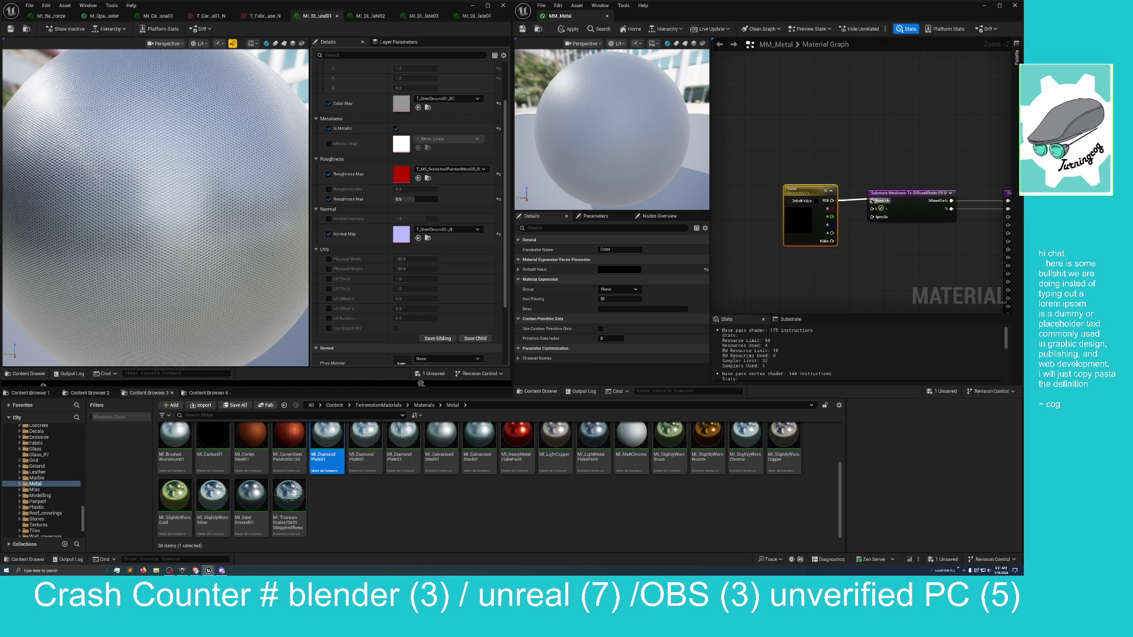
right_click(821, 269)
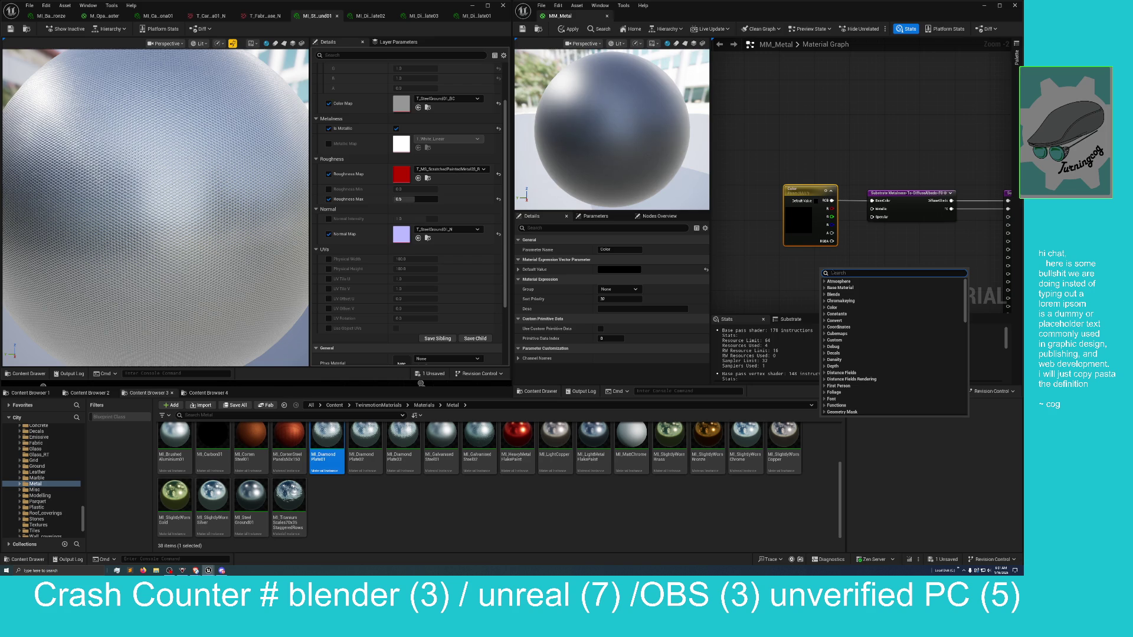
Place a Constant node and wire it into the metalness node's Metallic input
type("con")
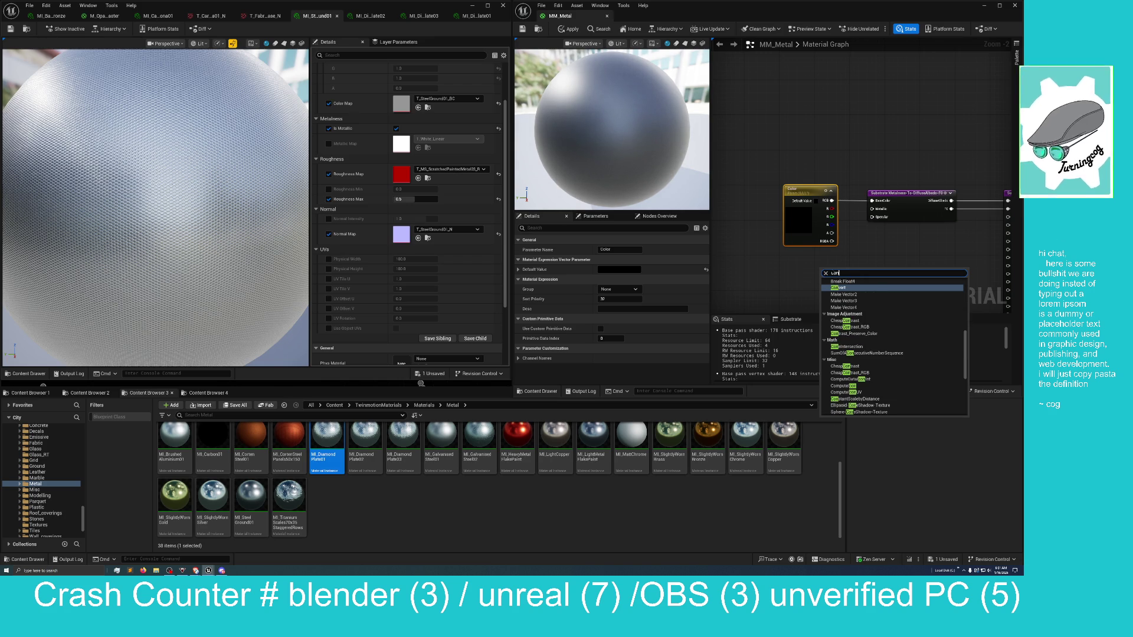
type("s")
key("Return")
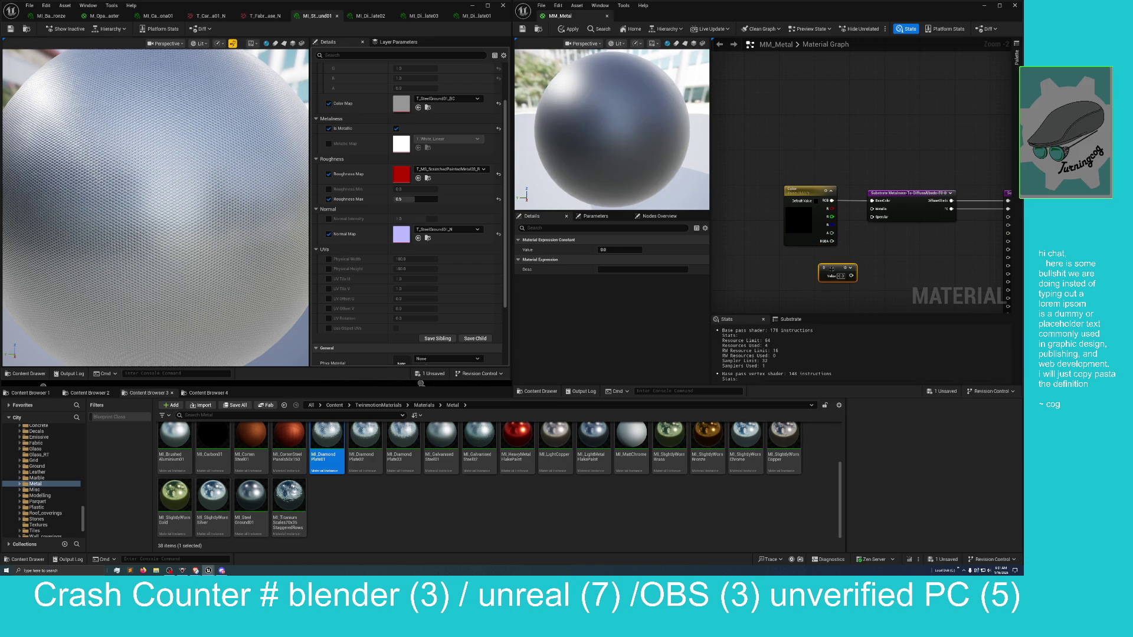
left_click_drag(852, 275, 872, 209)
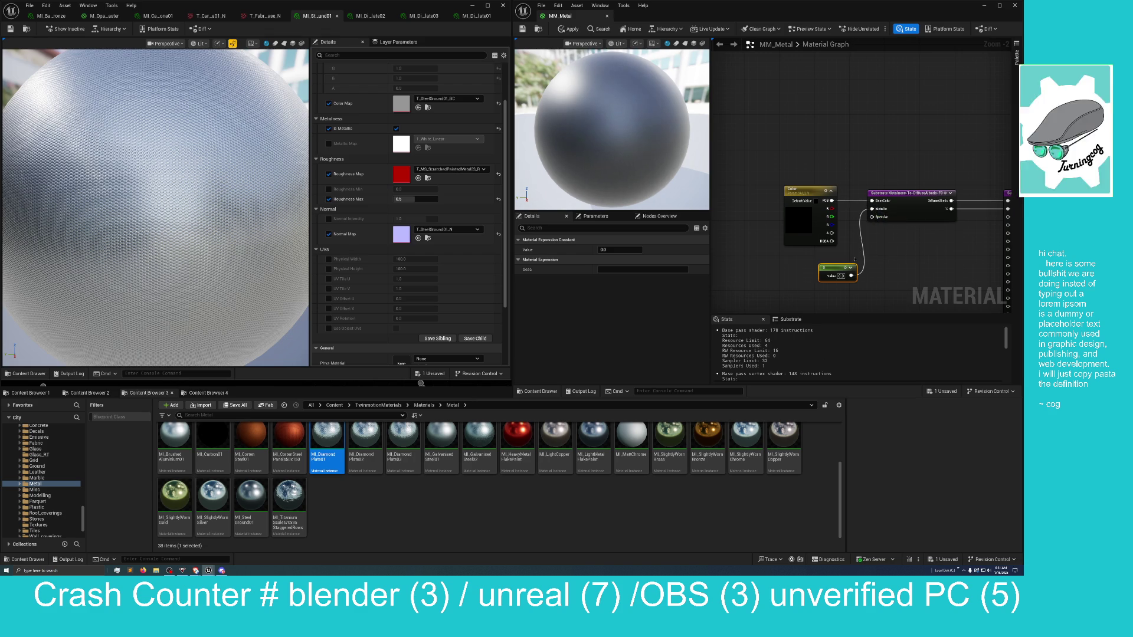
Set the Metallic Constant's value to 1.0
type("10")
key("Return")
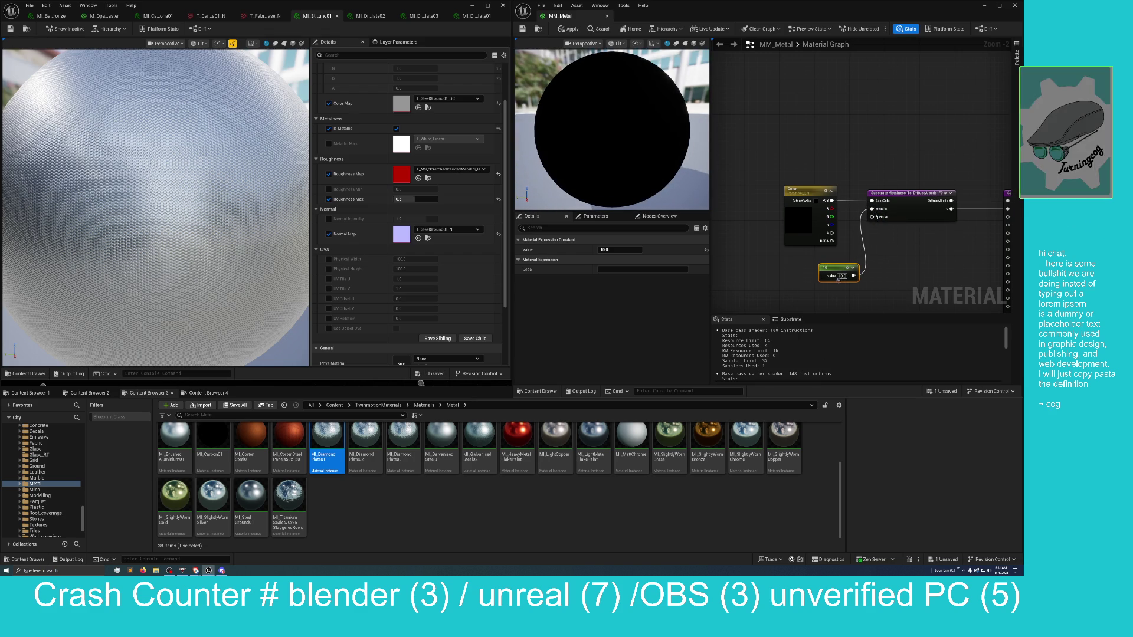
left_click(838, 276)
type("1")
key("Return")
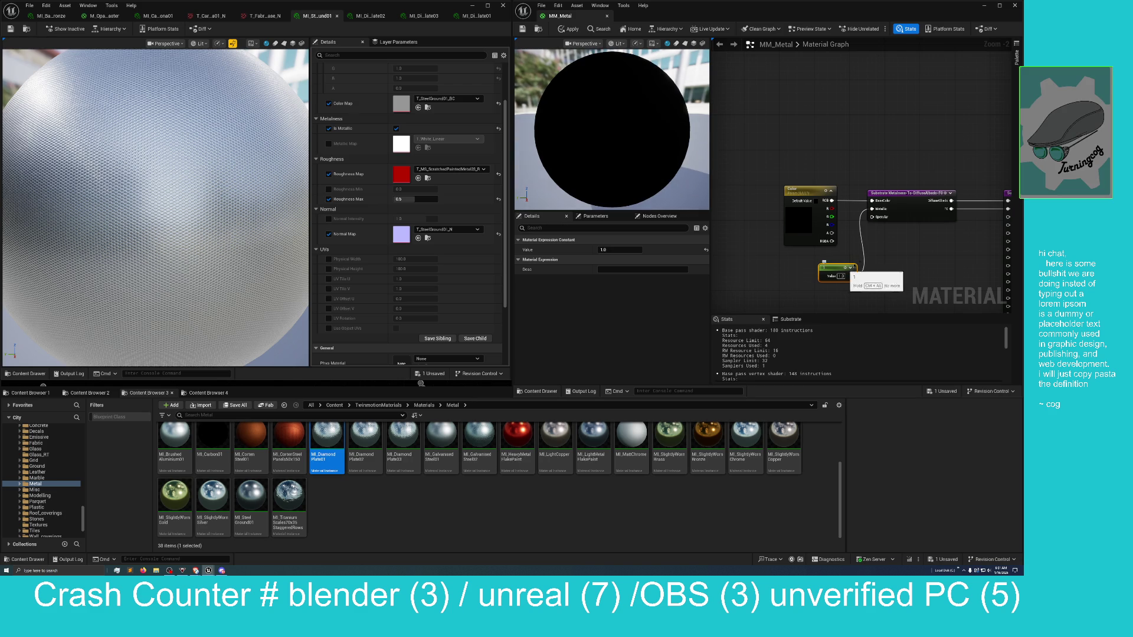
left_click_drag(865, 255, 811, 266)
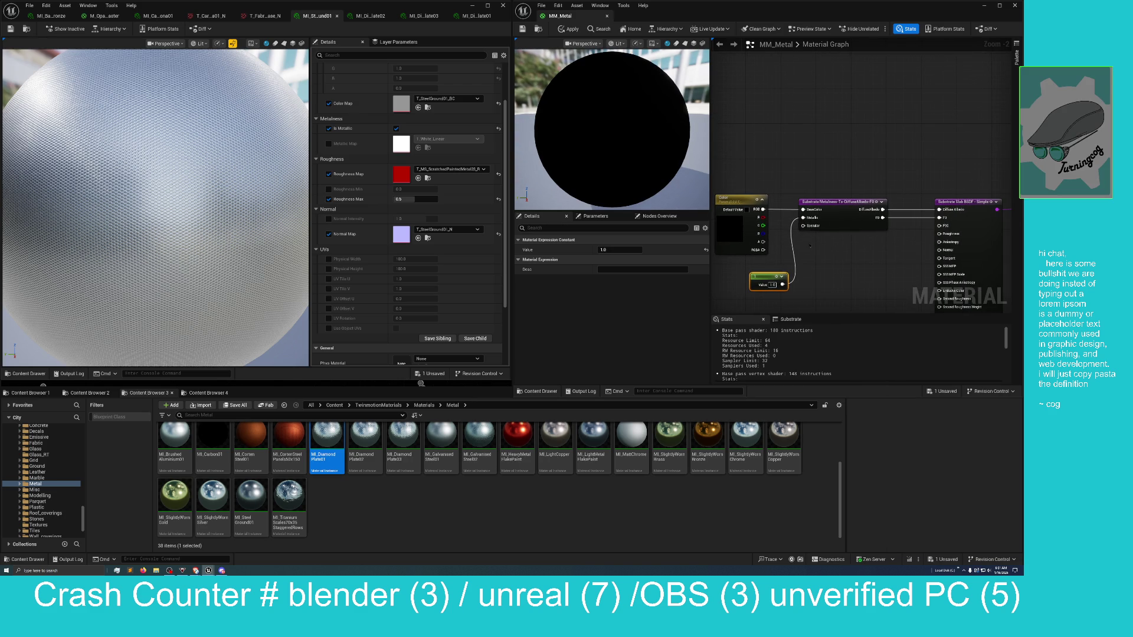
mouse_move(803, 226)
left_mouse_down()
mouse_move(826, 268)
mouse_move(814, 290)
left_mouse_up()
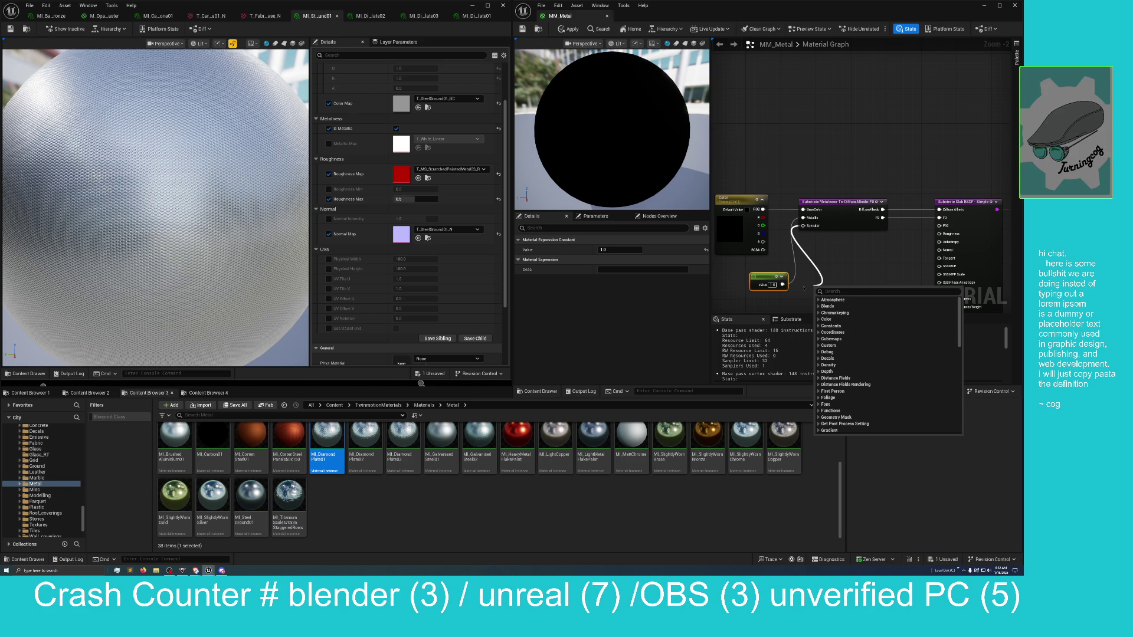
Add a Constant of 0.5 wired into Specular, placed beside the 1.0 constant
type("cons")
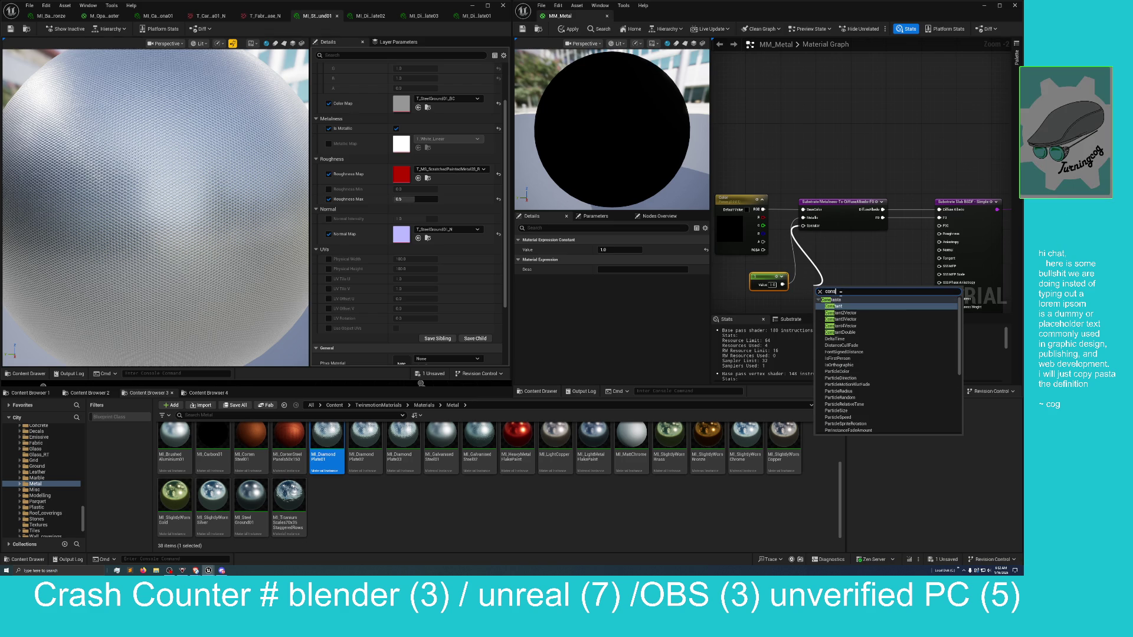
key("Return")
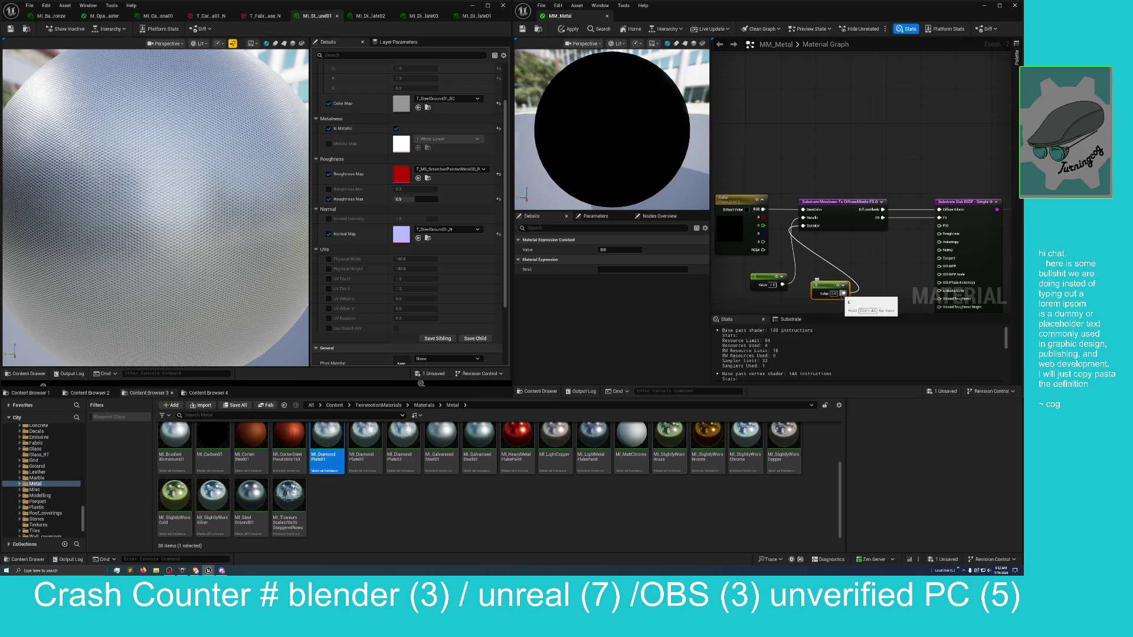
left_click_drag(760, 275, 735, 261)
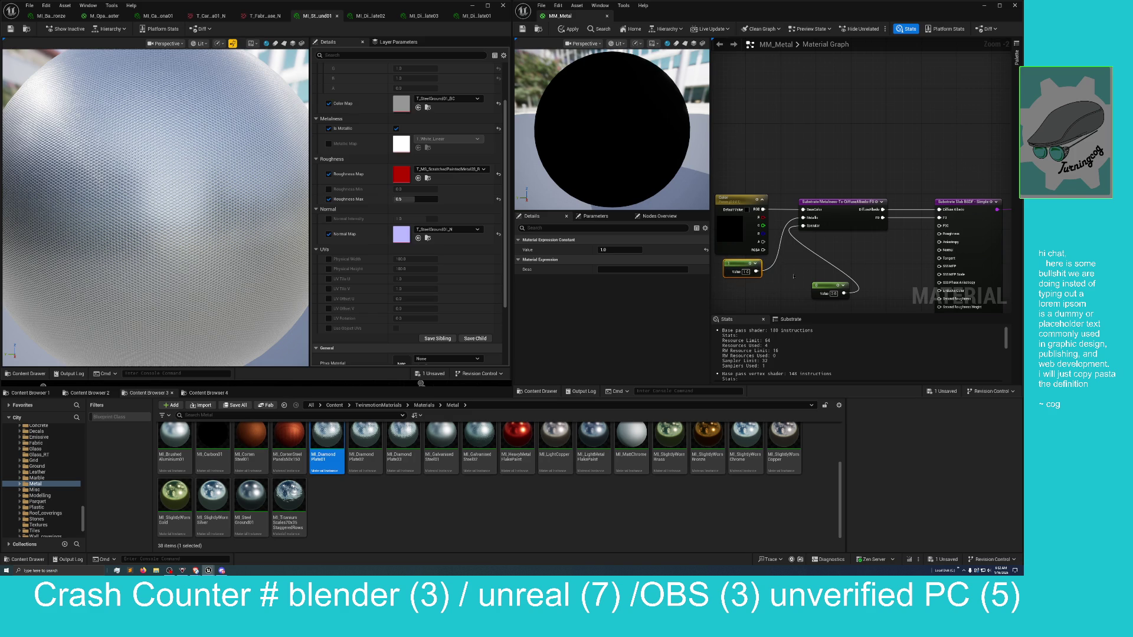
left_click_drag(825, 283, 755, 284)
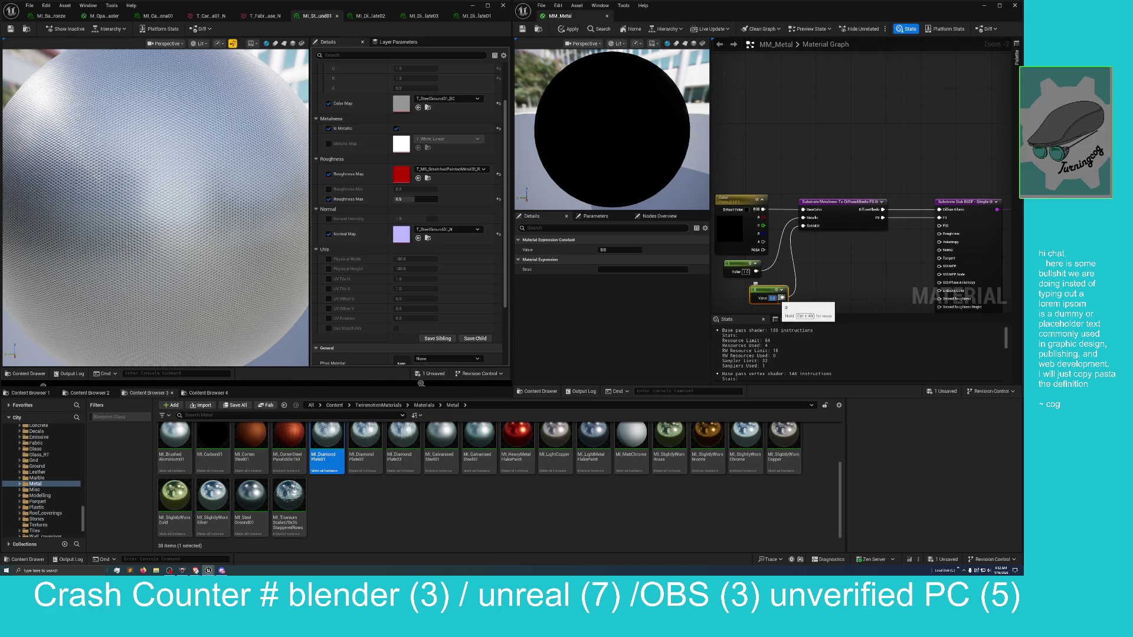
type("0.5")
key("Return")
Add a third Constant set to 0.2 and wire it into the Substrate Slab BSDF
right_click(867, 269)
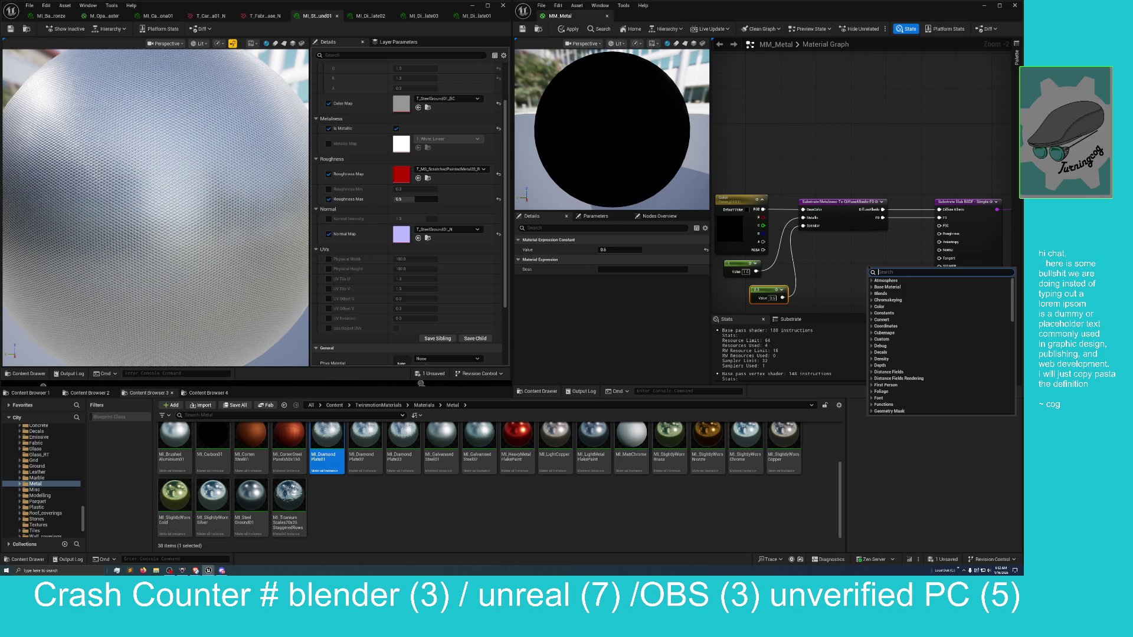
type("constant")
key("Return")
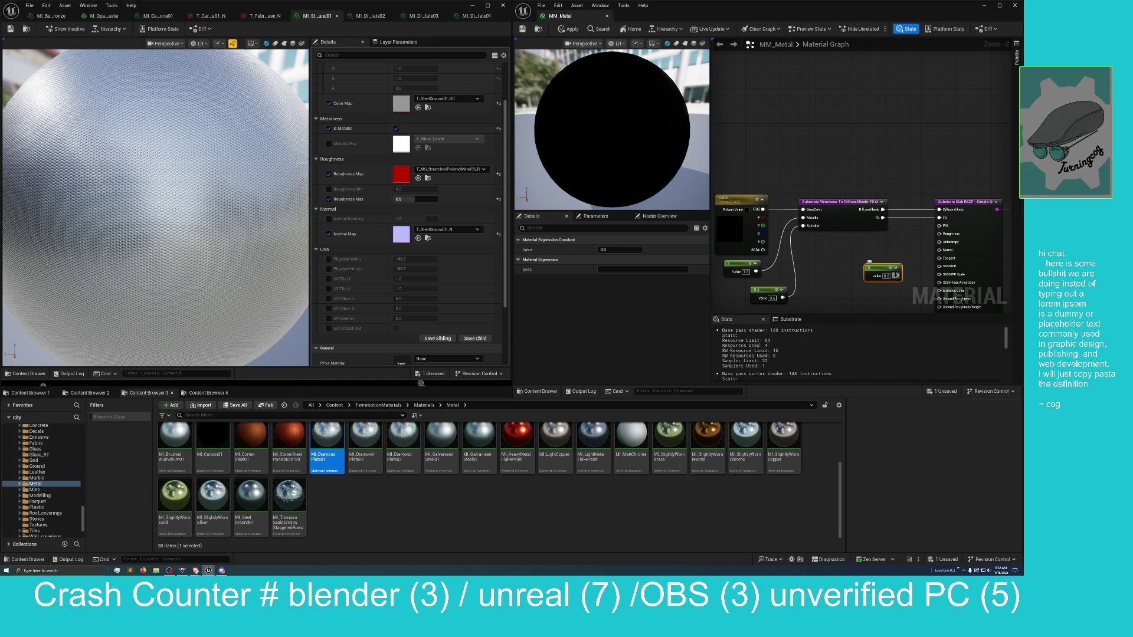
left_click_drag(897, 276, 943, 234)
type("0.5")
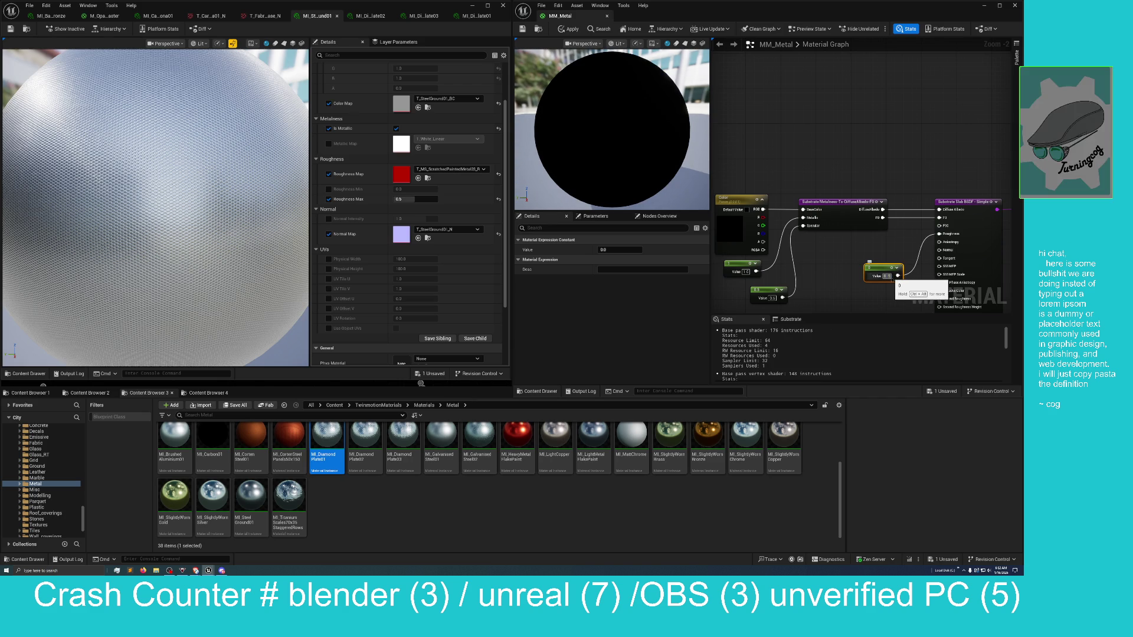
key("Return")
double_click(886, 275)
type("0.2")
key("Return")
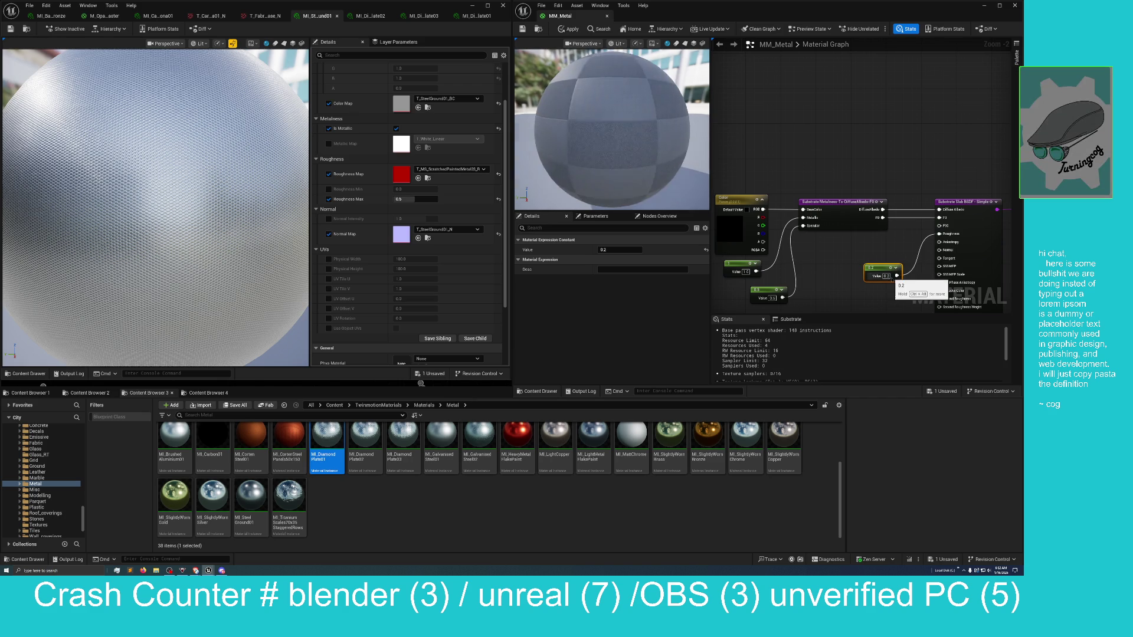
left_click(733, 233)
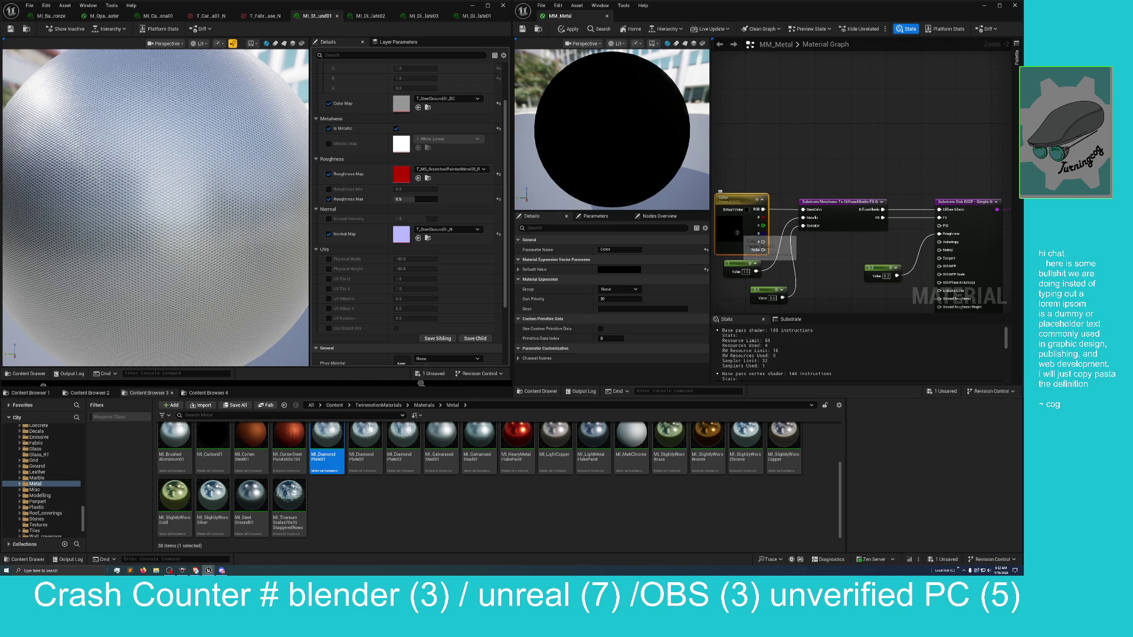
Lower the Color parameter's default to a 0.475 grey in the Color Picker
double_click(733, 233)
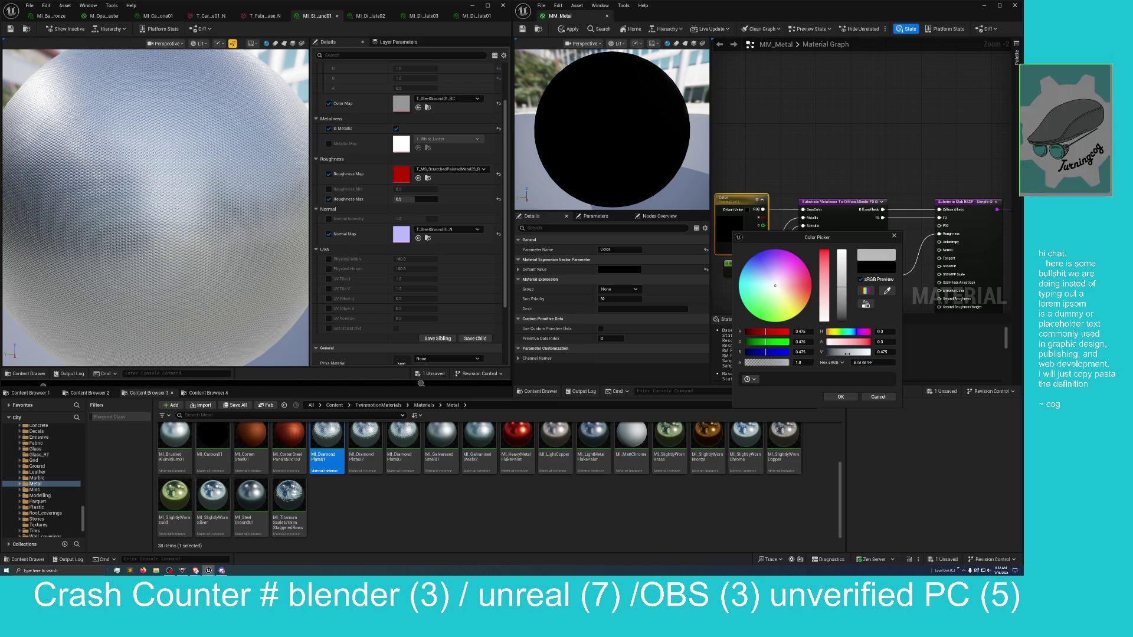
left_click_drag(848, 353, 846, 353)
left_click(844, 397)
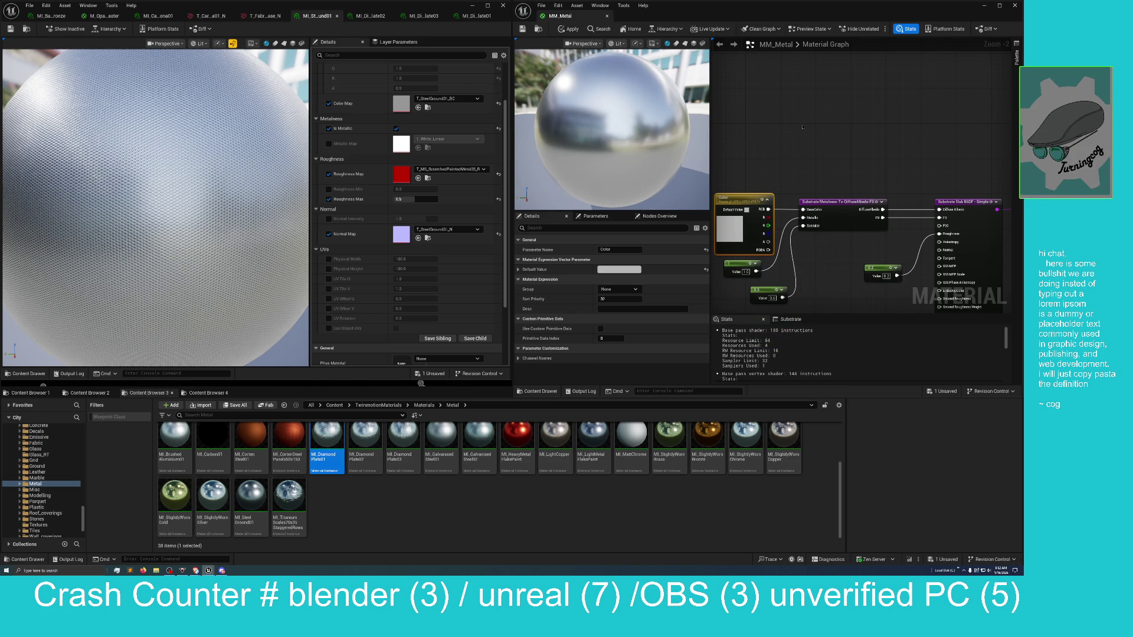
mouse_move(817, 126)
left_mouse_down()
mouse_move(780, 123)
mouse_move(803, 124)
left_mouse_up()
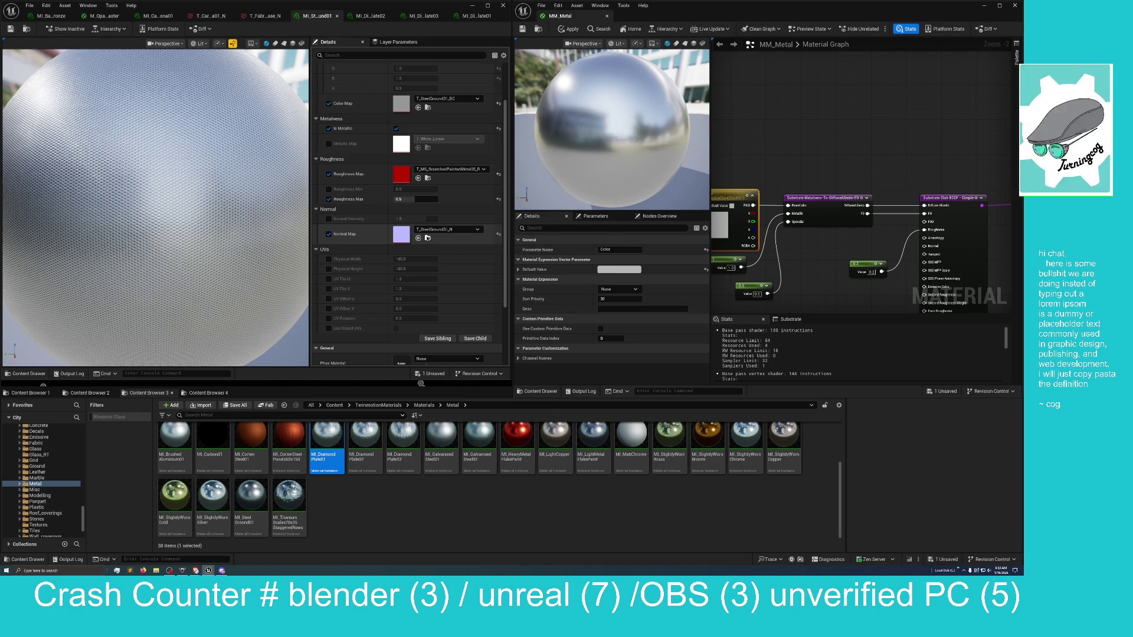
Open Metal > Textures and inspect the 4096x4096 T_SteelGround01_N normal map in the Texture Editor
left_click(427, 238)
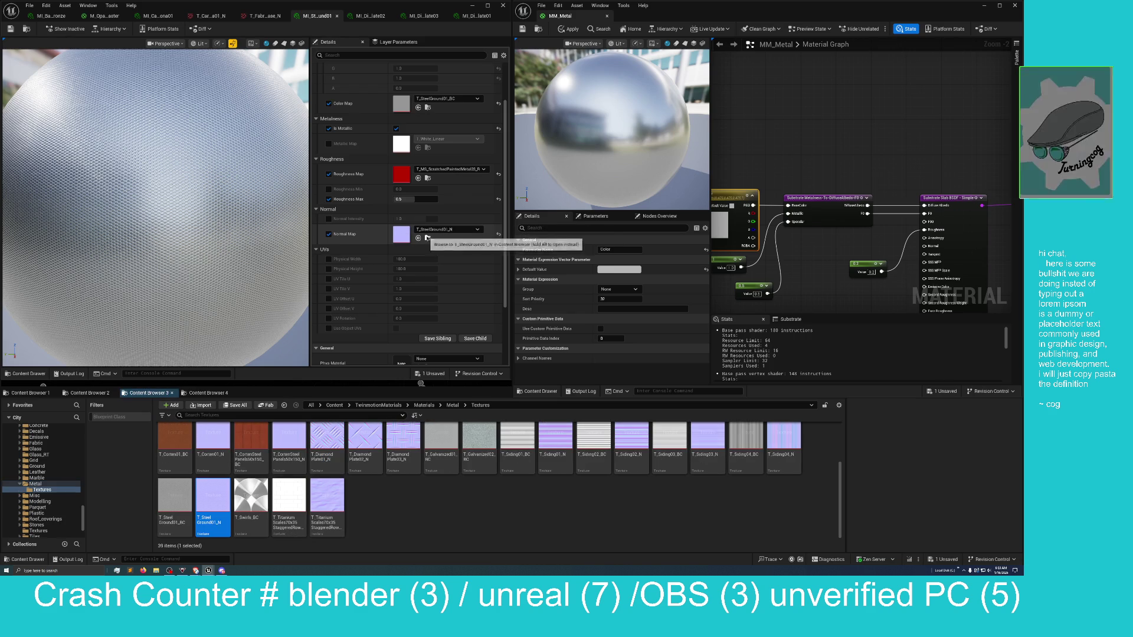
double_click(206, 502)
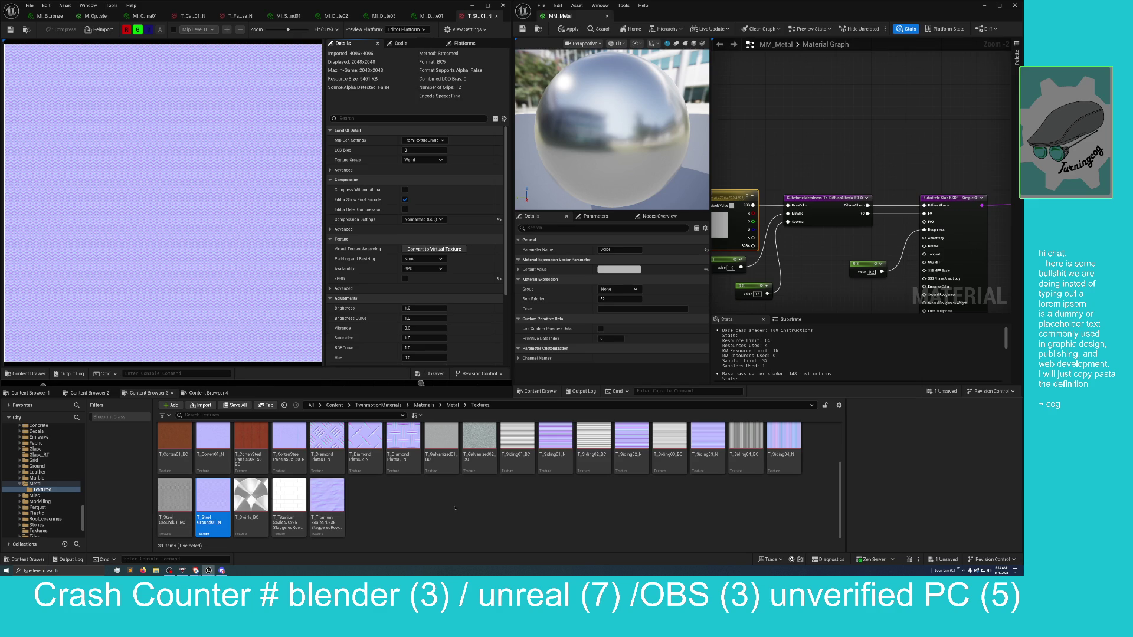
scroll(354, 472, "up", 1)
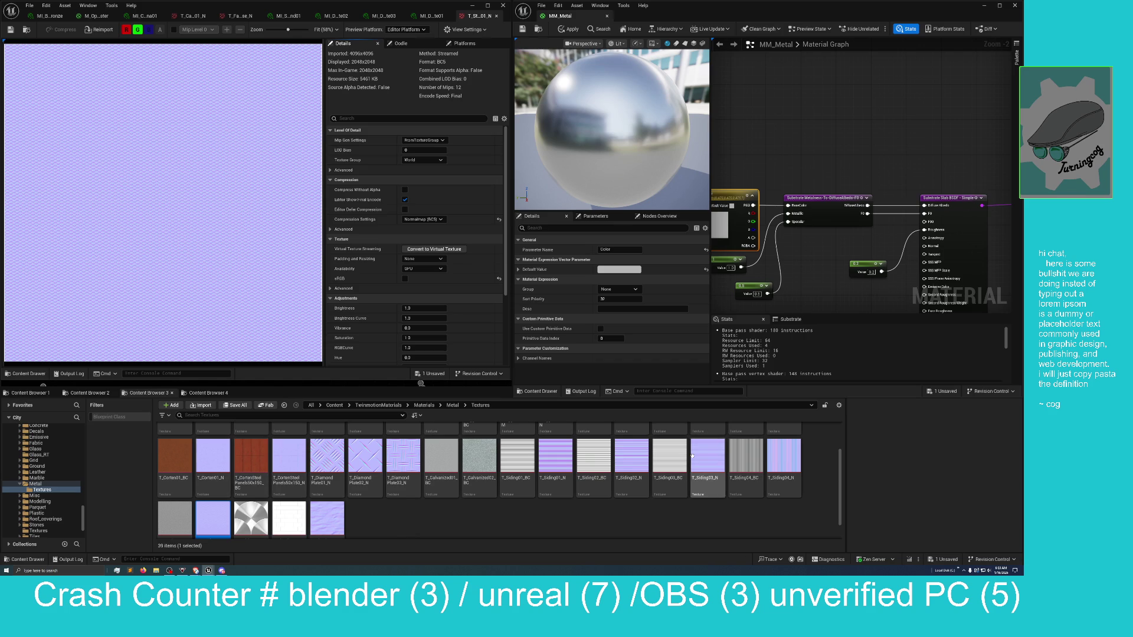
scroll(687, 457, "up", 2)
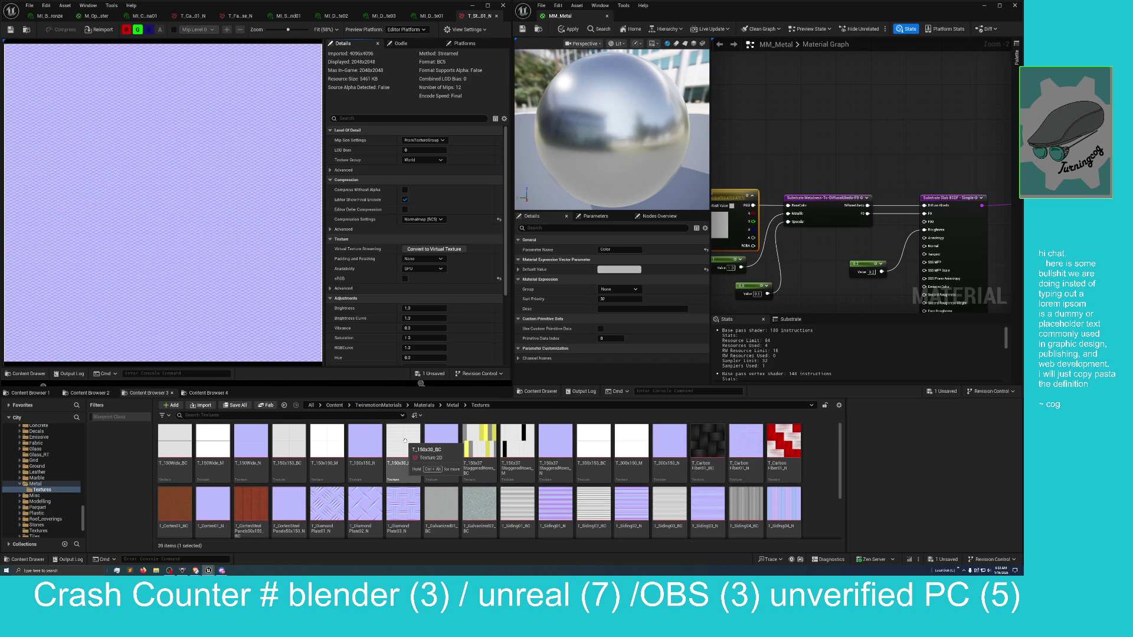
scroll(248, 451, "down", 1)
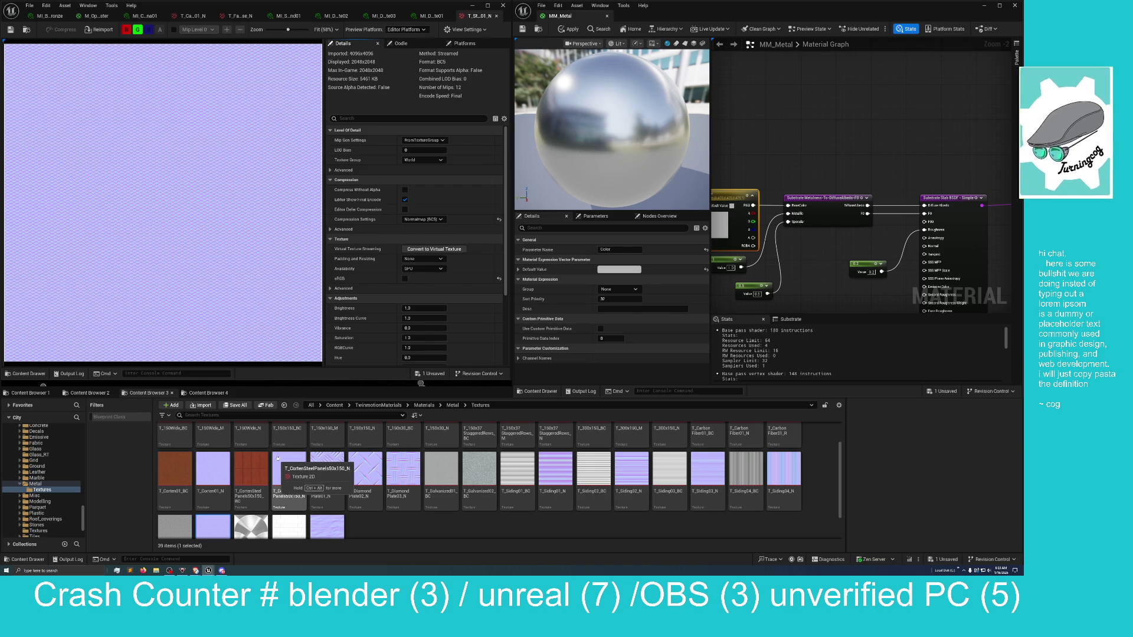
scroll(479, 481, "down", 1)
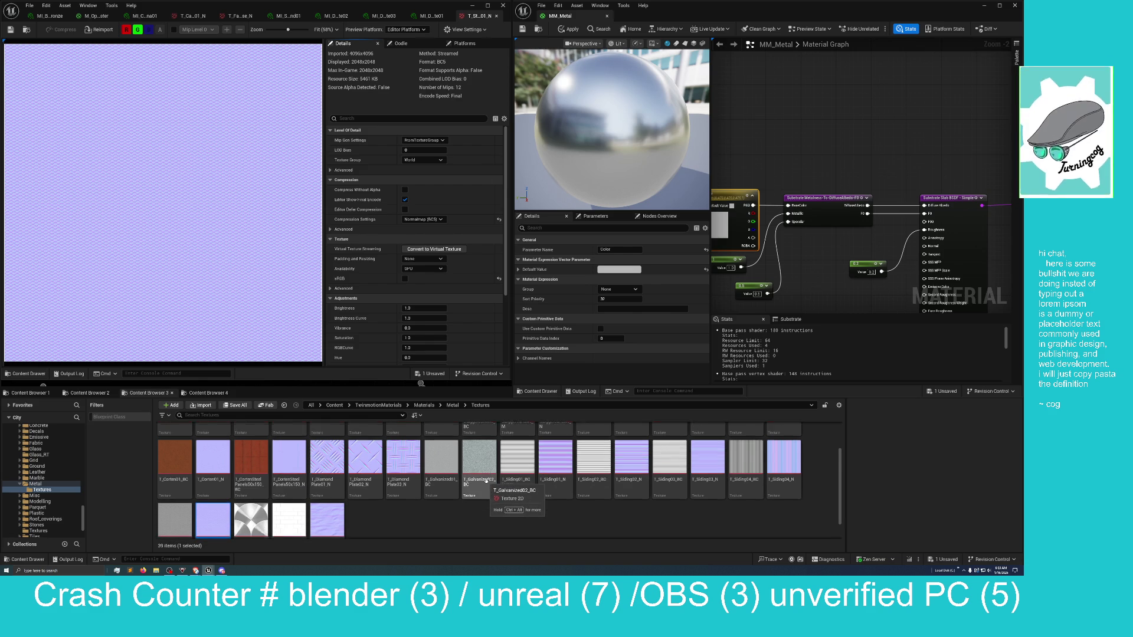
scroll(400, 490, "up", 2)
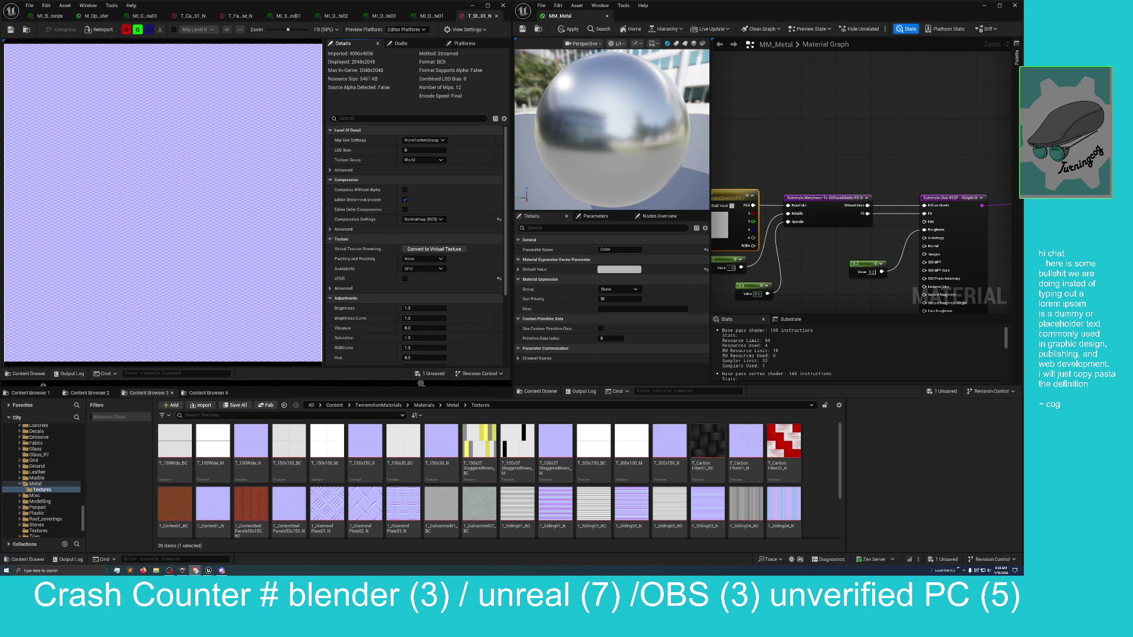
Switch to the browser, go back from the Forevertron page, and open the Dr. Evermor's Sculpture Park site
key("alt+Tab")
scroll(298, 280, "down", 6)
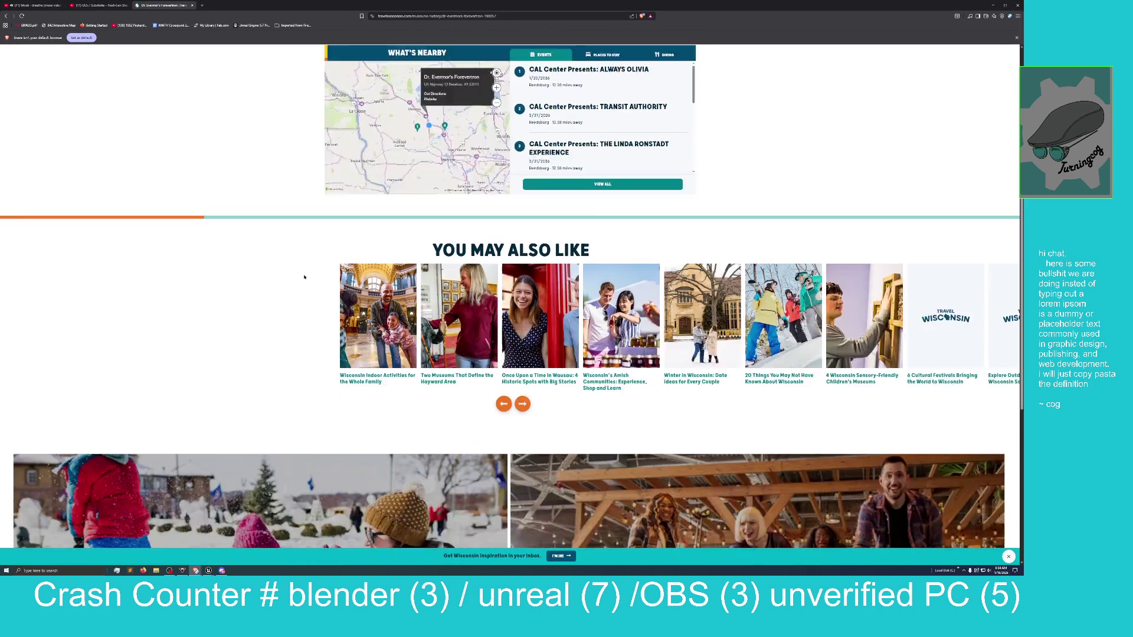
scroll(304, 316, "up", 10)
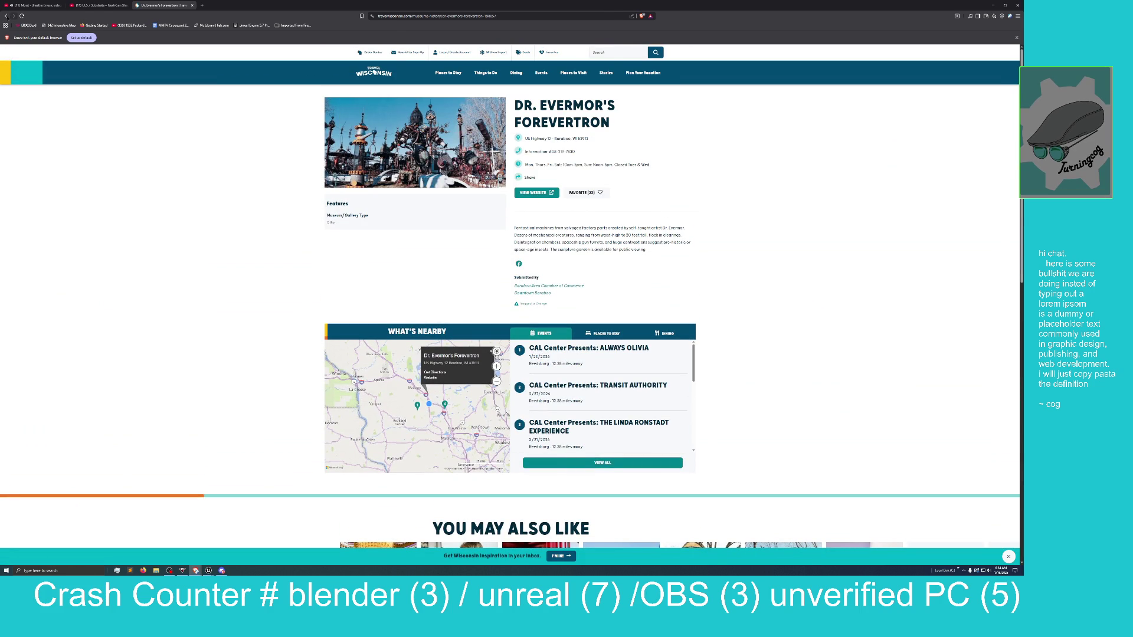
left_click(5, 16)
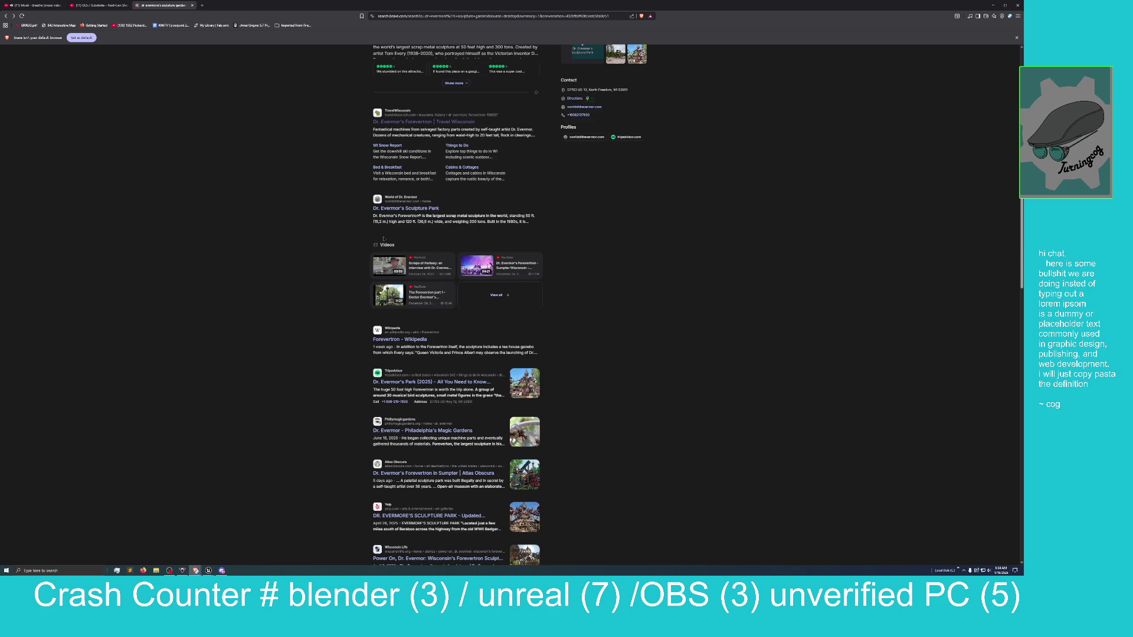
left_click(403, 209)
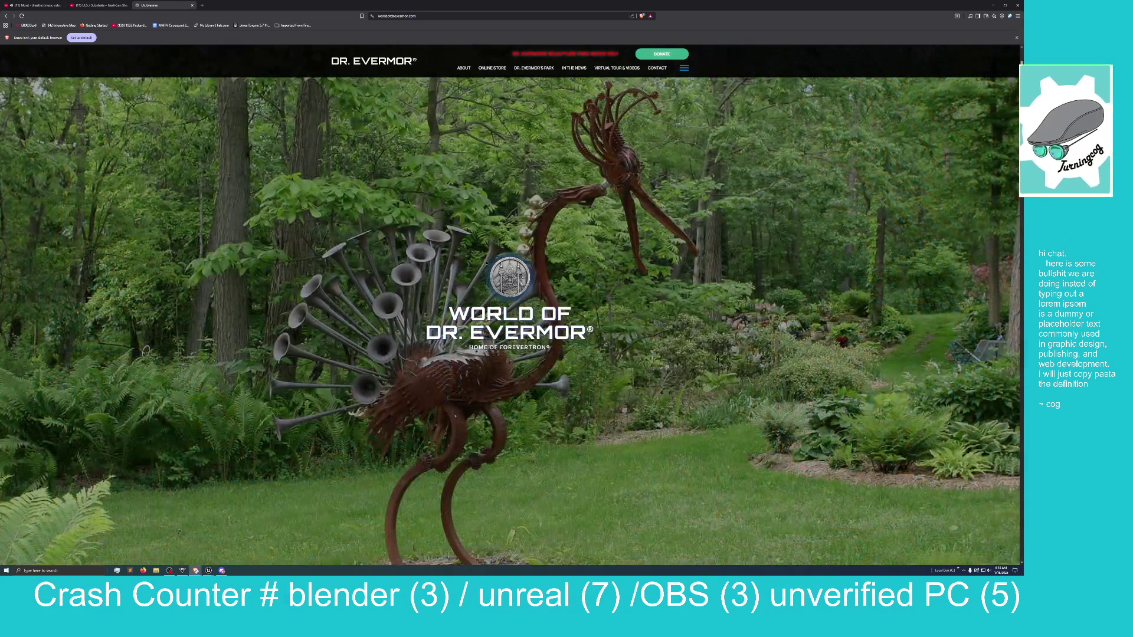
Scroll down through the World of Dr. Evermor site's tour and media sections
scroll(392, 260, "down", 10)
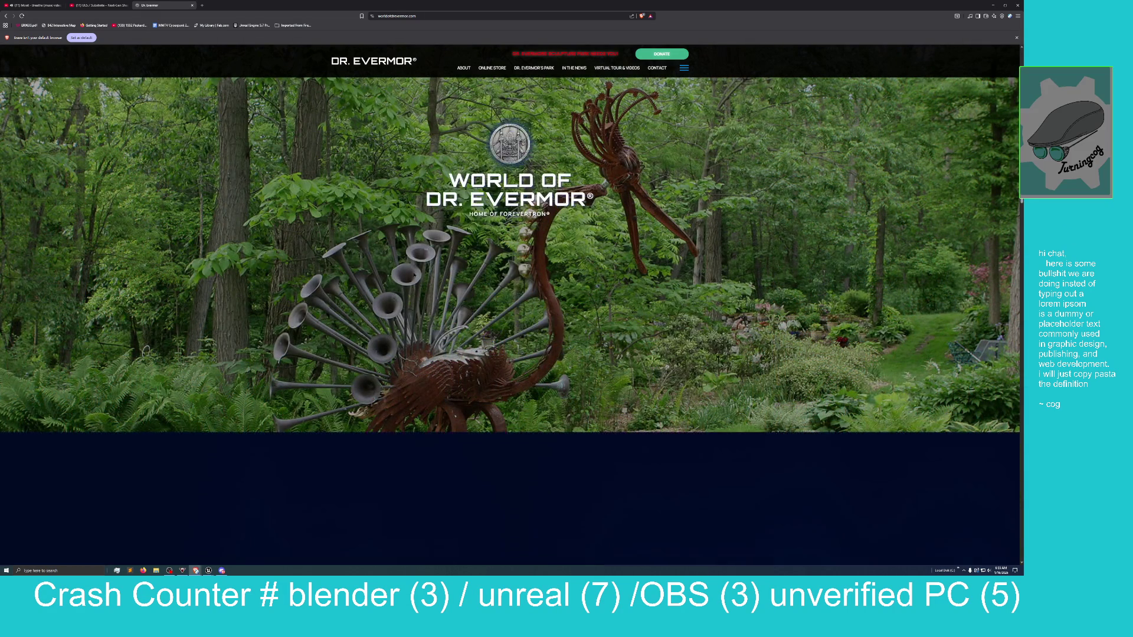
scroll(413, 278, "down", 5)
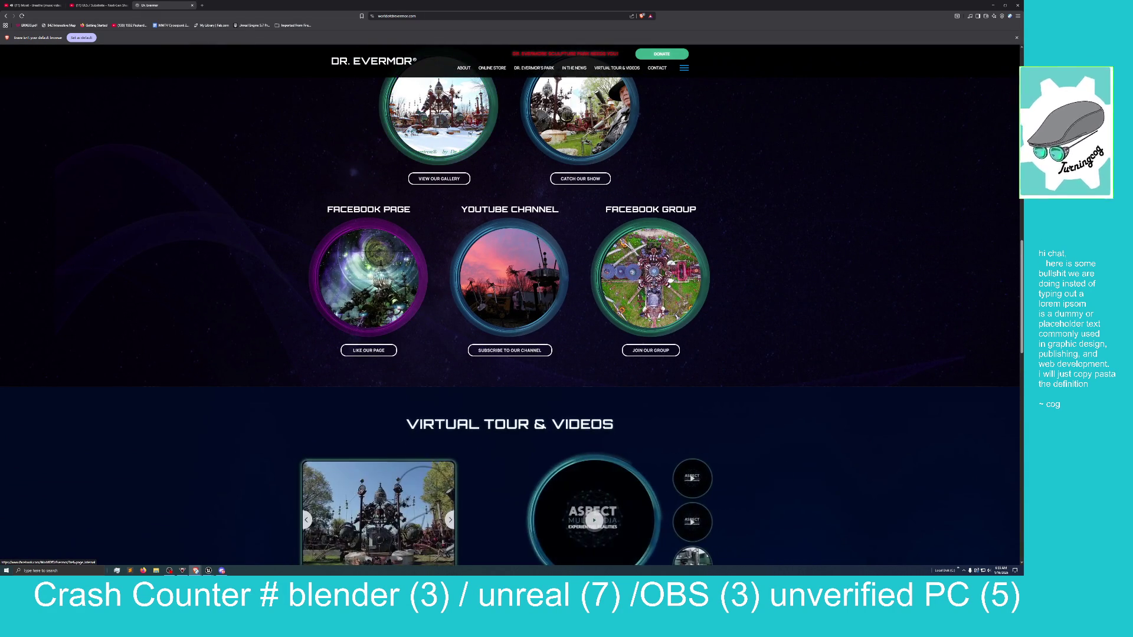
scroll(407, 301, "down", 2)
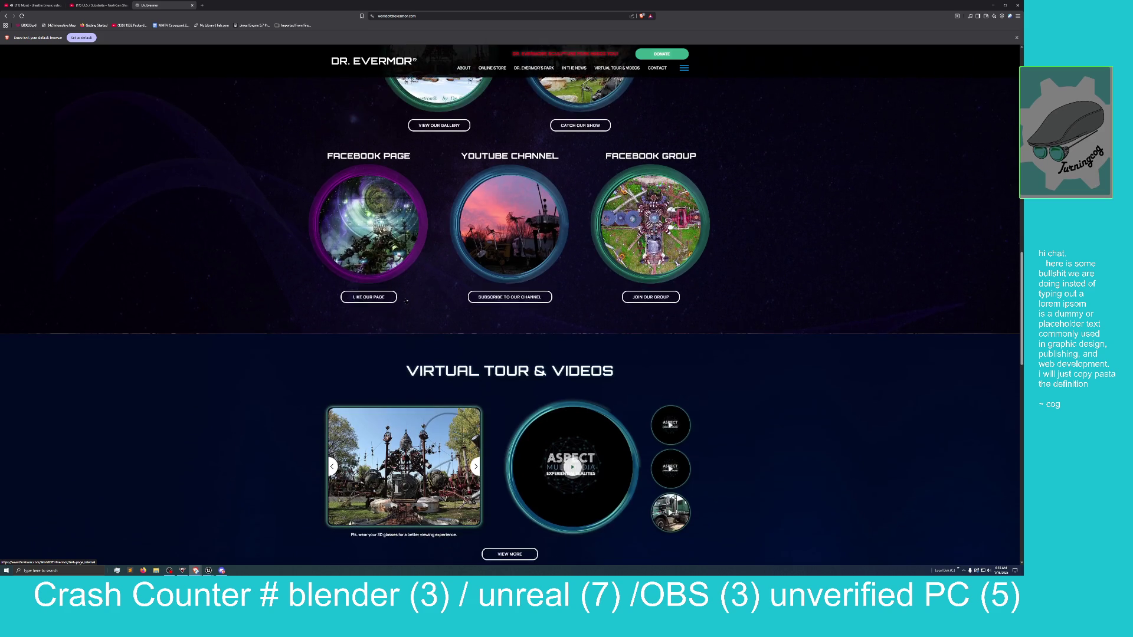
scroll(407, 300, "up", 1)
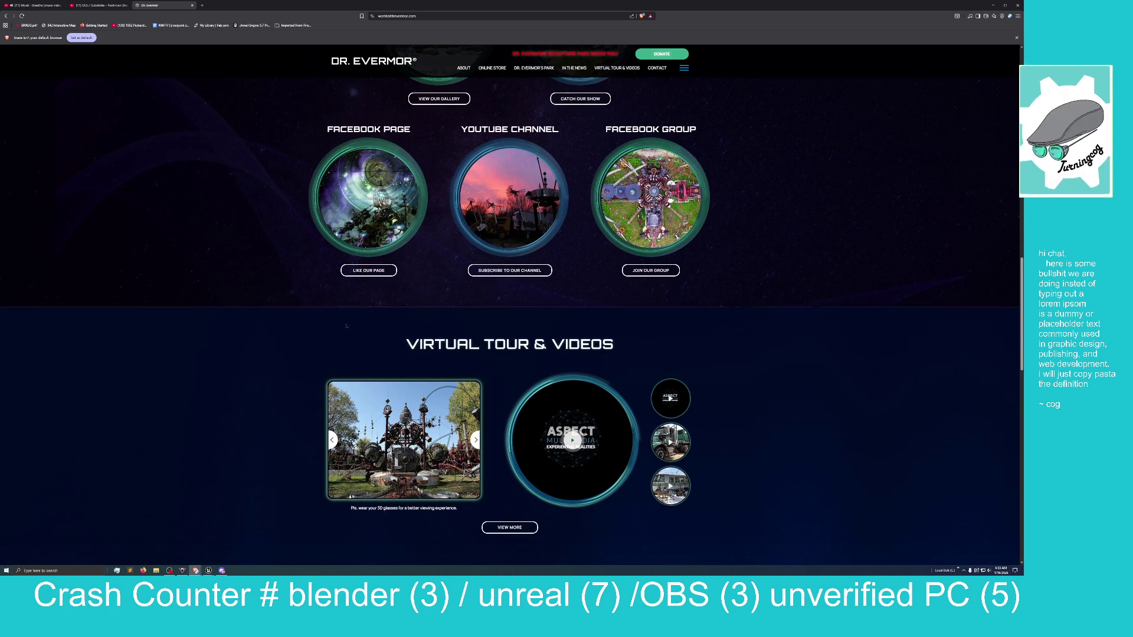
scroll(346, 325, "down", 1)
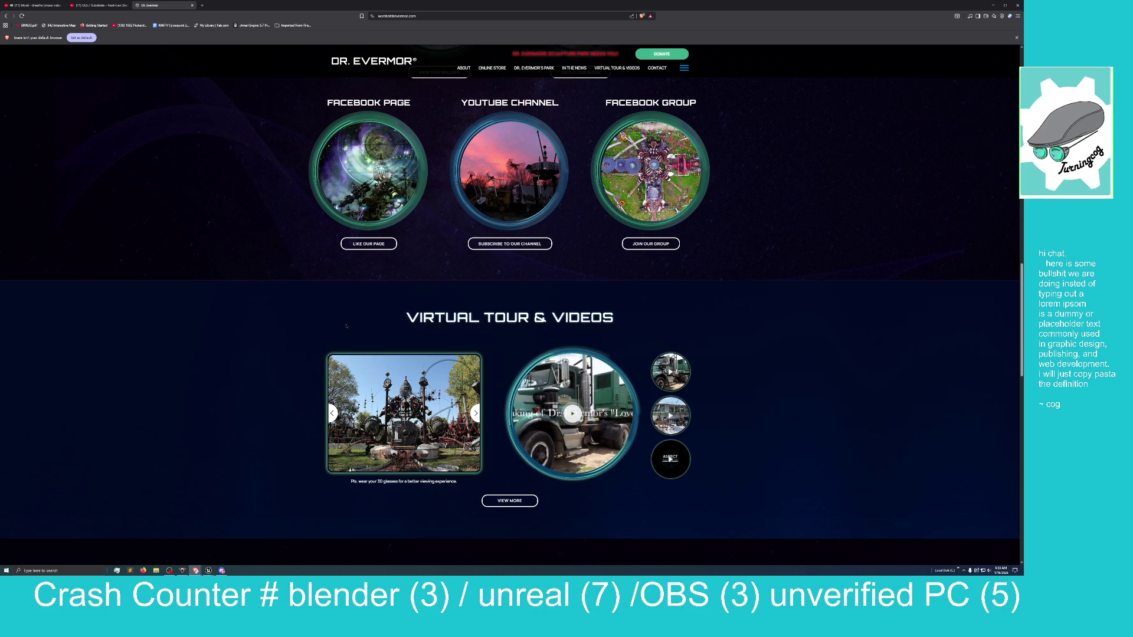
scroll(346, 326, "down", 2)
scroll(347, 326, "down", 8)
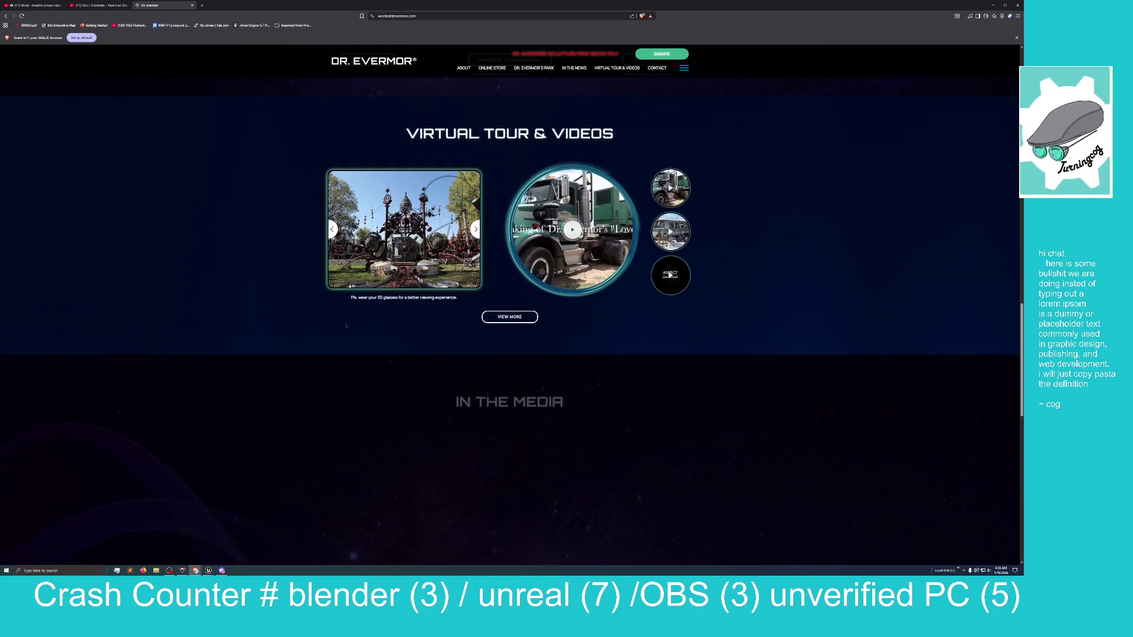
scroll(346, 325, "up", 3)
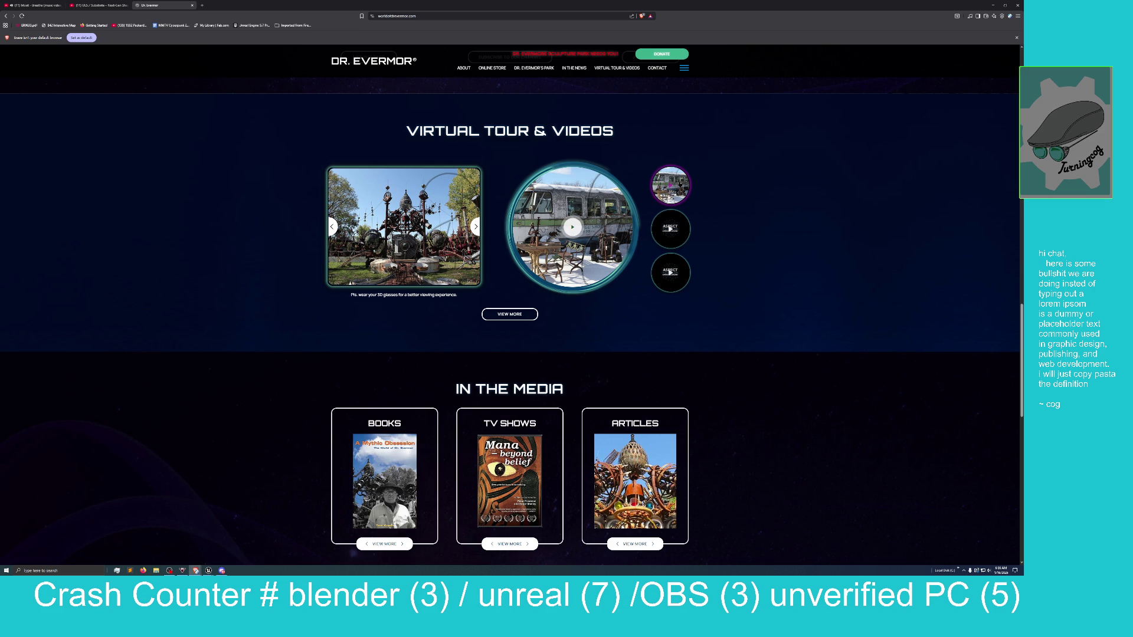
Play and close the Love Birds making-of video, scroll to the store, and return to Unreal
left_click(565, 235)
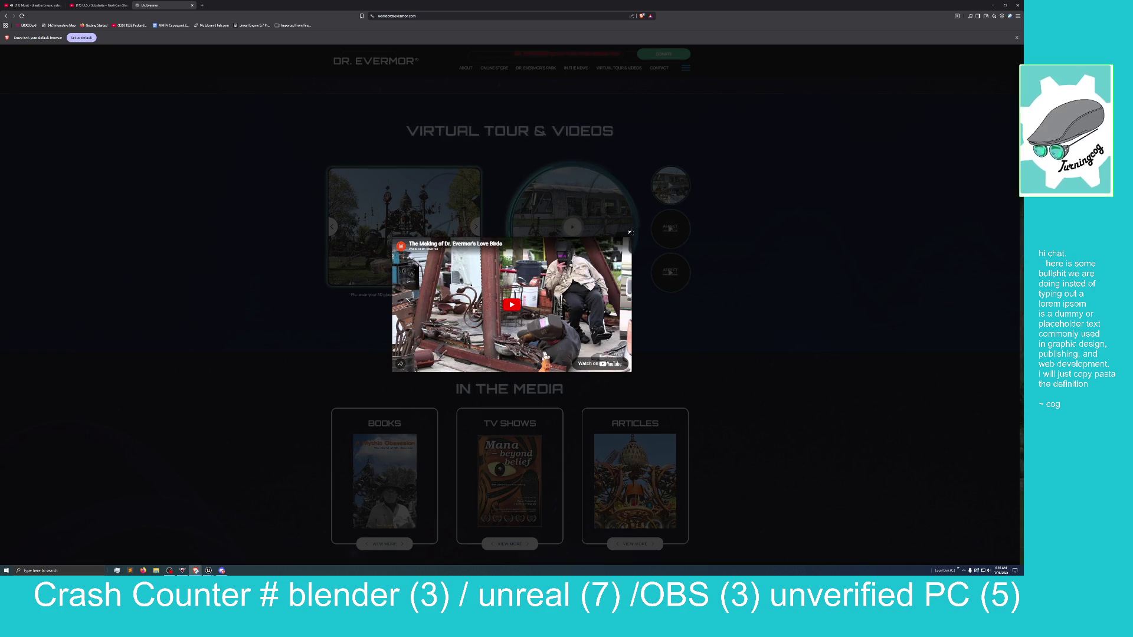
left_click(305, 327)
scroll(305, 327, "down", 2)
scroll(305, 326, "down", 6)
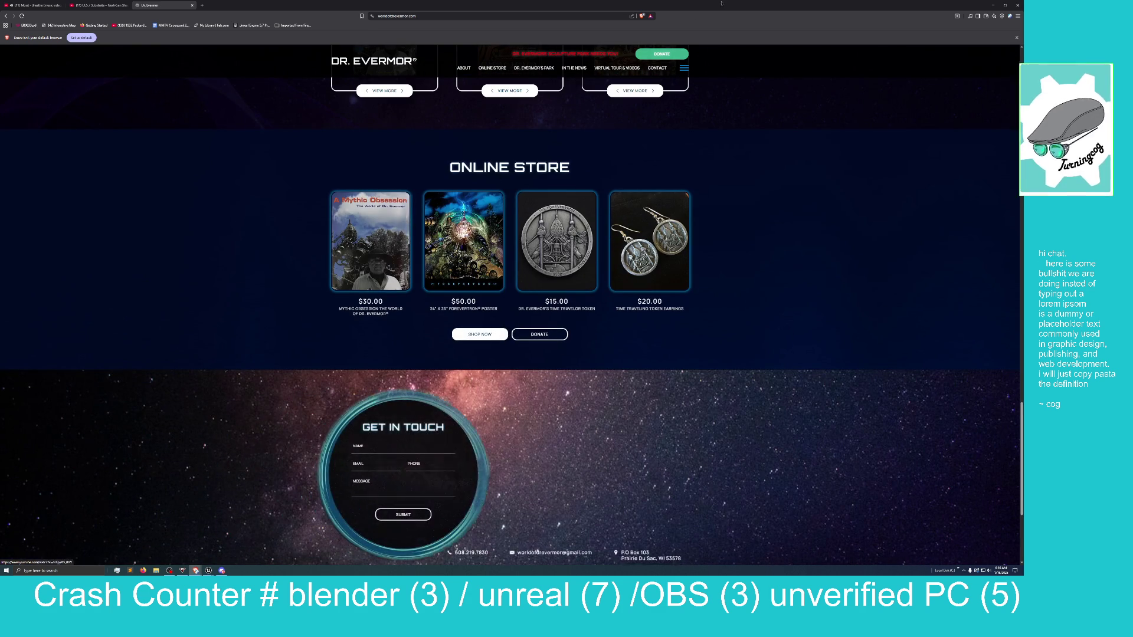
key("super+Down")
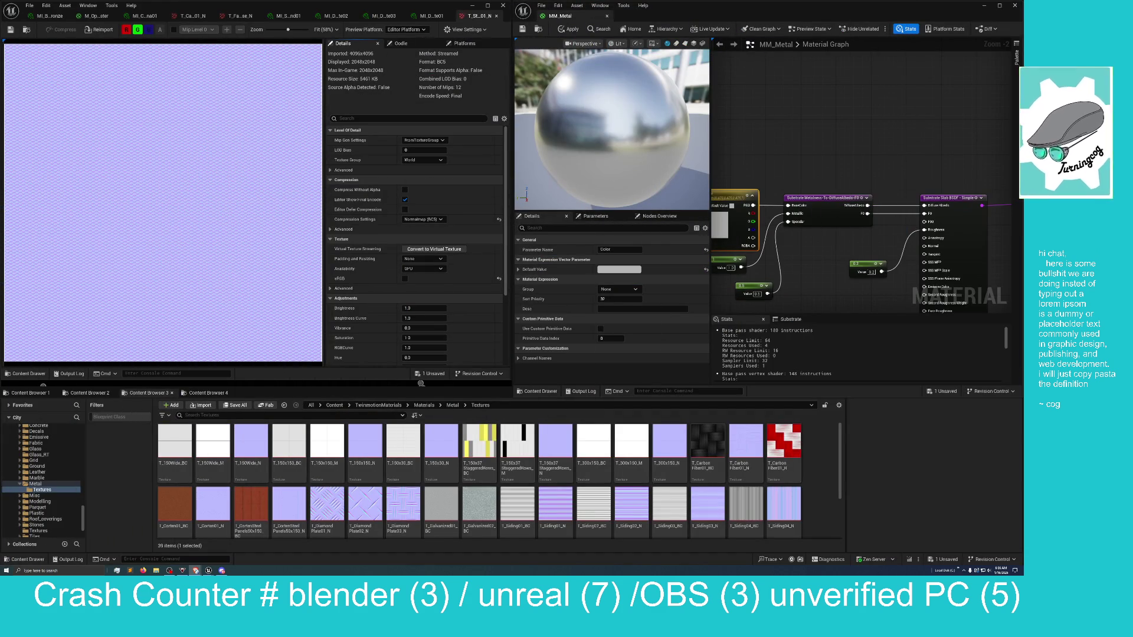
Review MM_Metal's material properties and navigate the Content Browser up to the top-level Content folder
left_click(780, 137)
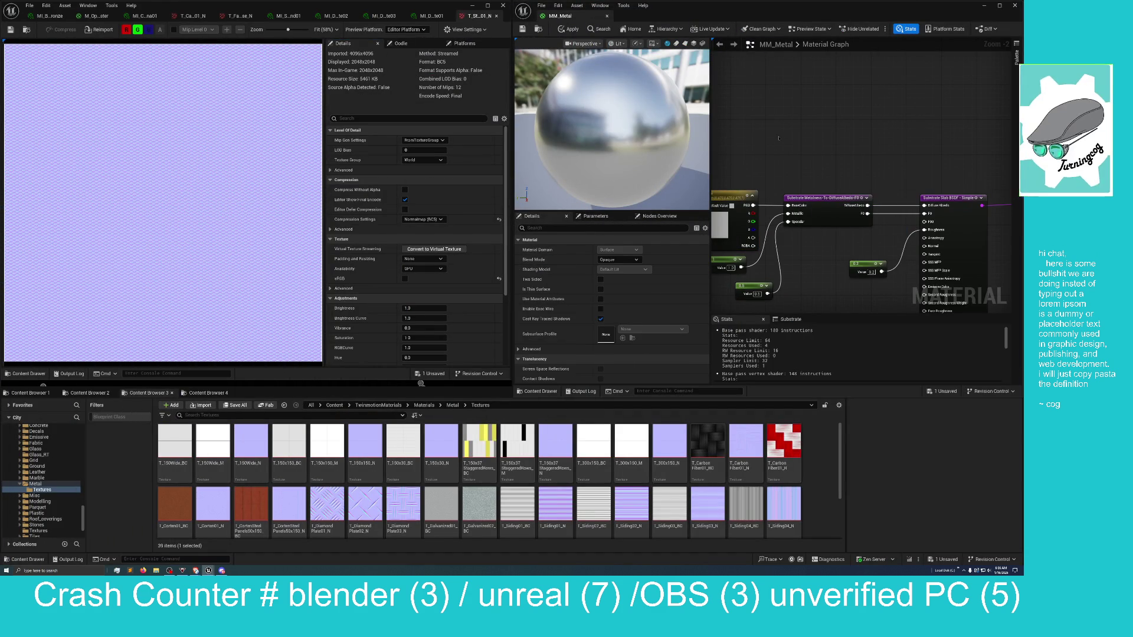
scroll(778, 147, "down", 1)
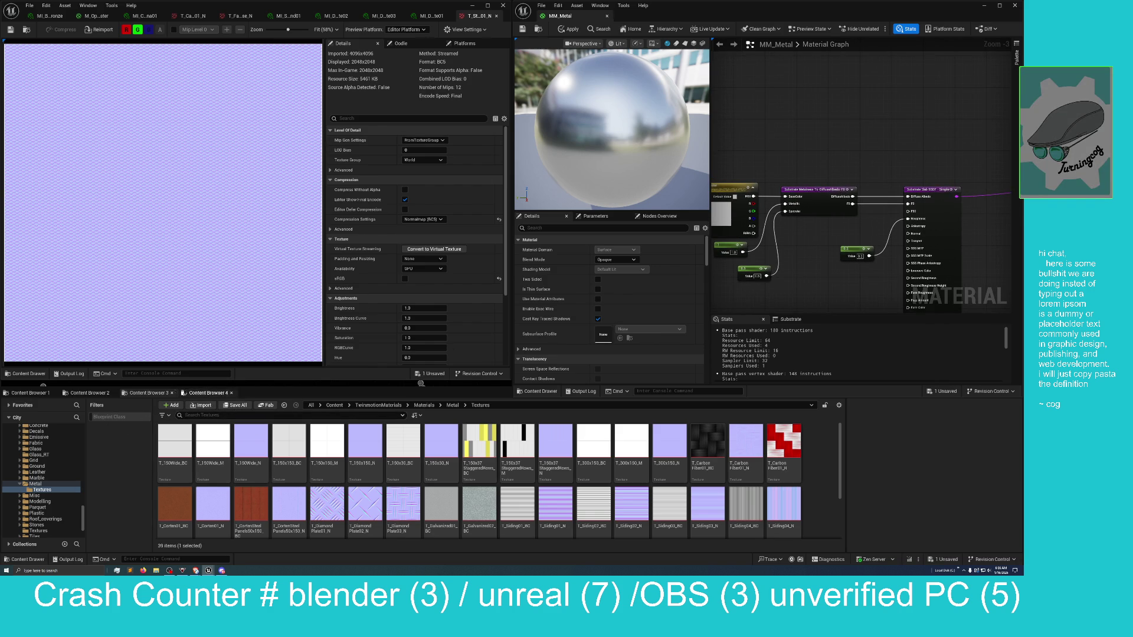
left_click(89, 393)
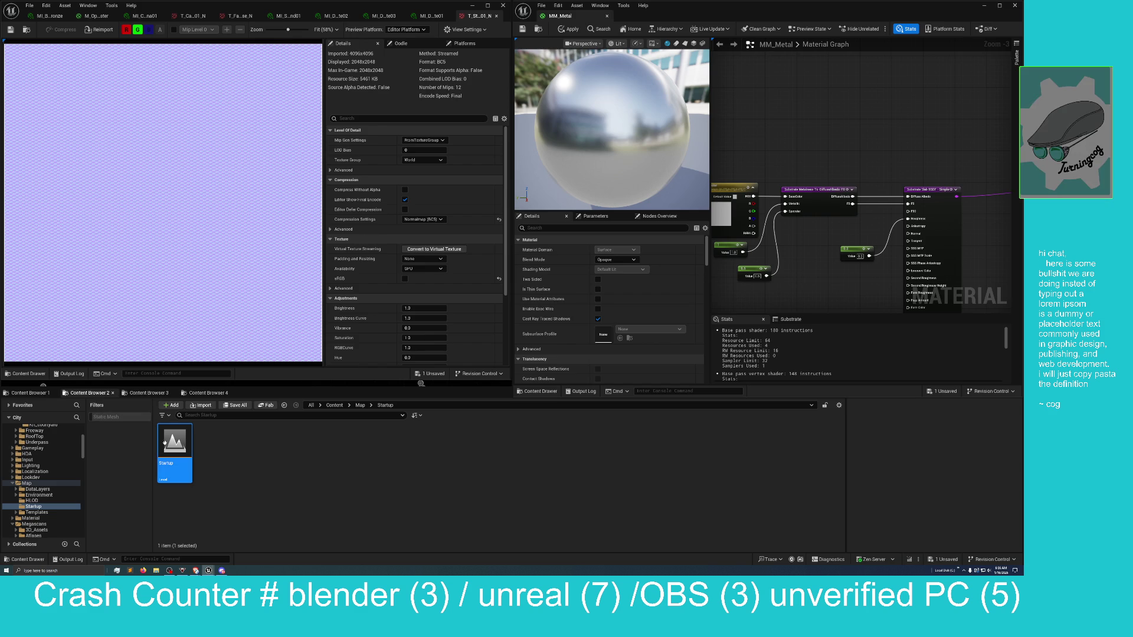
left_click(30, 393)
left_click(89, 392)
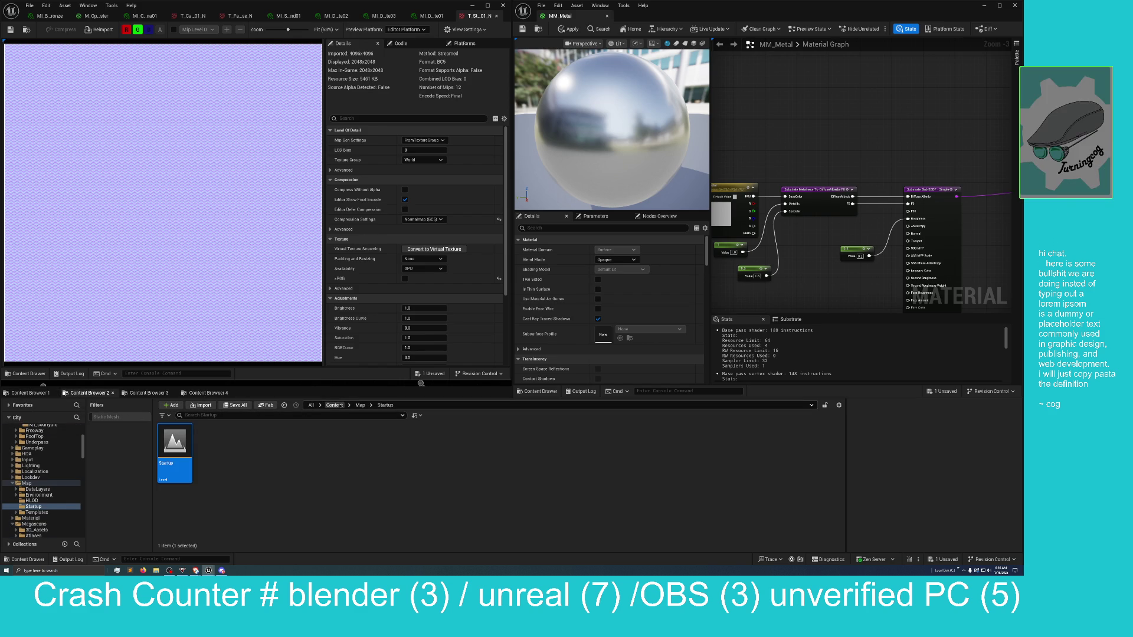
left_click(334, 406)
Filter the Content Browser to show only Texture assets instead of static meshes
left_click(91, 417)
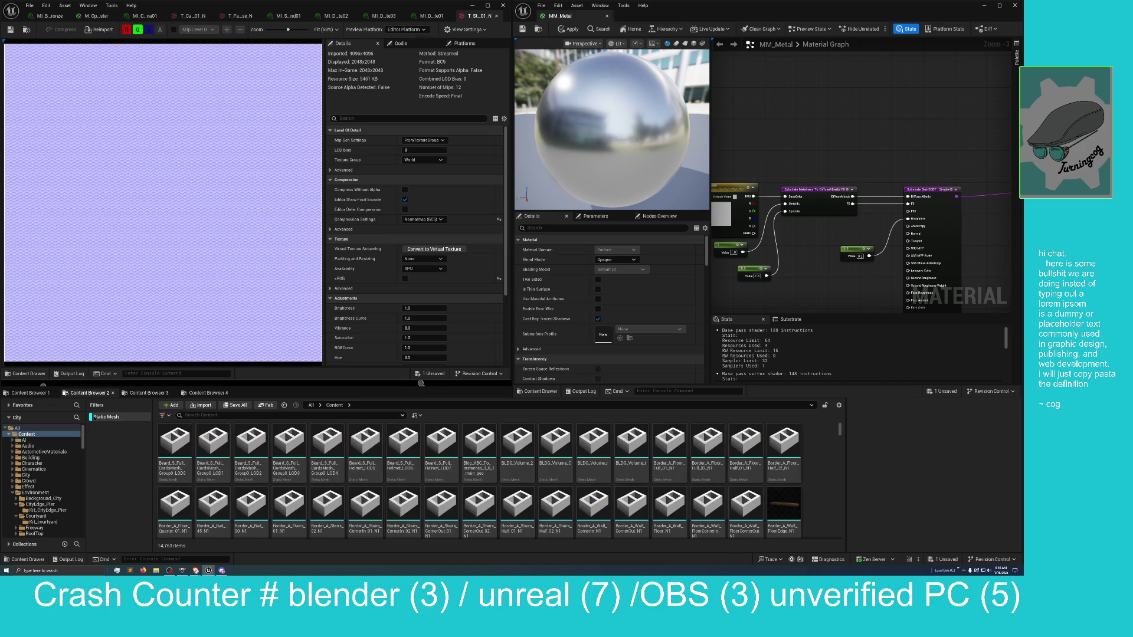
left_click(94, 417)
left_click(162, 415)
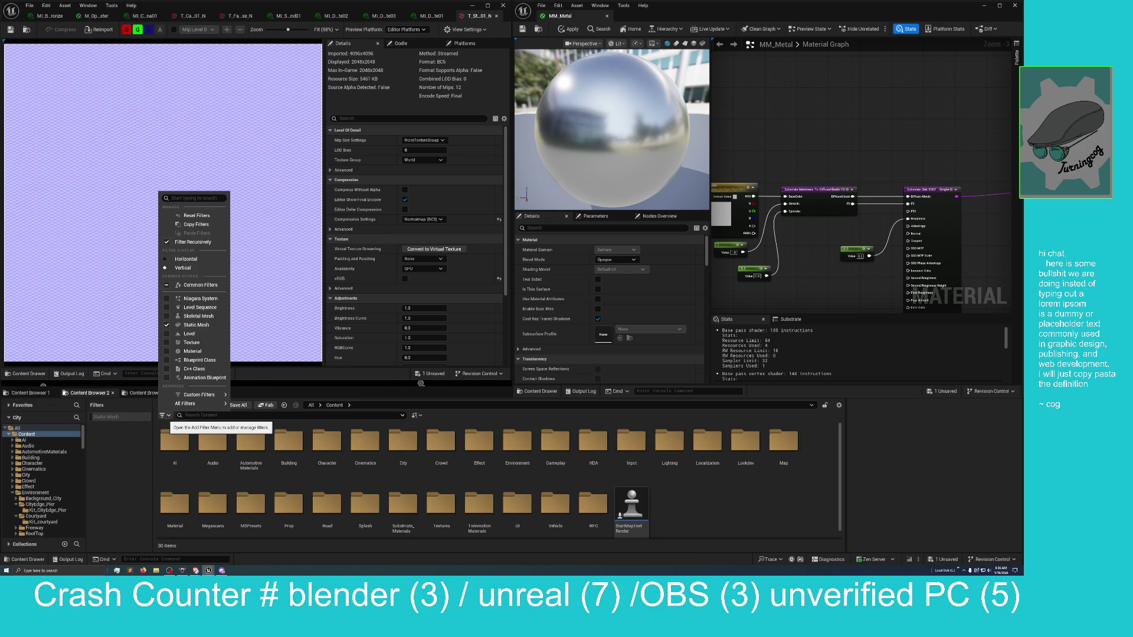
left_click(167, 325)
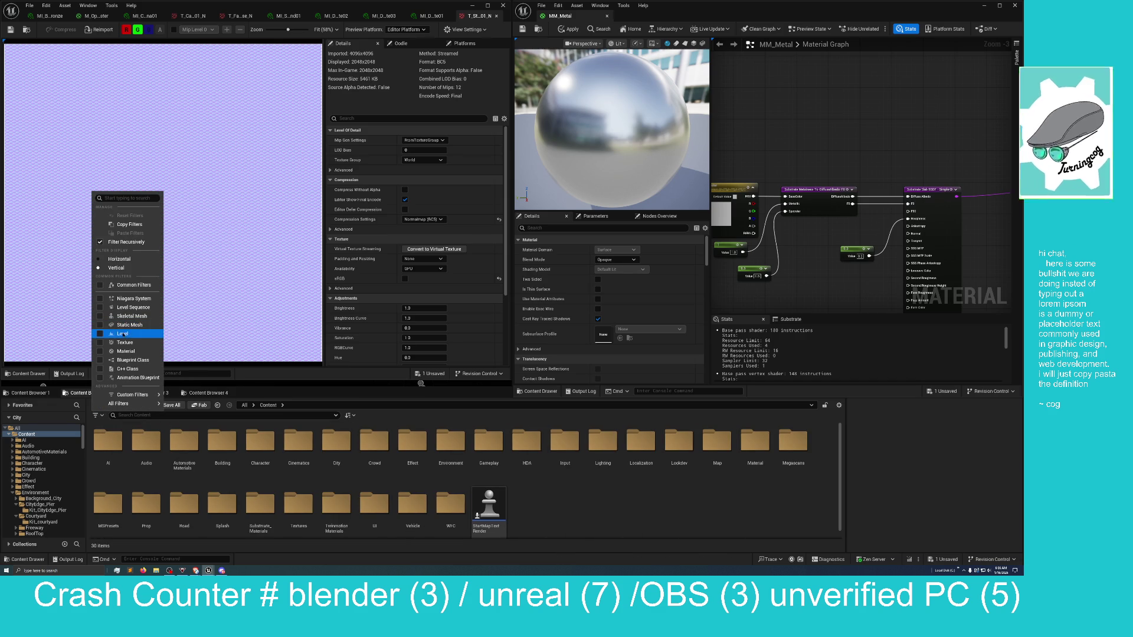
left_click(118, 342)
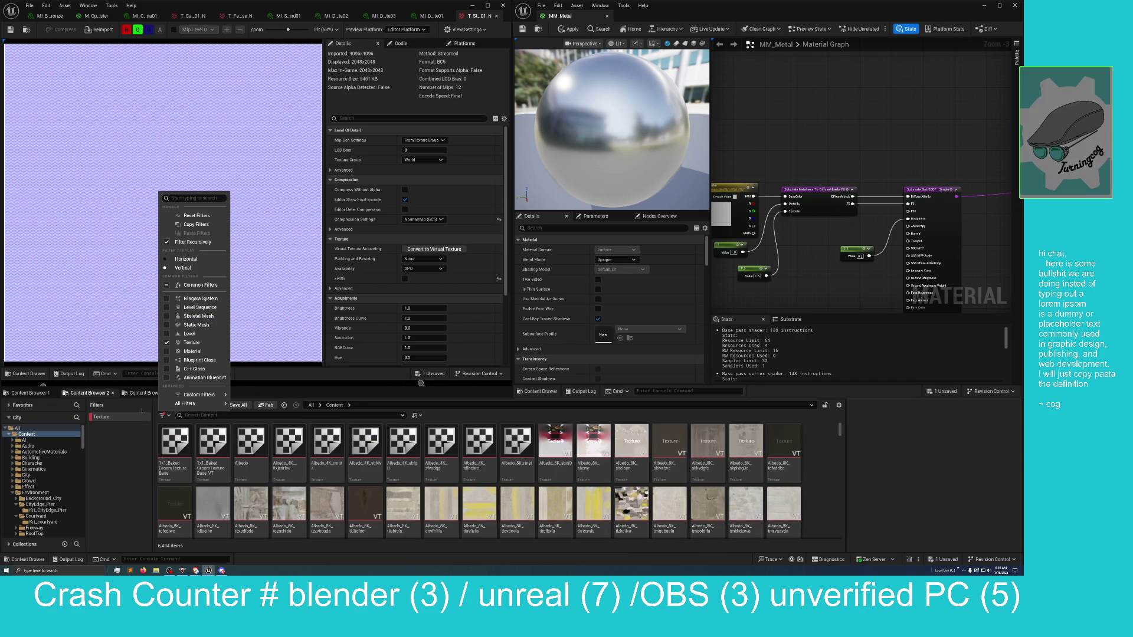
left_click(177, 437)
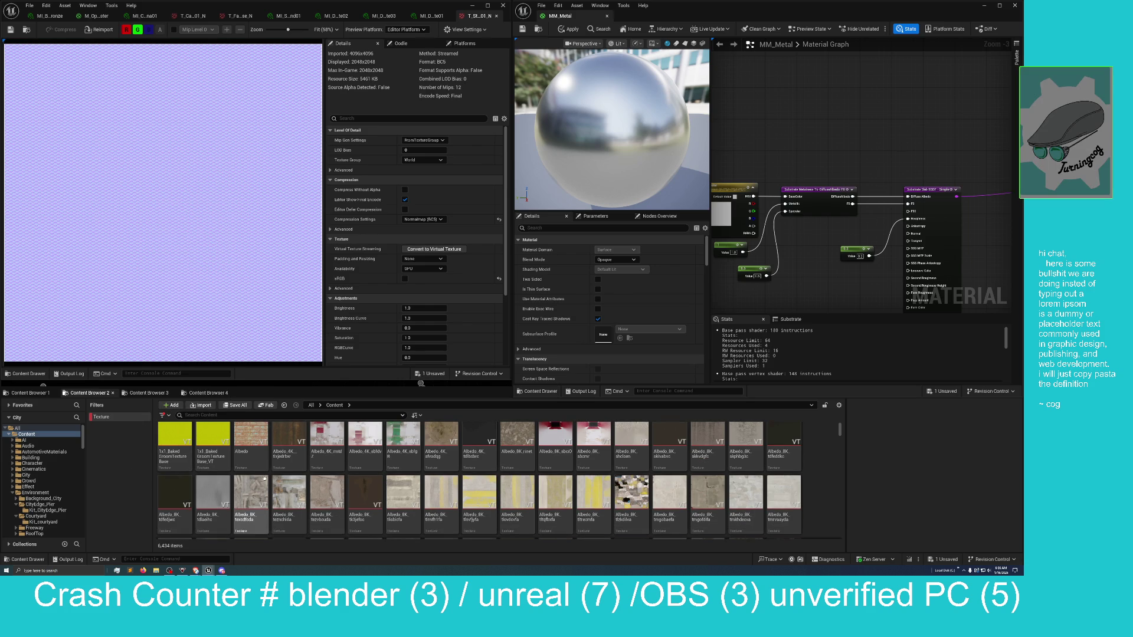
Scroll through the project's texture thumbnails, then search assets by the name 'normal'
scroll(265, 478, "down", 1)
scroll(265, 478, "down", 10)
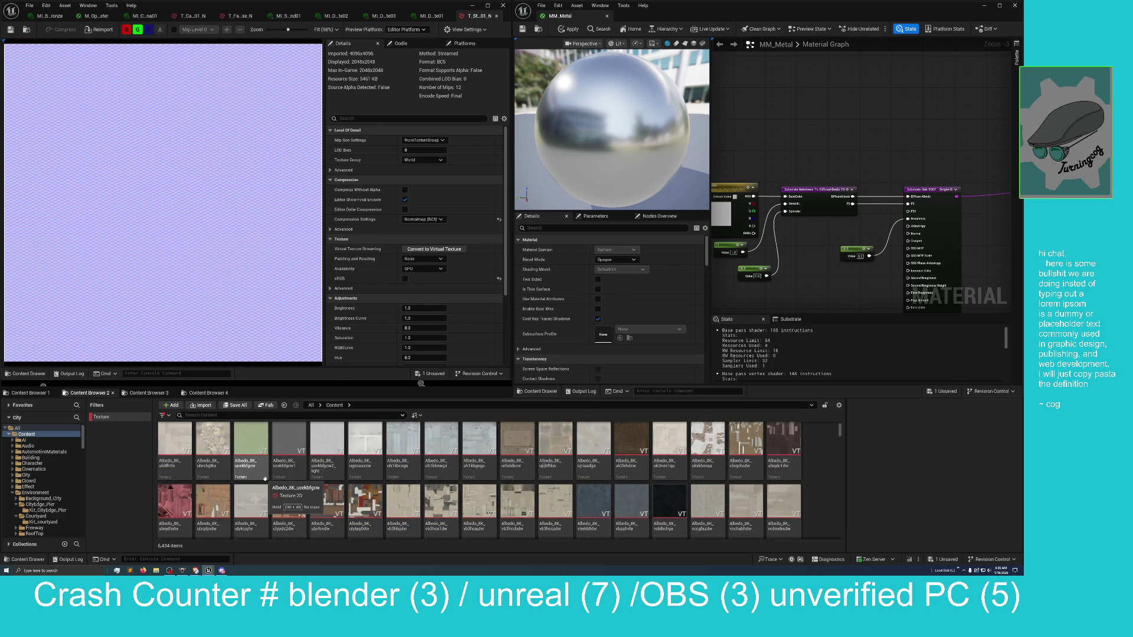
scroll(265, 478, "down", 2)
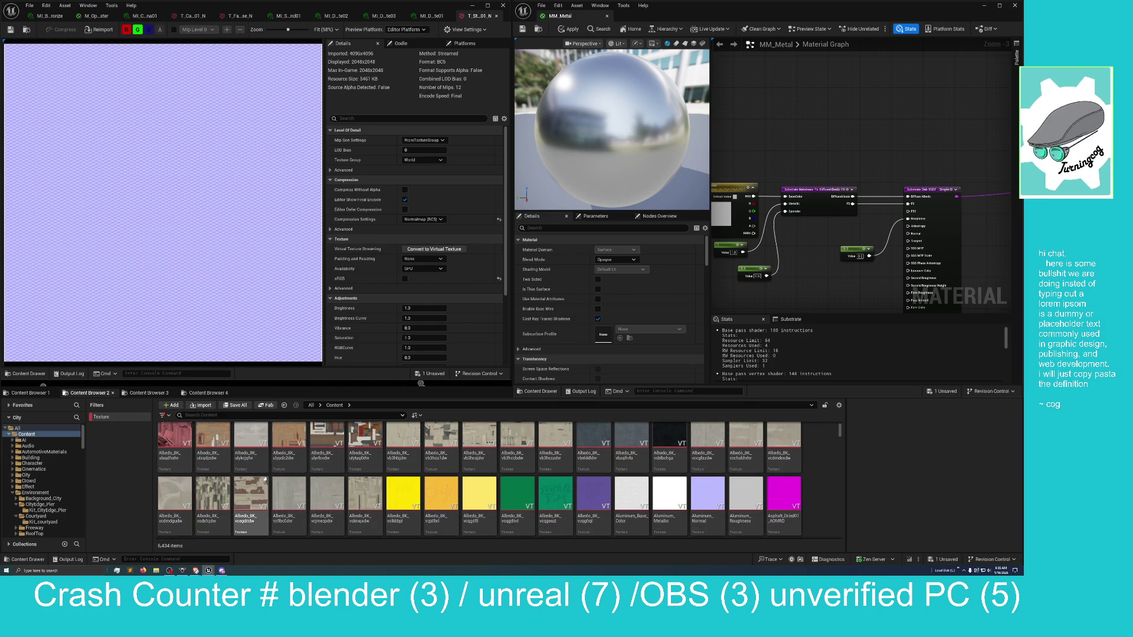
scroll(264, 478, "down", 1)
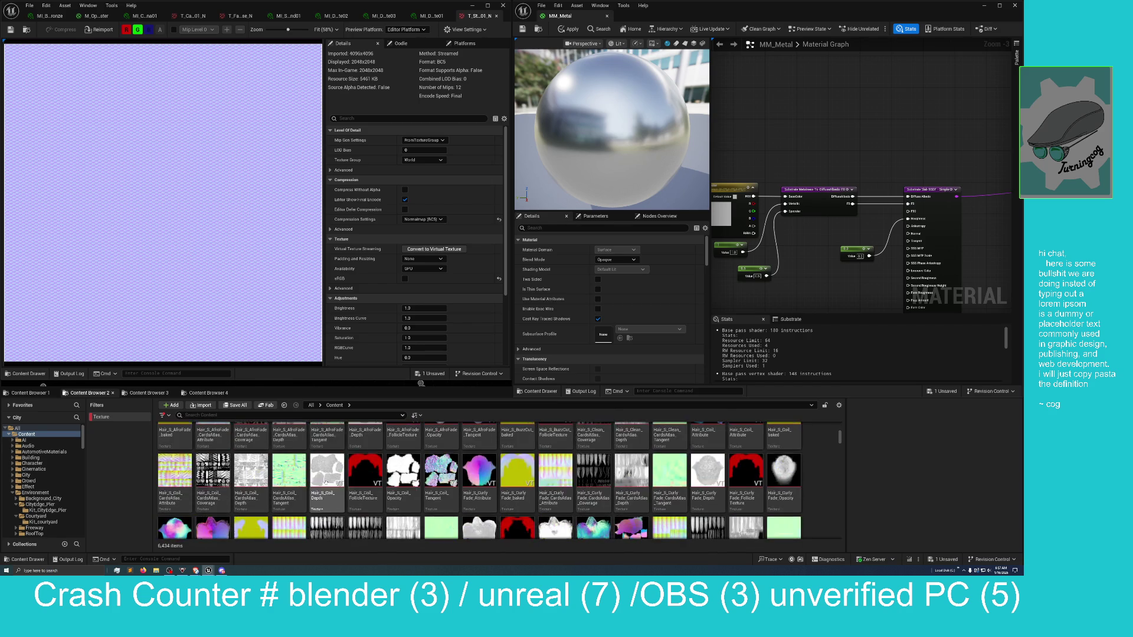
scroll(325, 482, "down", 15)
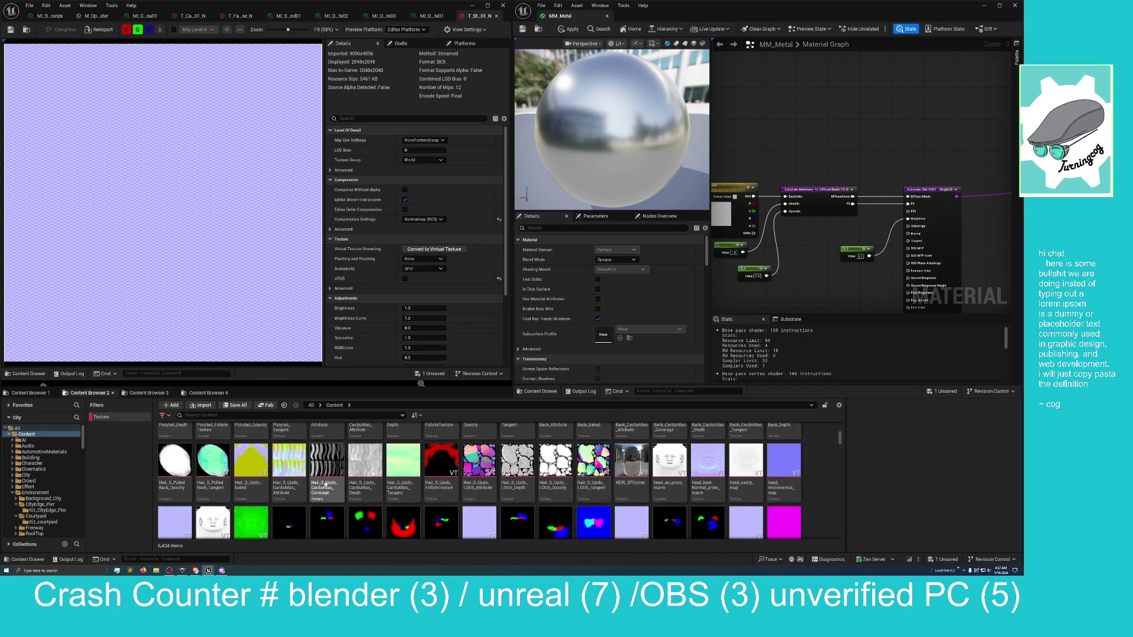
scroll(325, 483, "down", 10)
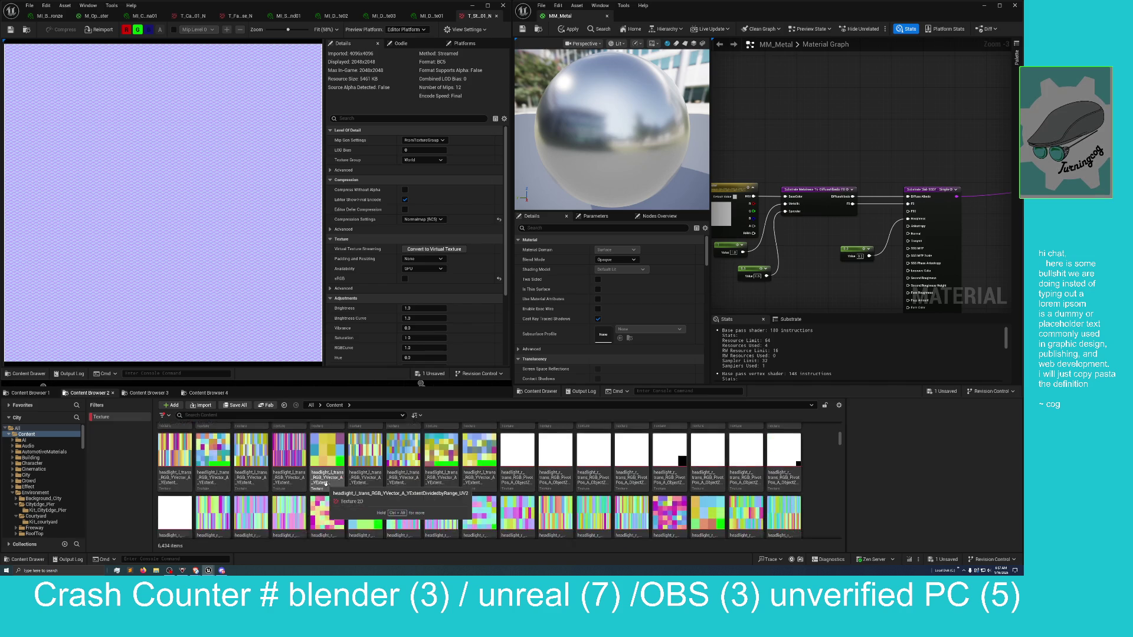
scroll(325, 484, "down", 2)
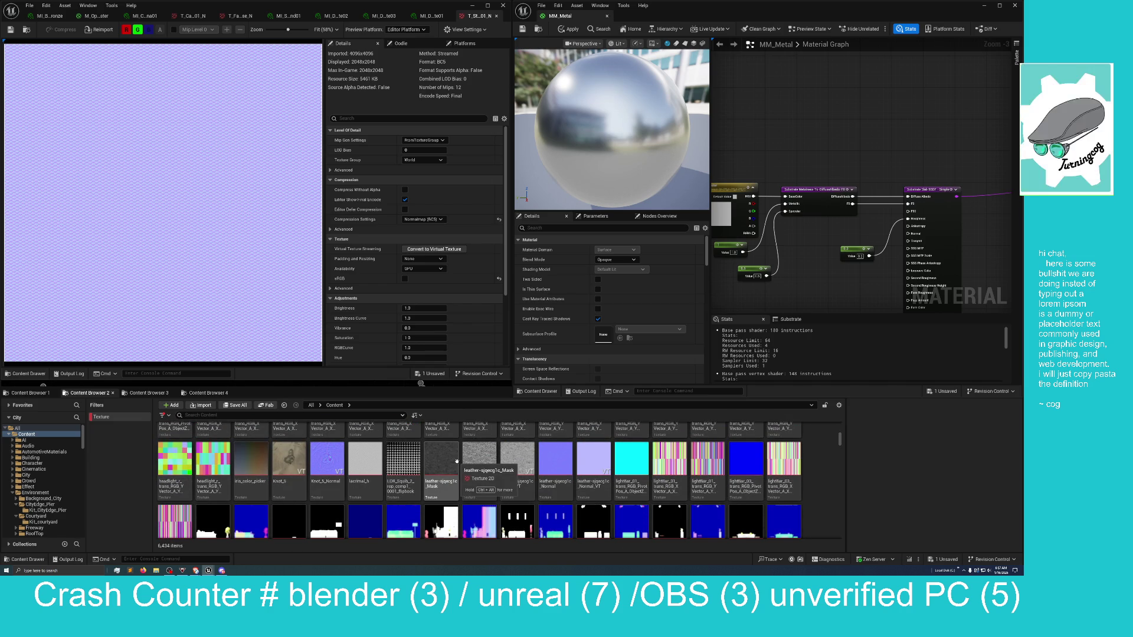
scroll(454, 462, "down", 1)
scroll(456, 461, "down", 3)
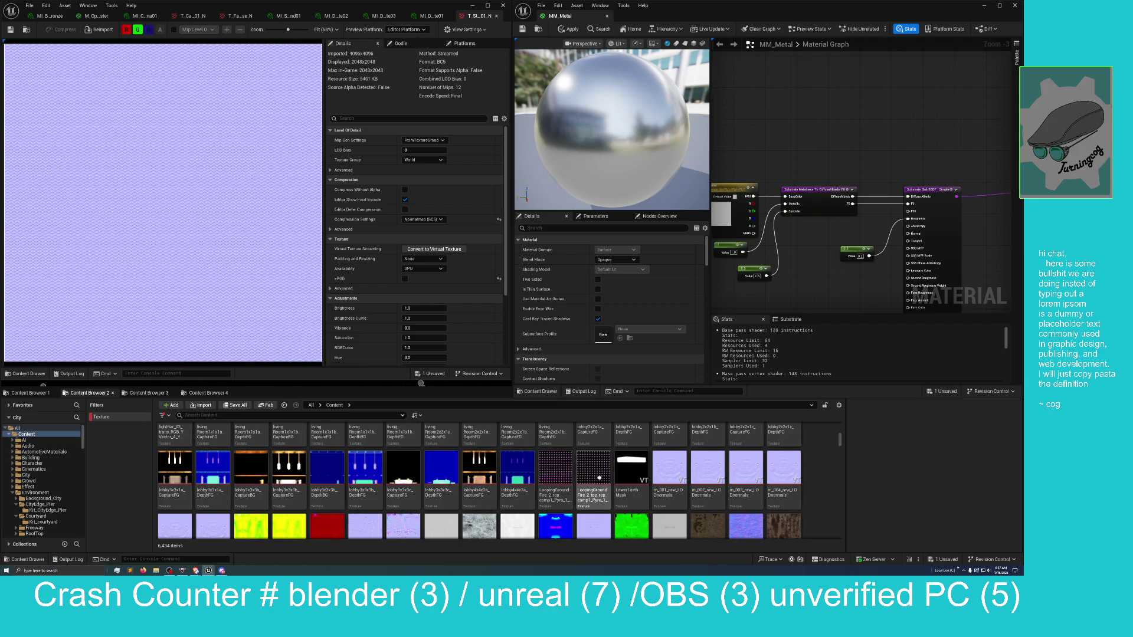
scroll(599, 476, "down", 3)
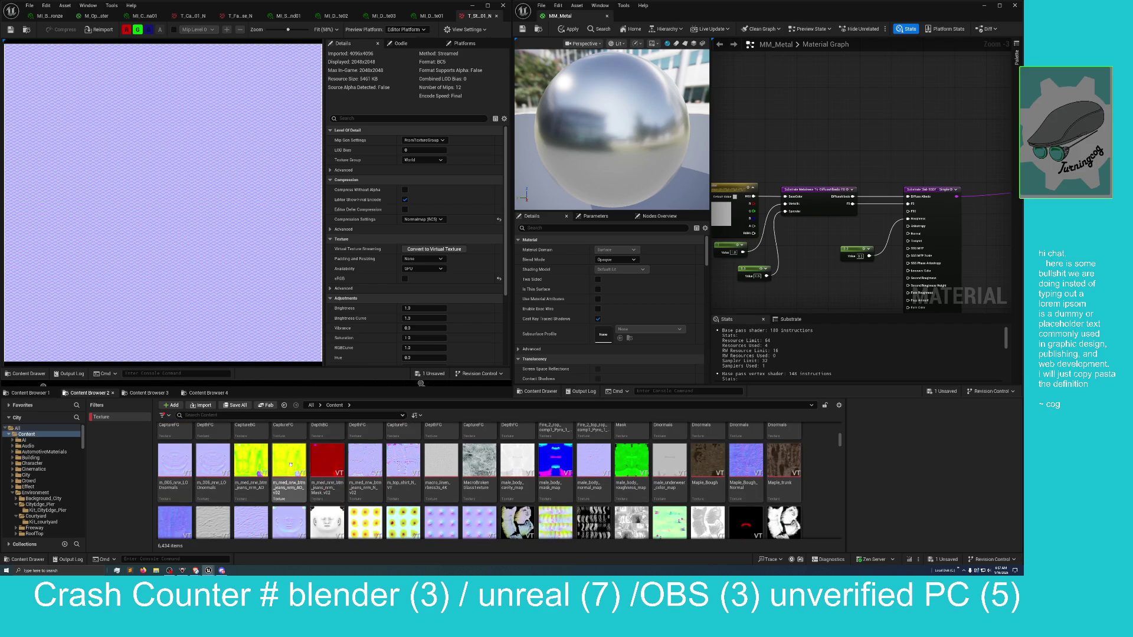
scroll(473, 470, "down", 5)
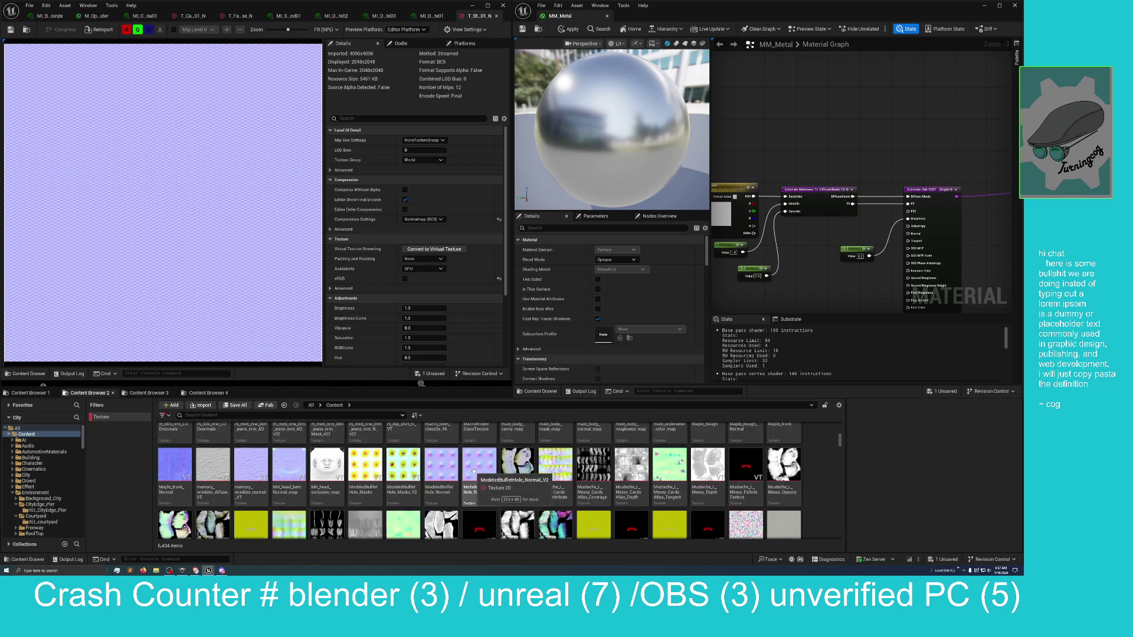
scroll(290, 470, "down", 3)
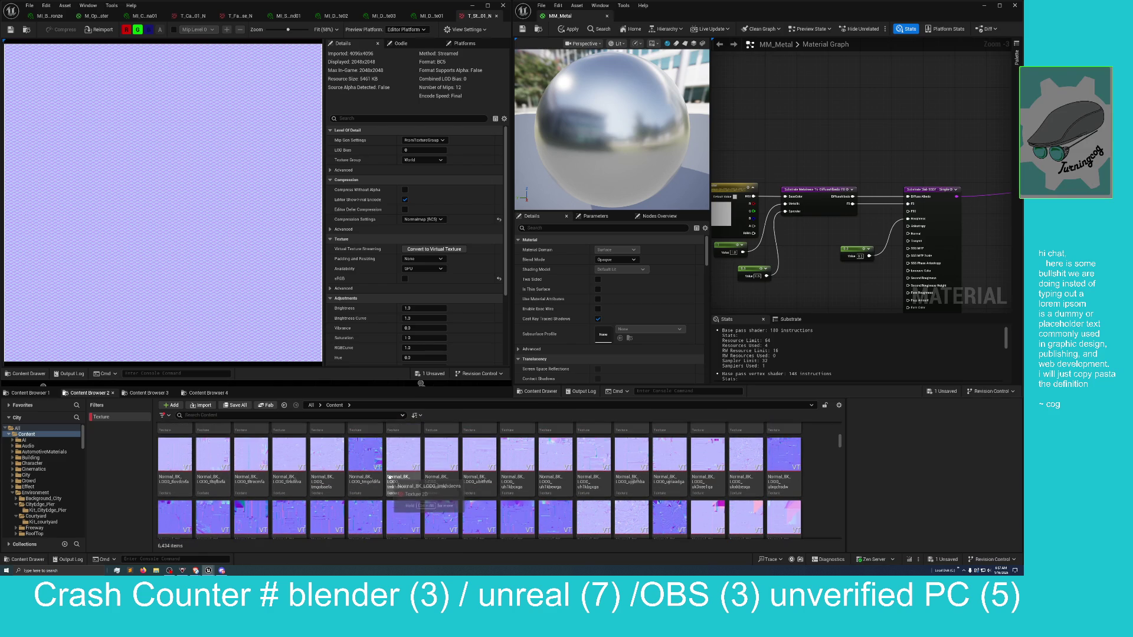
scroll(390, 476, "down", 5)
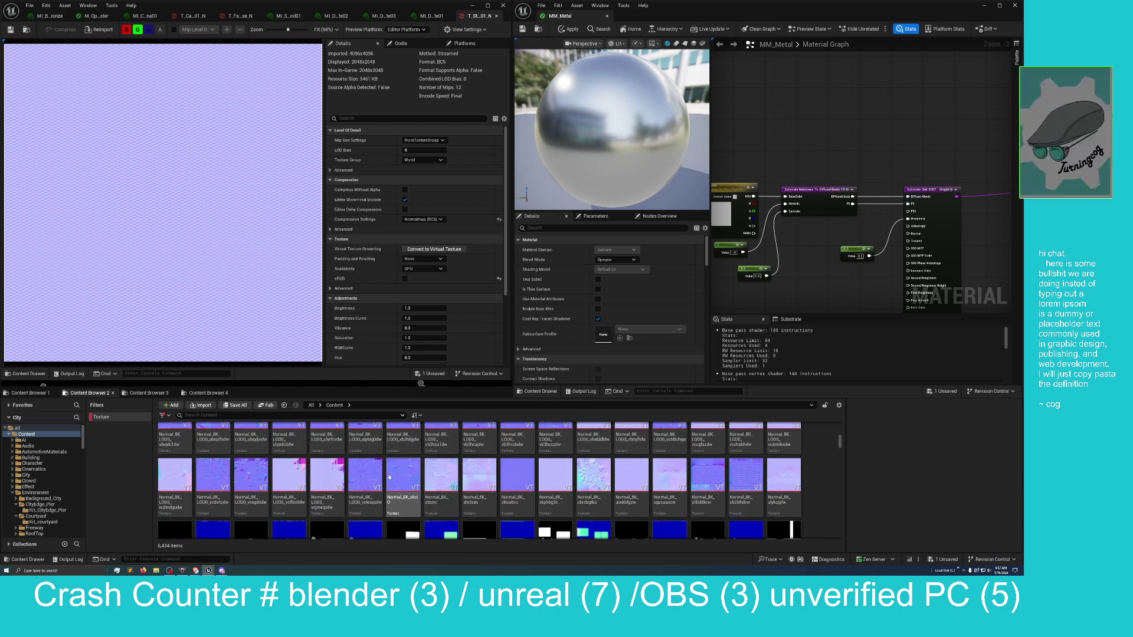
scroll(390, 476, "down", 1)
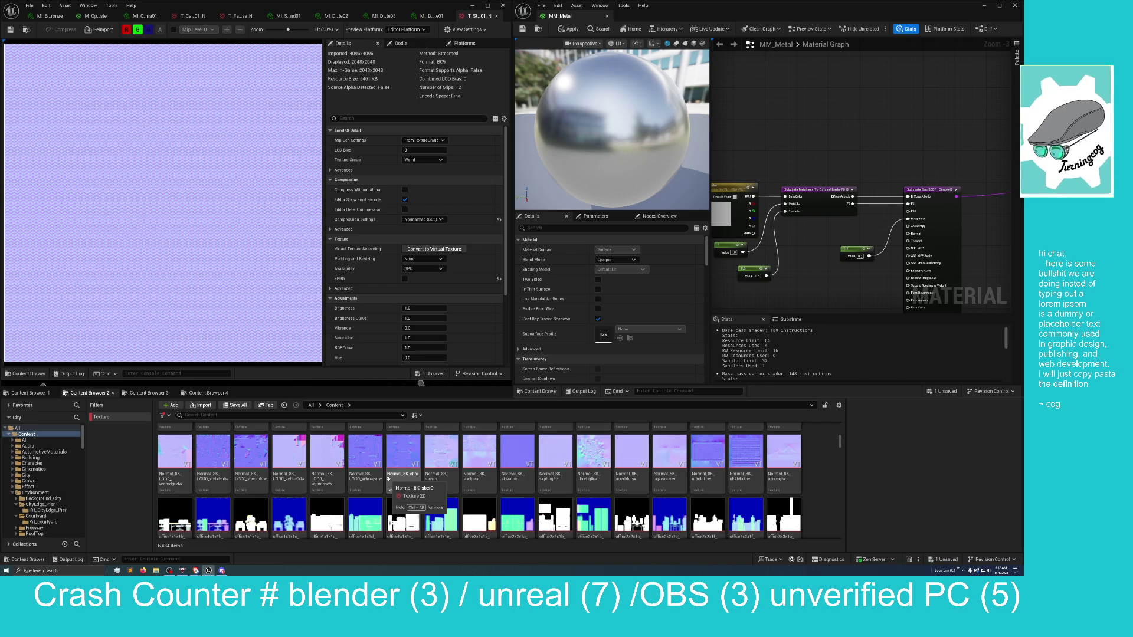
scroll(388, 479, "down", 1)
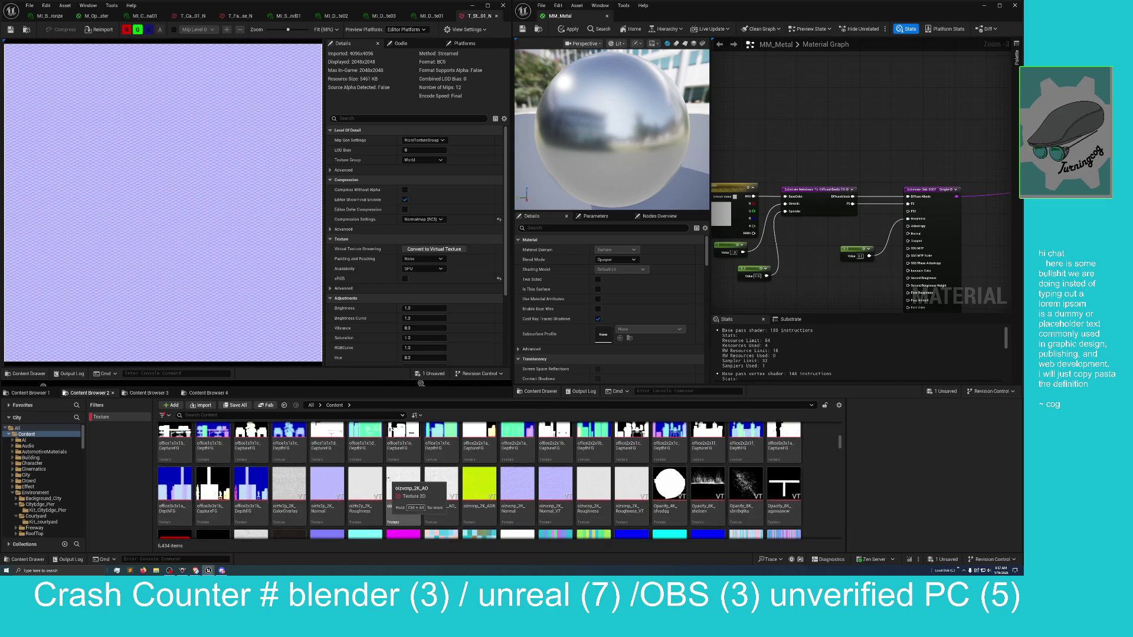
scroll(383, 477, "down", 2)
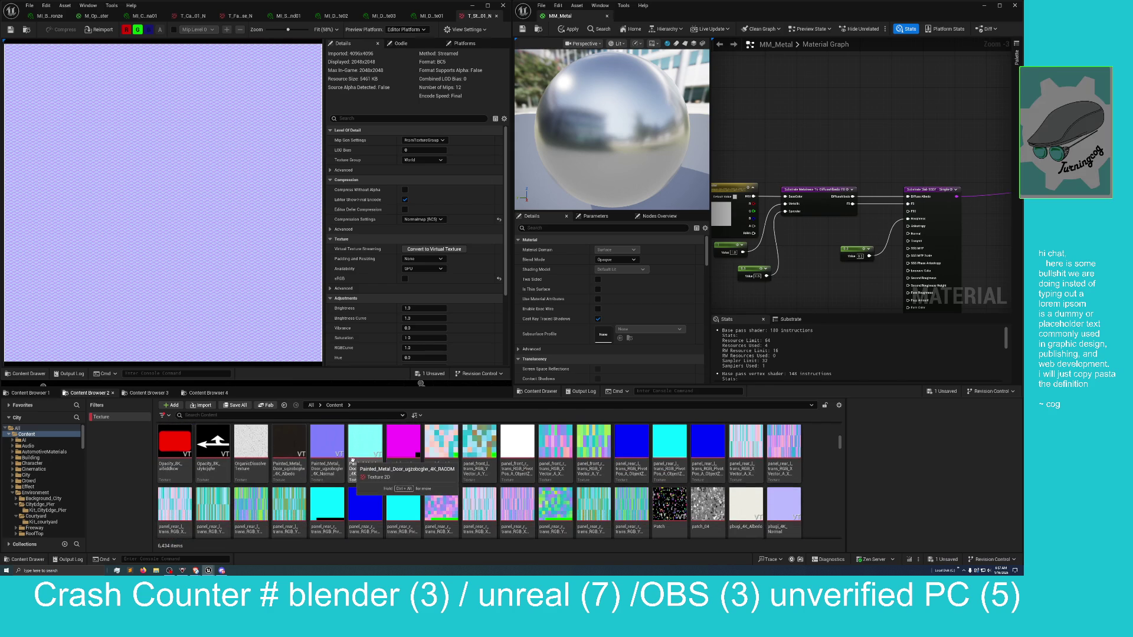
scroll(352, 464, "down", 2)
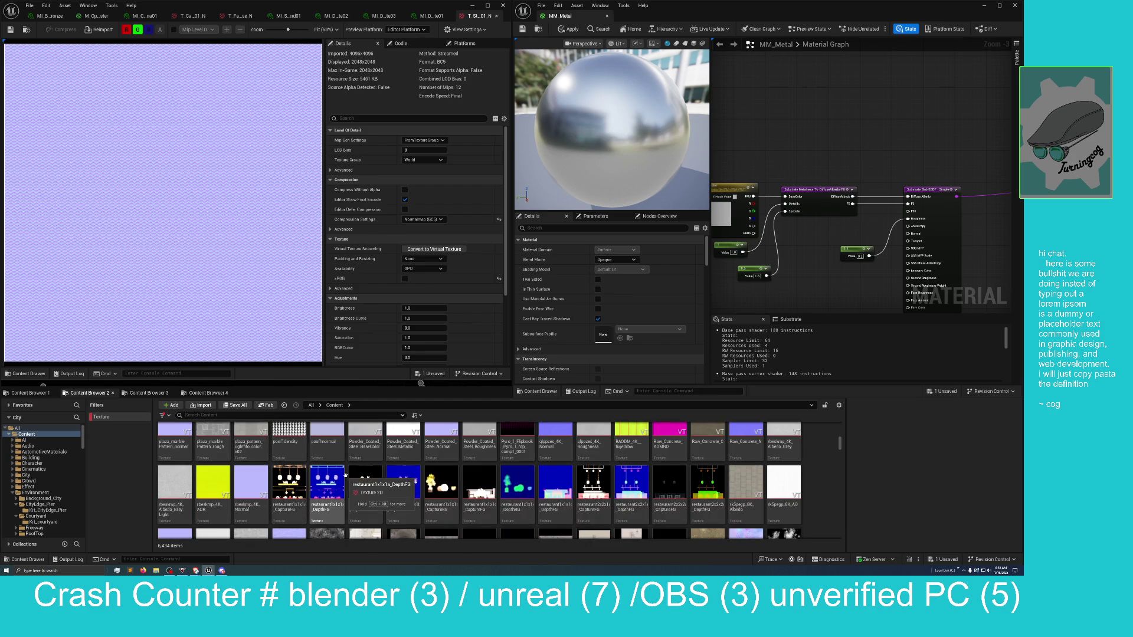
scroll(345, 475, "down", 1)
scroll(345, 476, "down", 5)
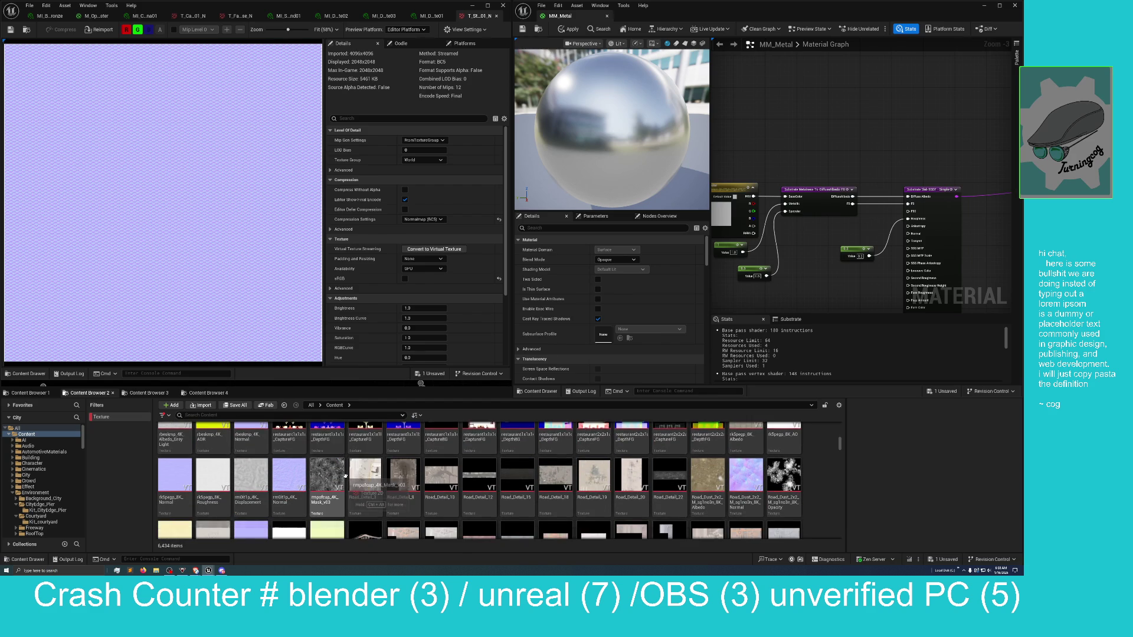
scroll(345, 475, "down", 10)
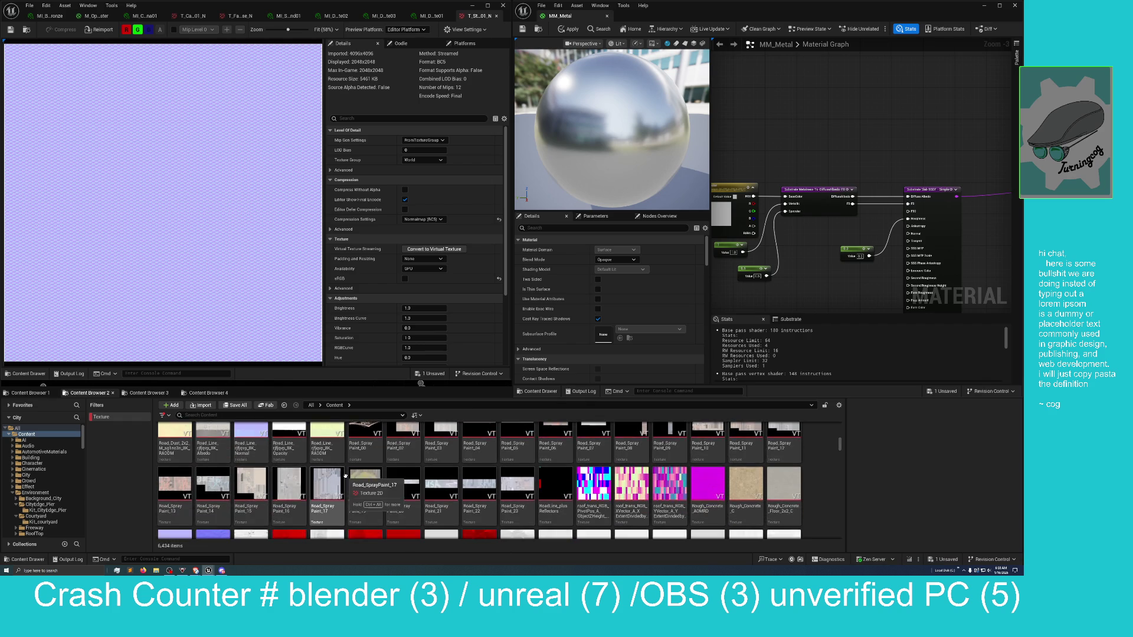
scroll(345, 476, "down", 10)
scroll(345, 476, "down", 2)
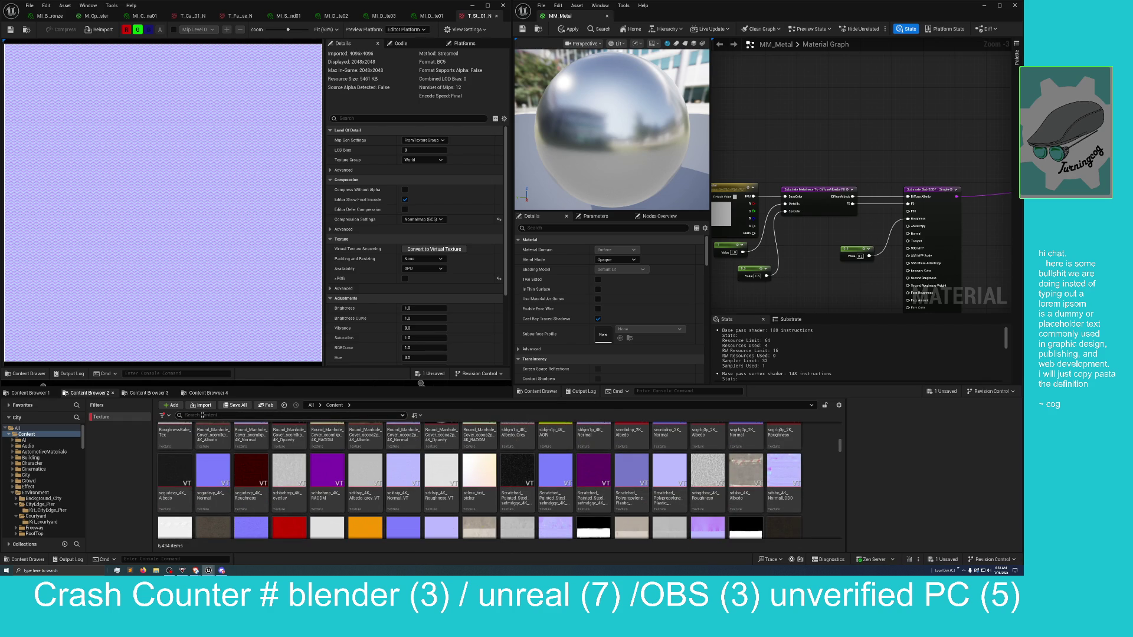
scroll(279, 425, "down", 2)
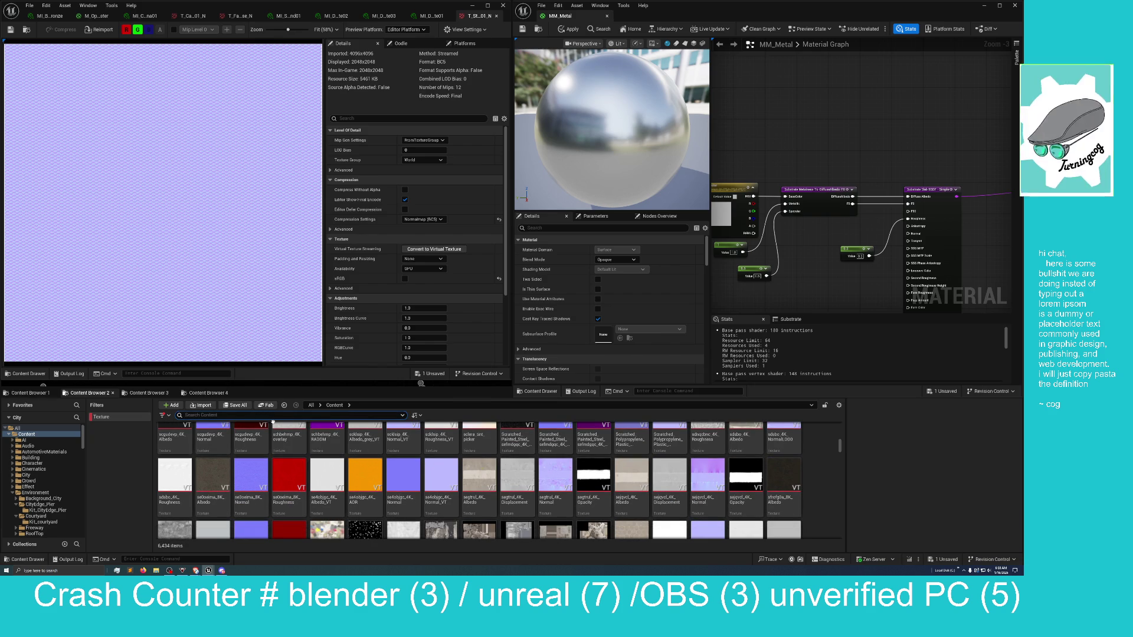
type("nor")
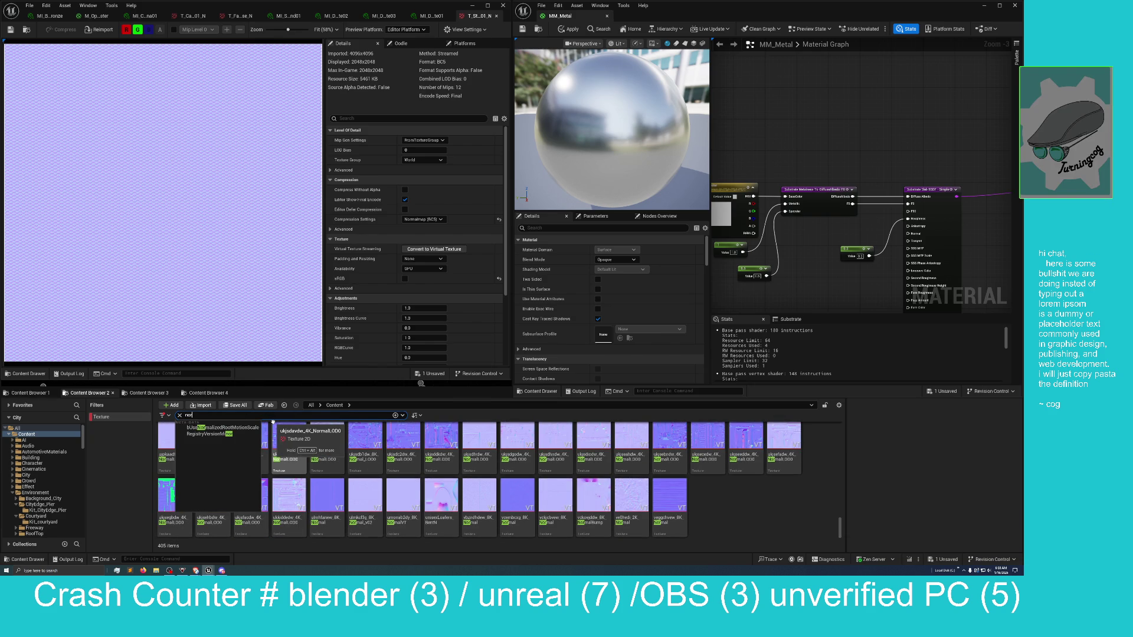
type("mal")
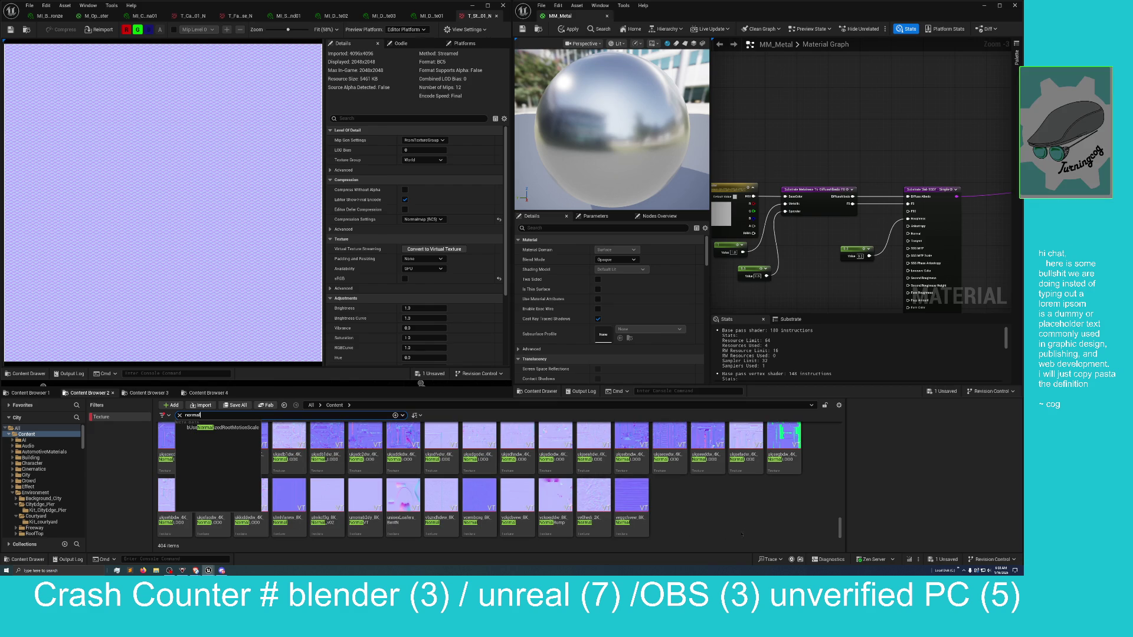
Scroll up through the 'normal' search results to Aluminum_Normal and bring up its actions menu
left_click(714, 520)
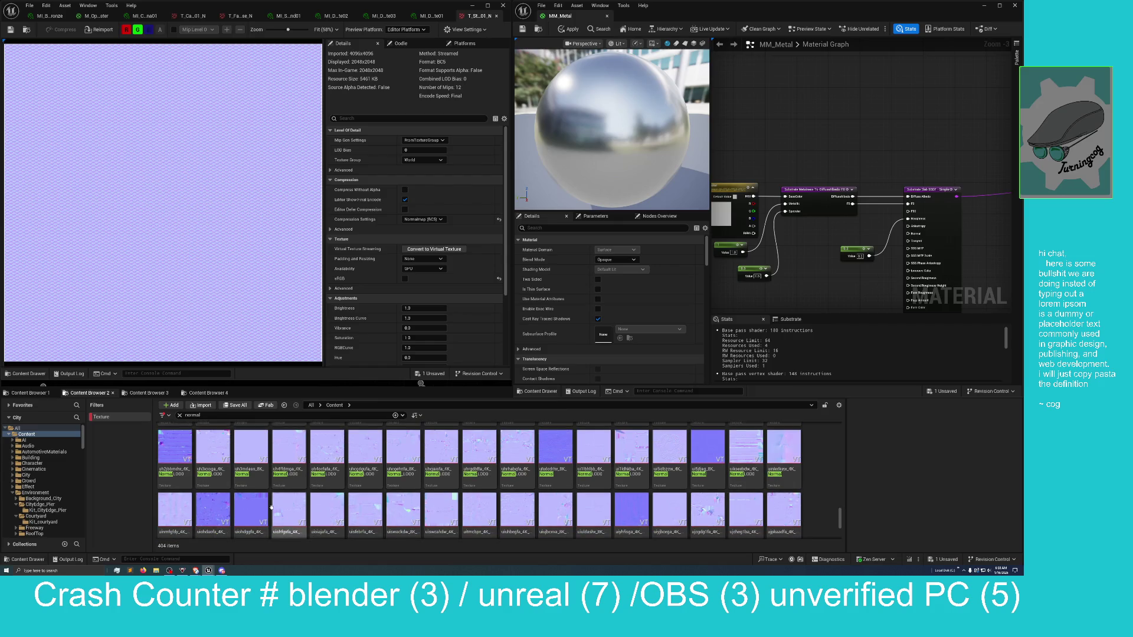
scroll(220, 514, "up", 3)
scroll(220, 514, "up", 2)
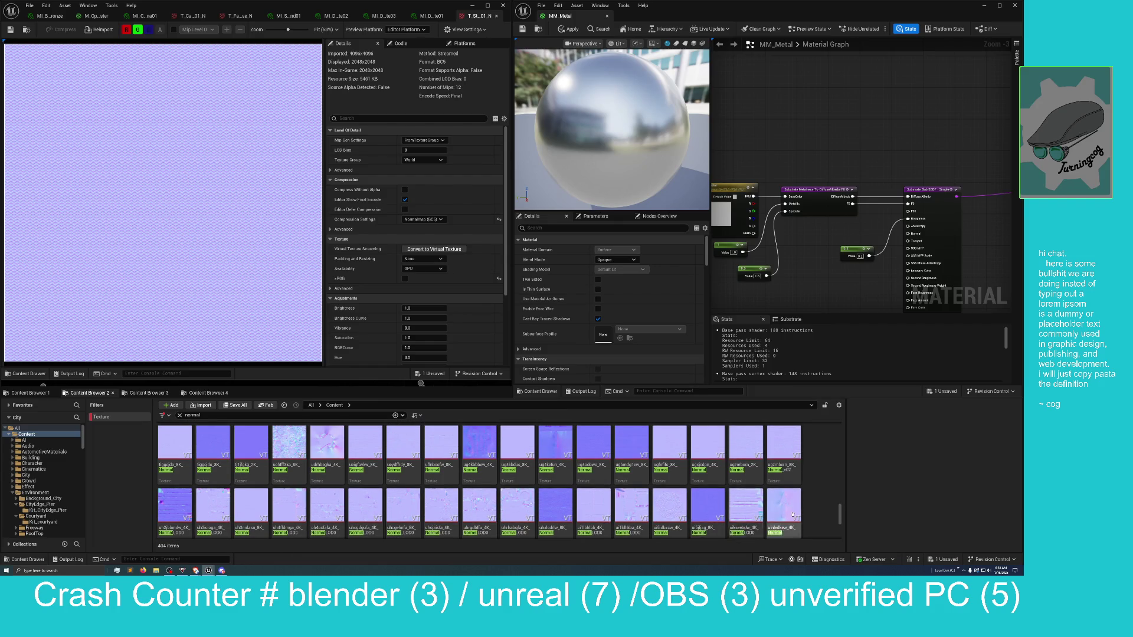
scroll(333, 498, "up", 3)
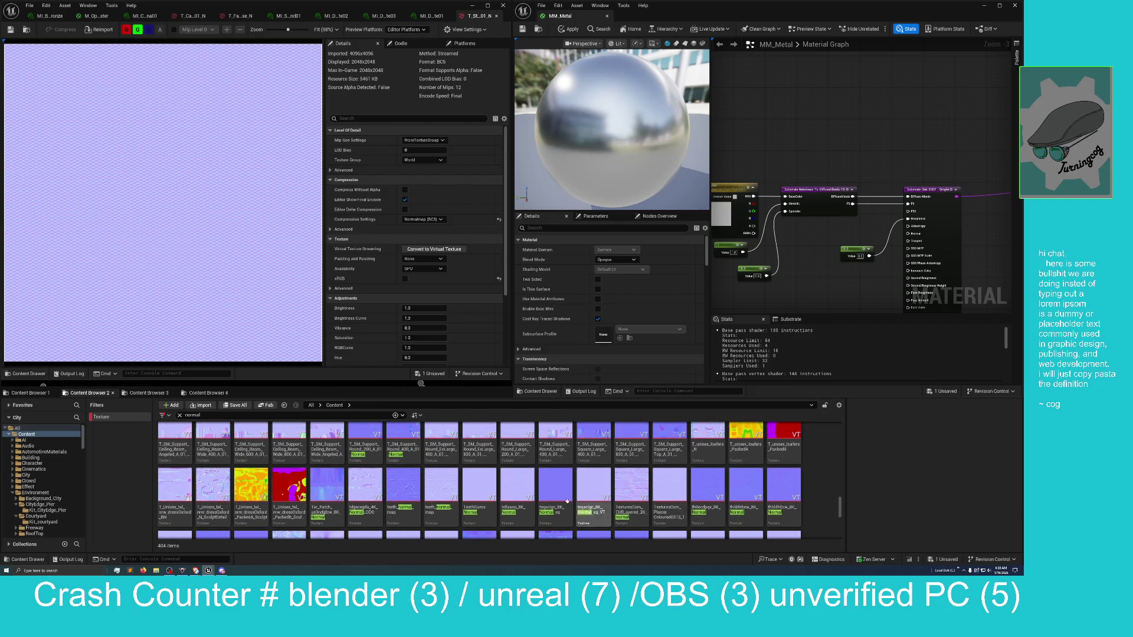
scroll(333, 498, "up", 5)
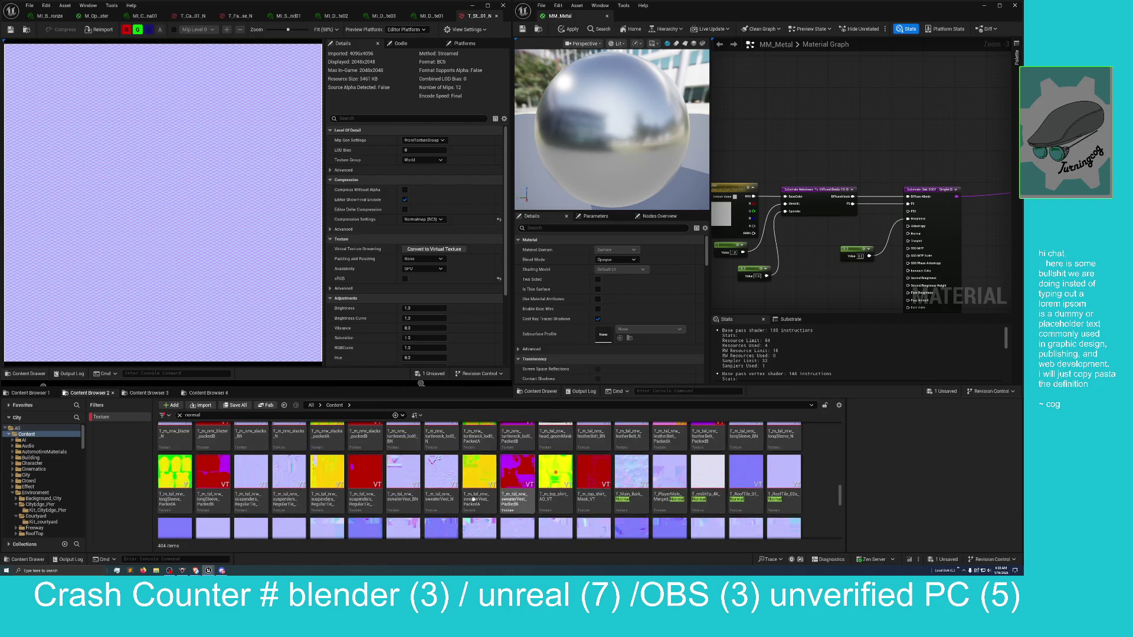
scroll(455, 496, "up", 5)
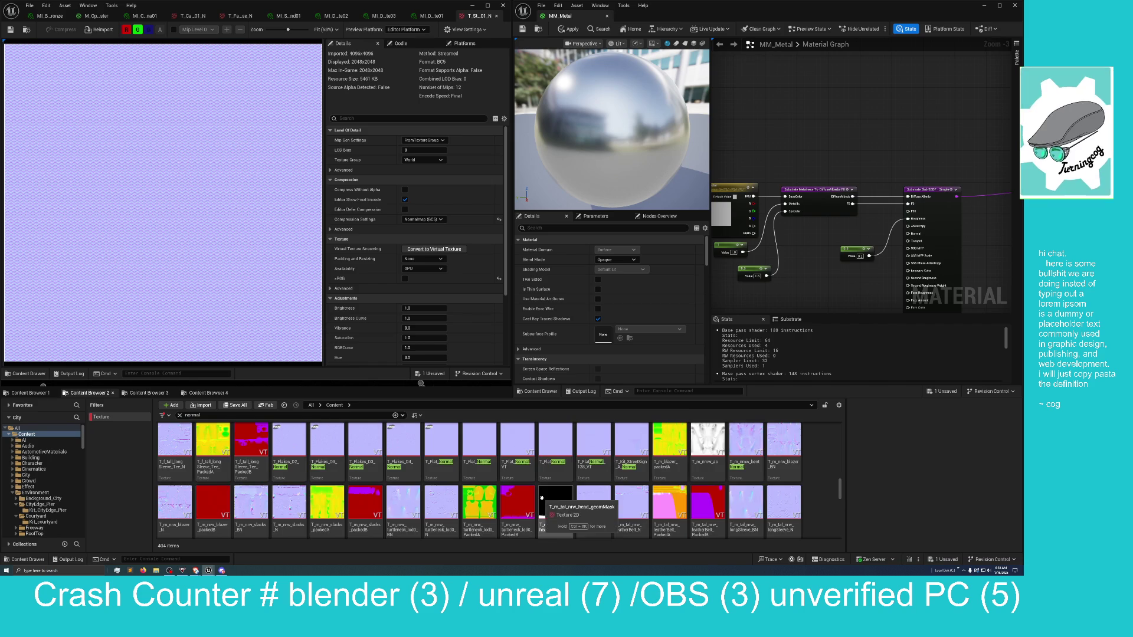
scroll(542, 497, "up", 5)
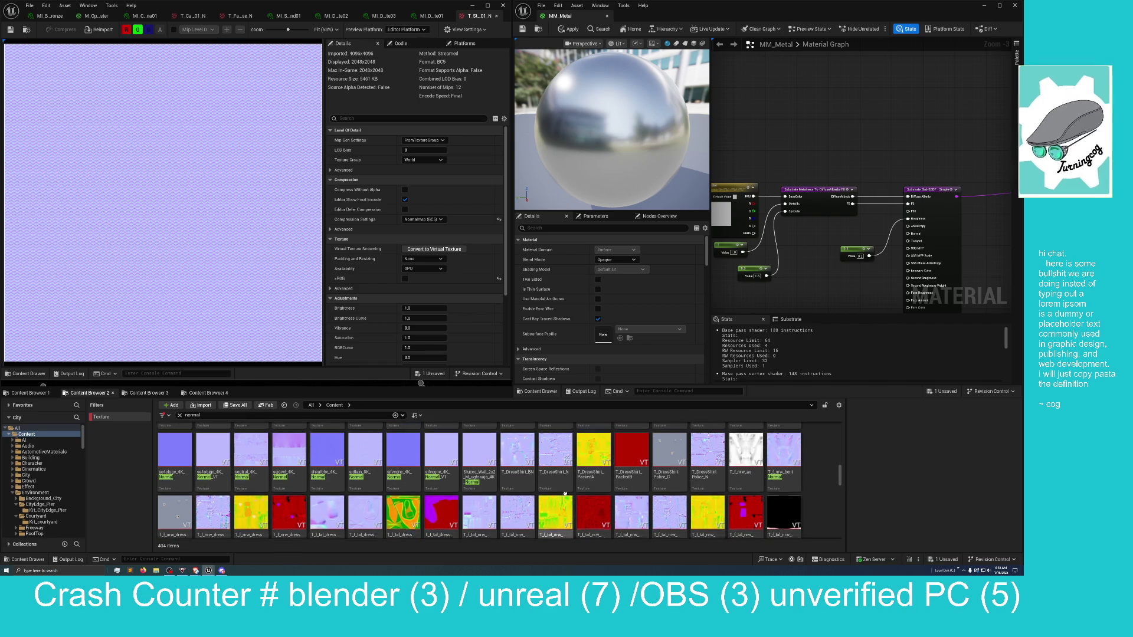
scroll(565, 494, "up", 1)
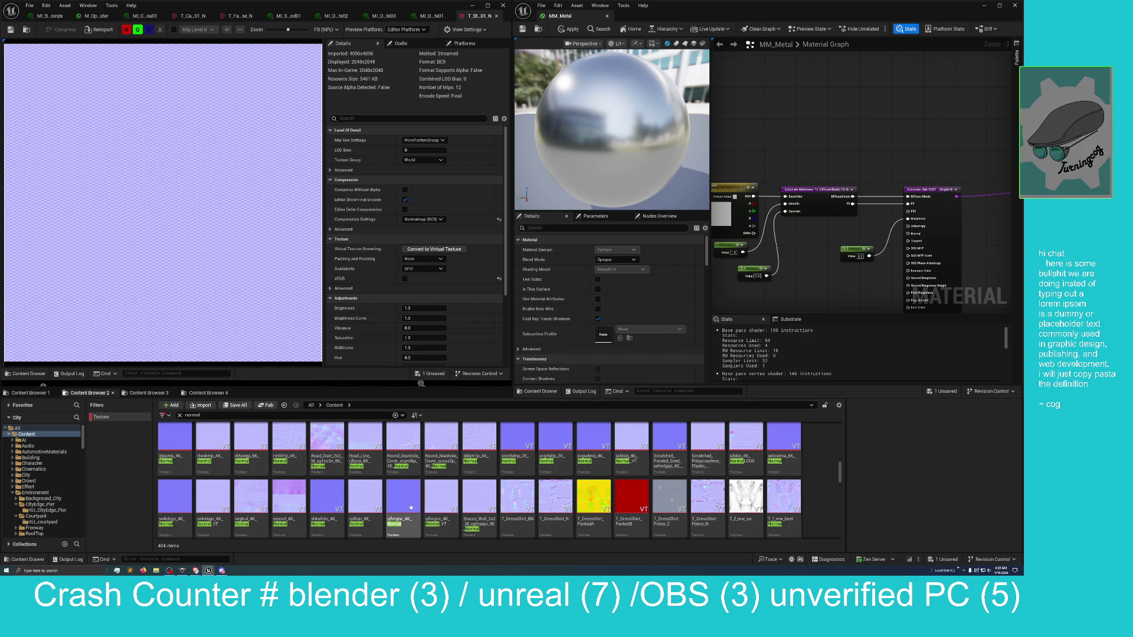
scroll(404, 502, "up", 5)
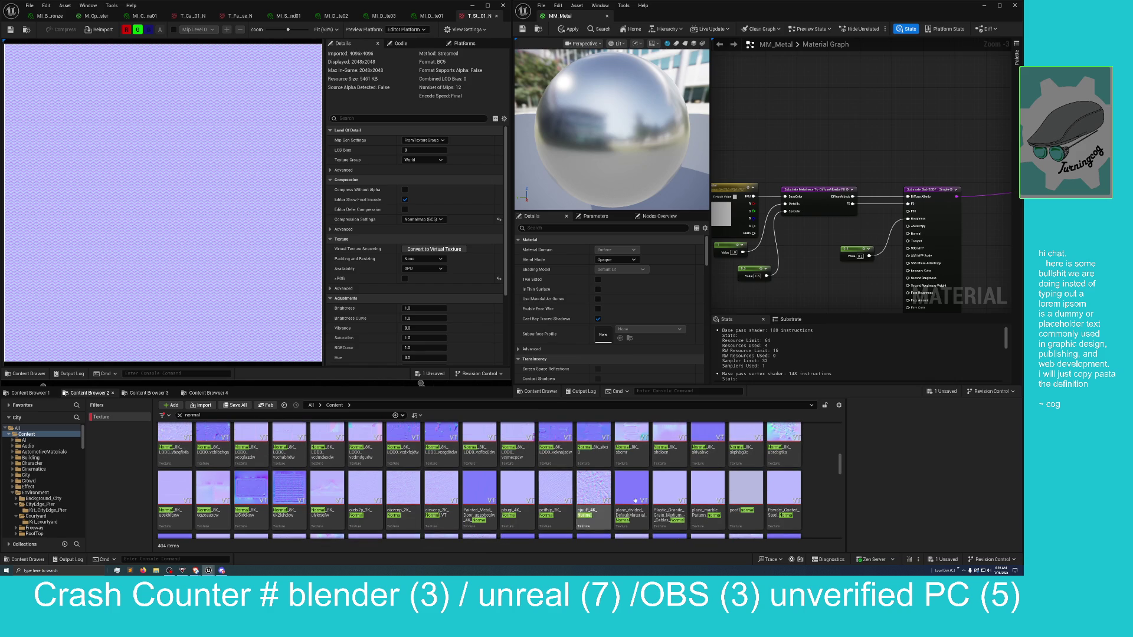
scroll(581, 506, "up", 1)
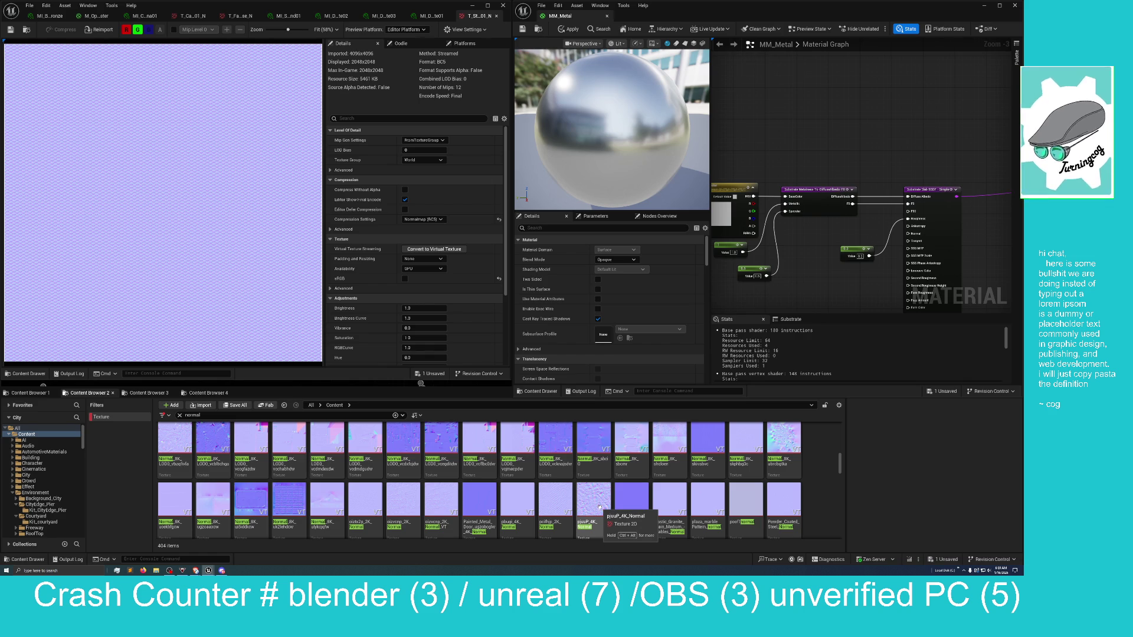
scroll(599, 506, "up", 1)
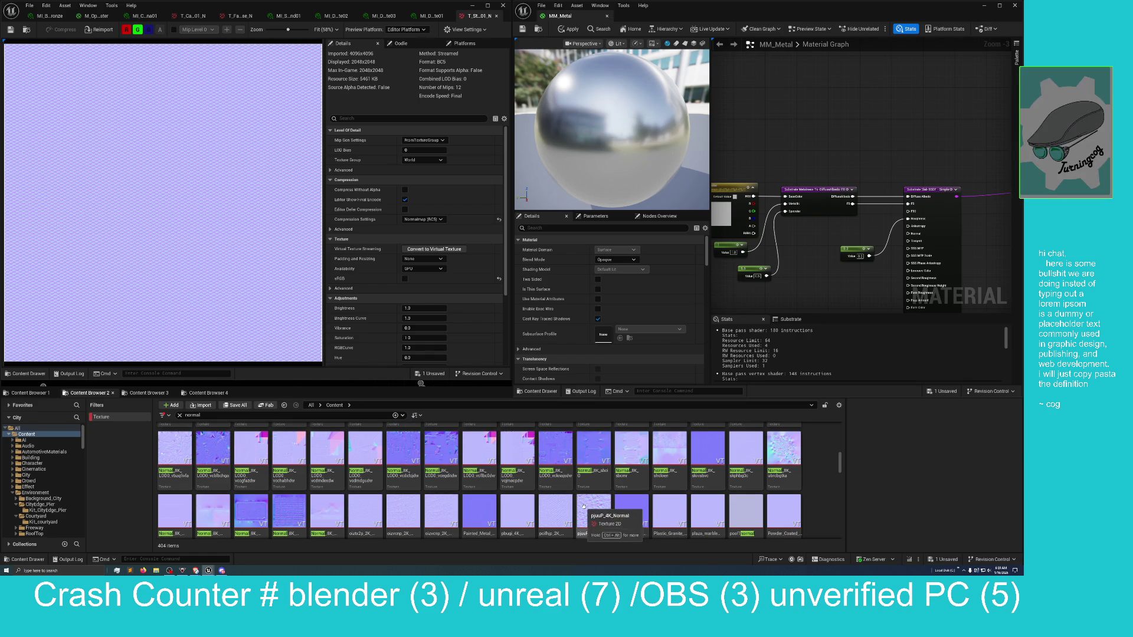
scroll(458, 511, "up", 1)
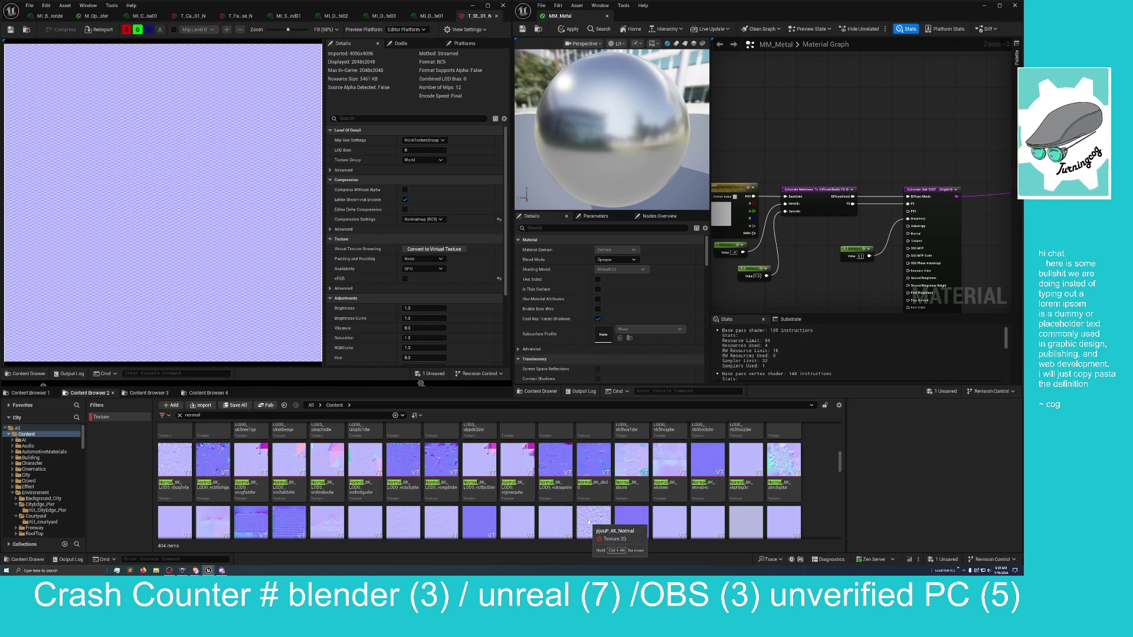
scroll(354, 508, "up", 5)
scroll(302, 513, "up", 10)
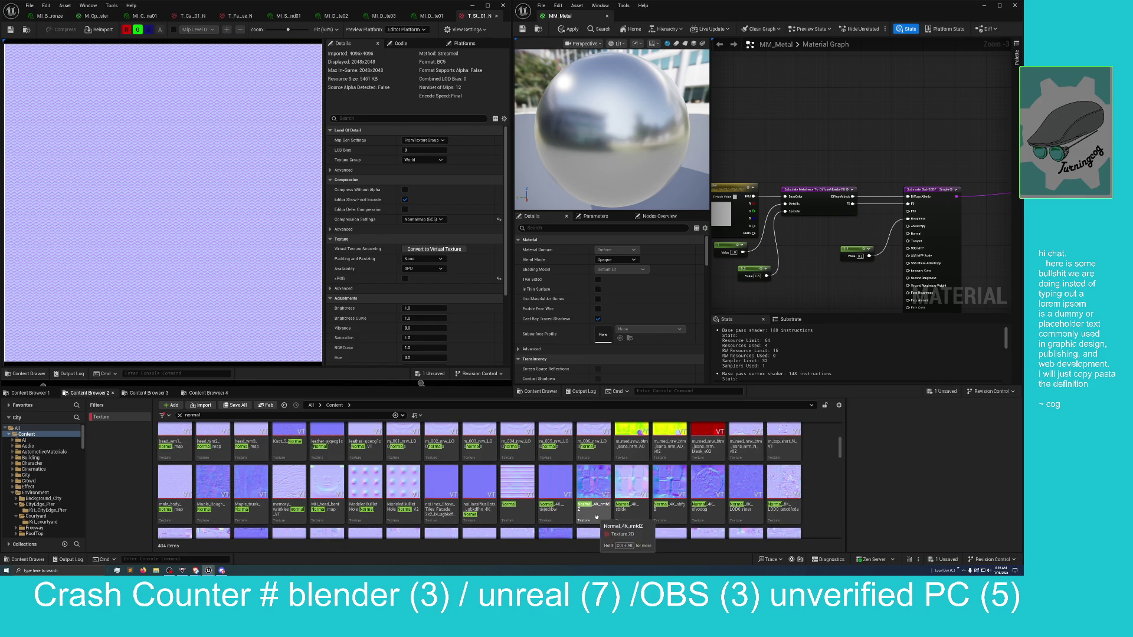
scroll(596, 516, "up", 3)
scroll(584, 513, "up", 10)
scroll(577, 515, "up", 2)
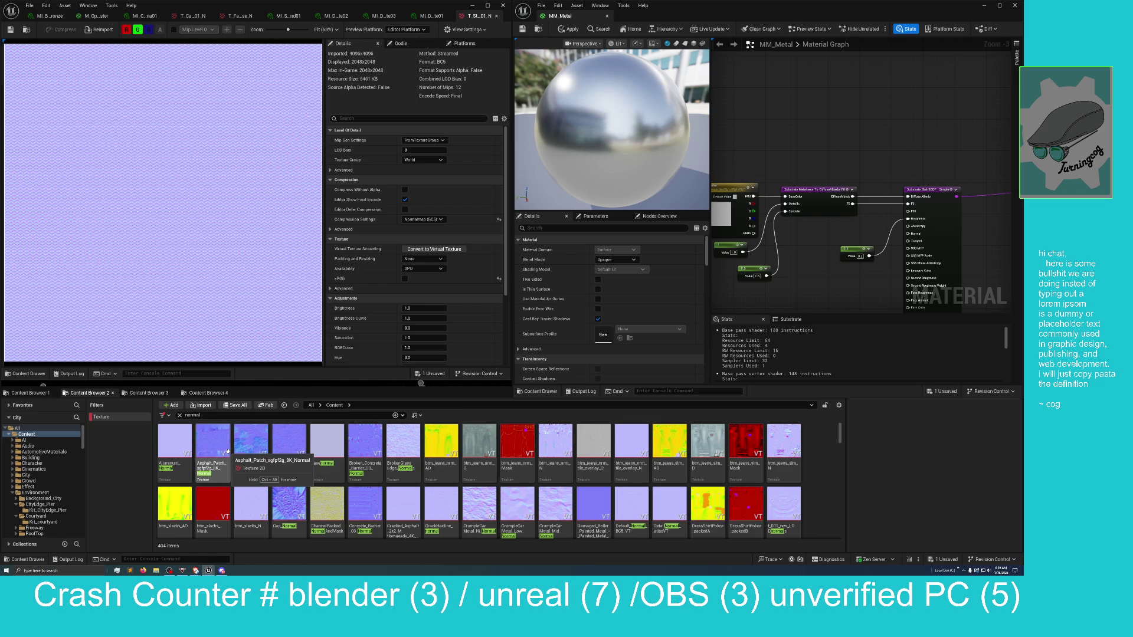
right_click(175, 443)
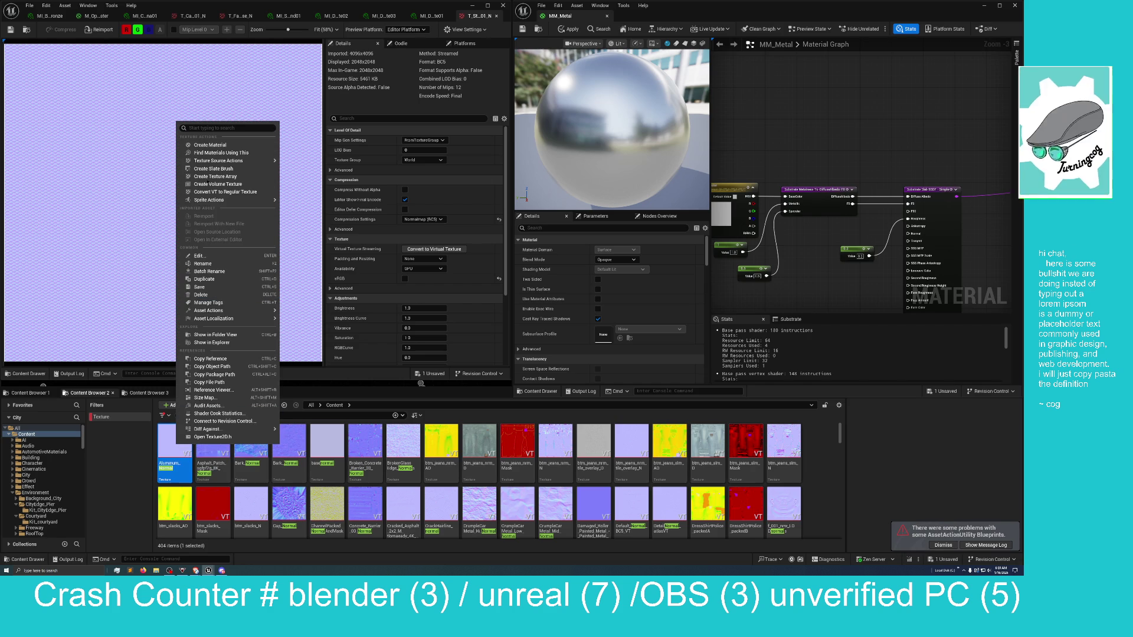
Open Aluminum_Normal in the Texture Editor to inspect the 128x128 BC5 normal map
left_click(174, 451)
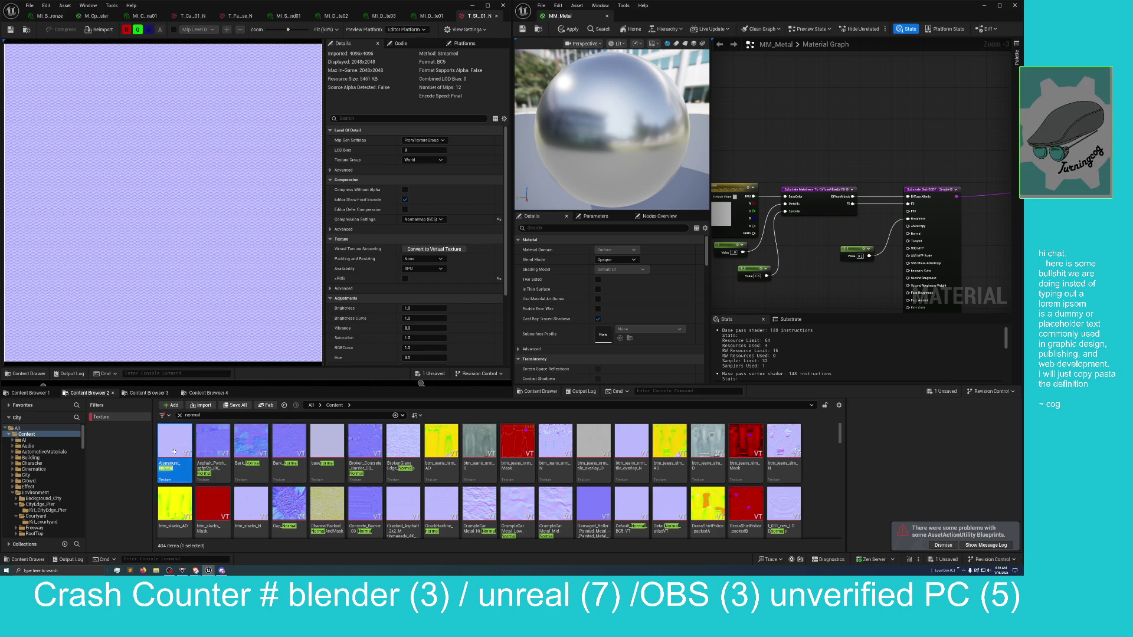
double_click(179, 453)
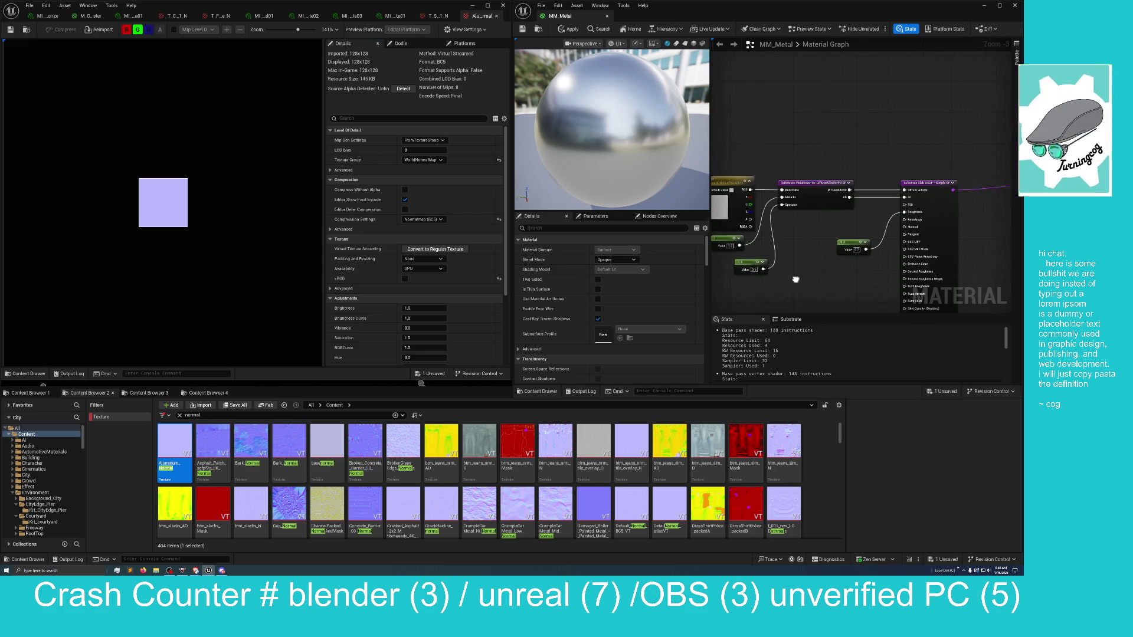
Add a texture sample parameter using Aluminum_Normal, wired into the Substrate Slab's Normal input
right_click(758, 235)
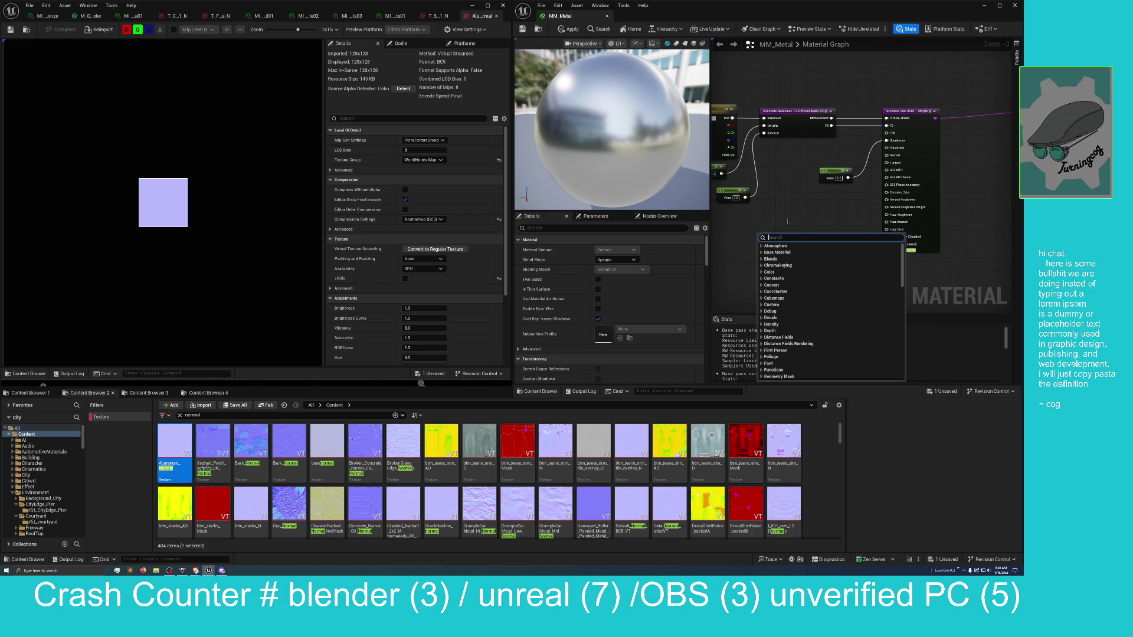
type("text")
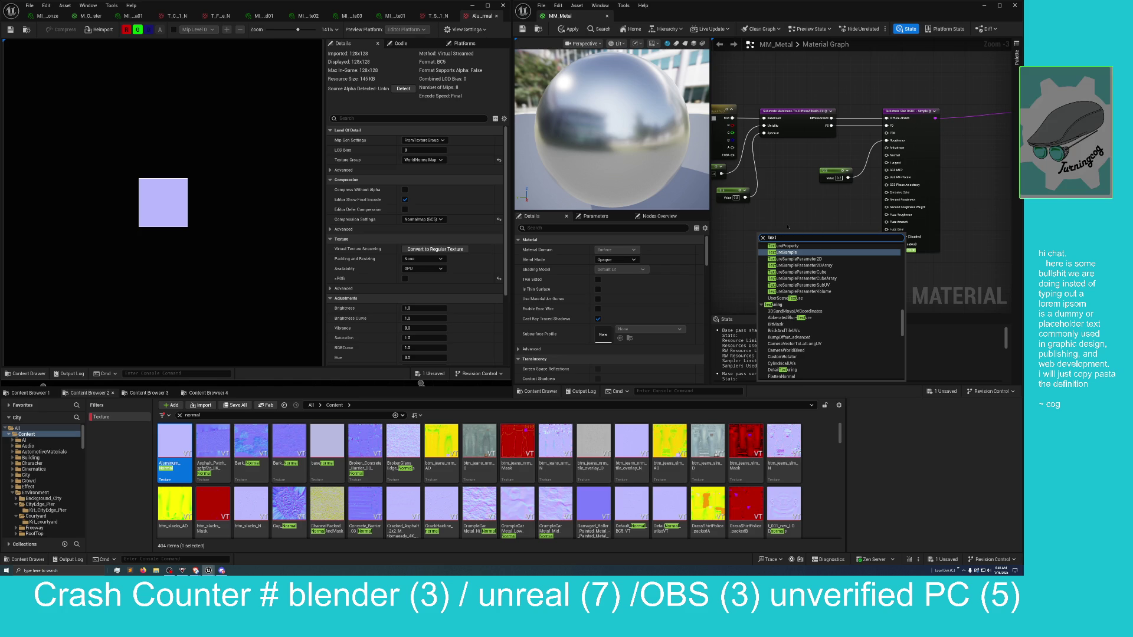
key("Return")
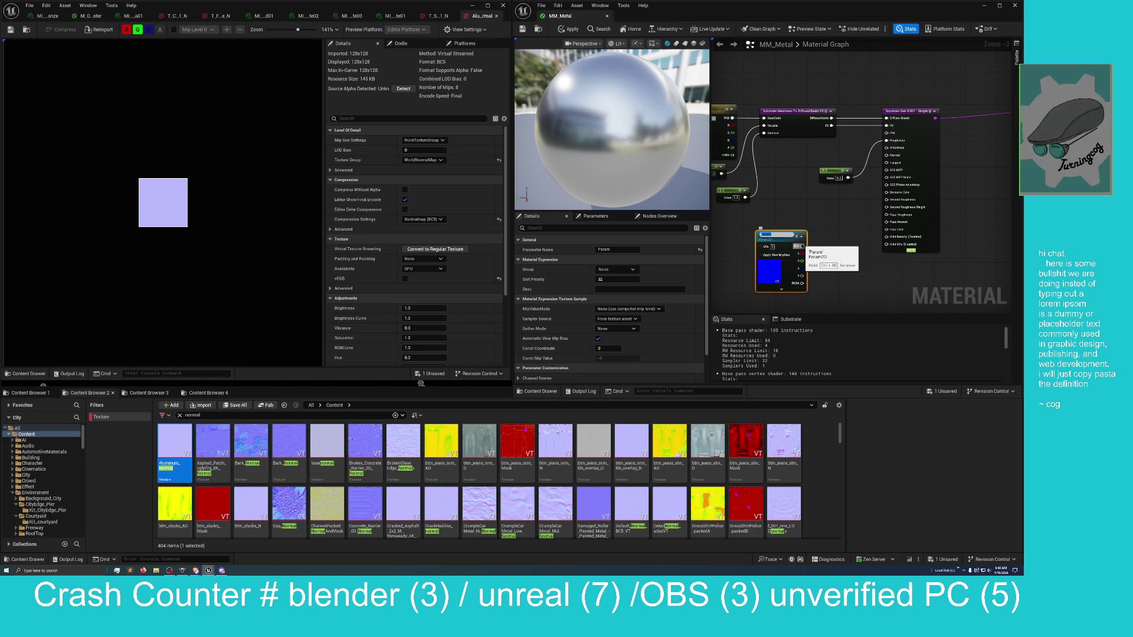
mouse_move(801, 246)
left_mouse_down()
mouse_move(888, 238)
mouse_move(895, 162)
left_mouse_up()
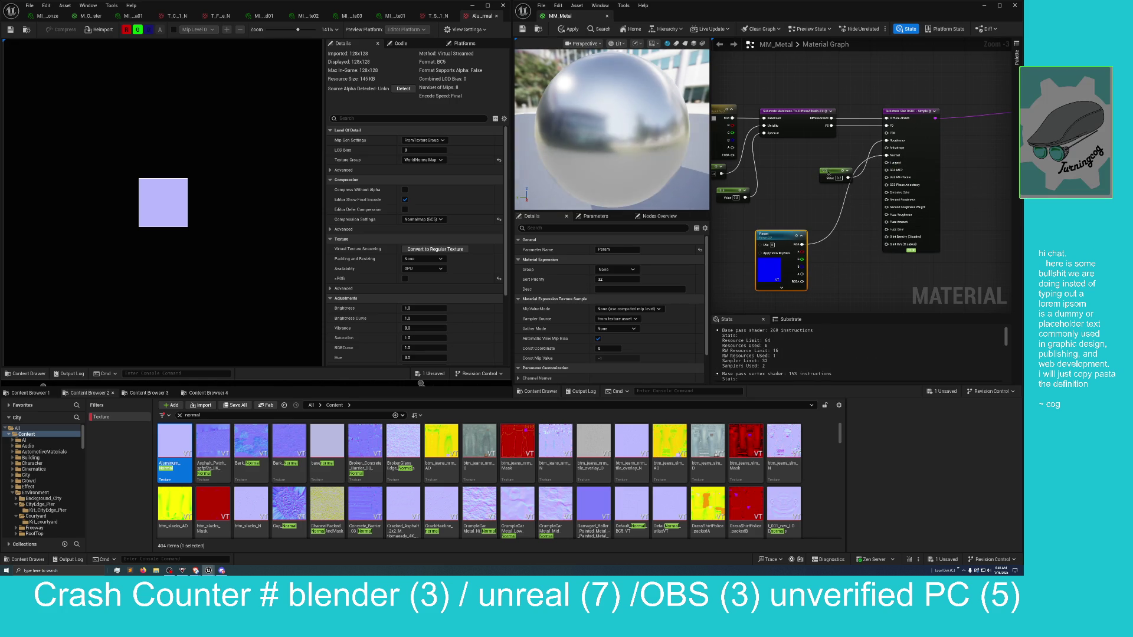
left_click_drag(828, 173, 802, 155)
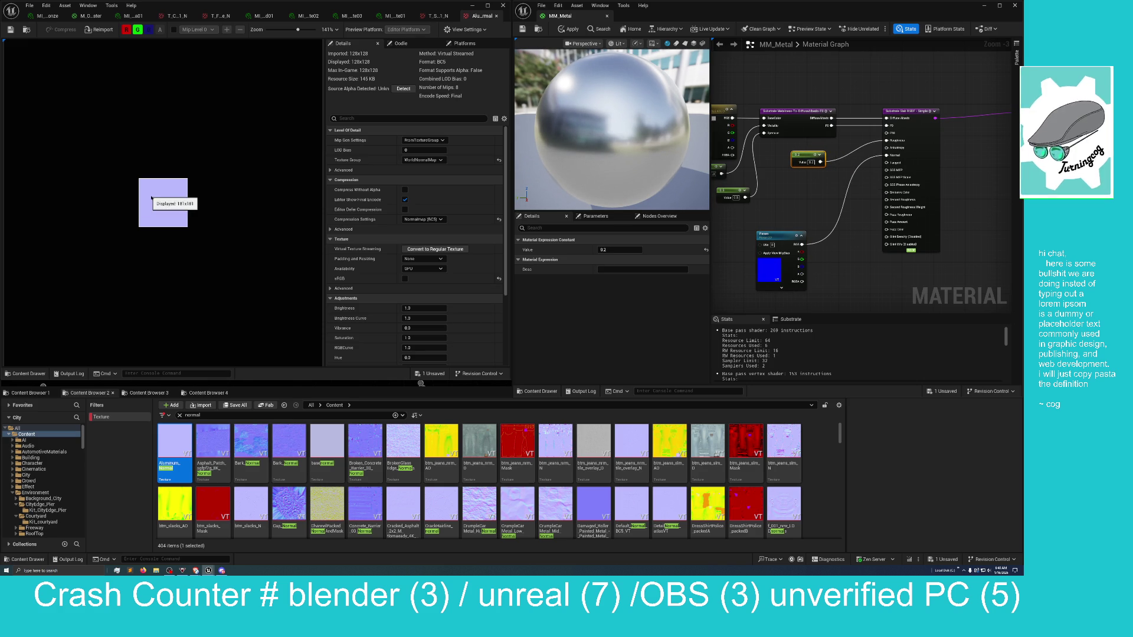
left_click_drag(175, 452, 770, 267)
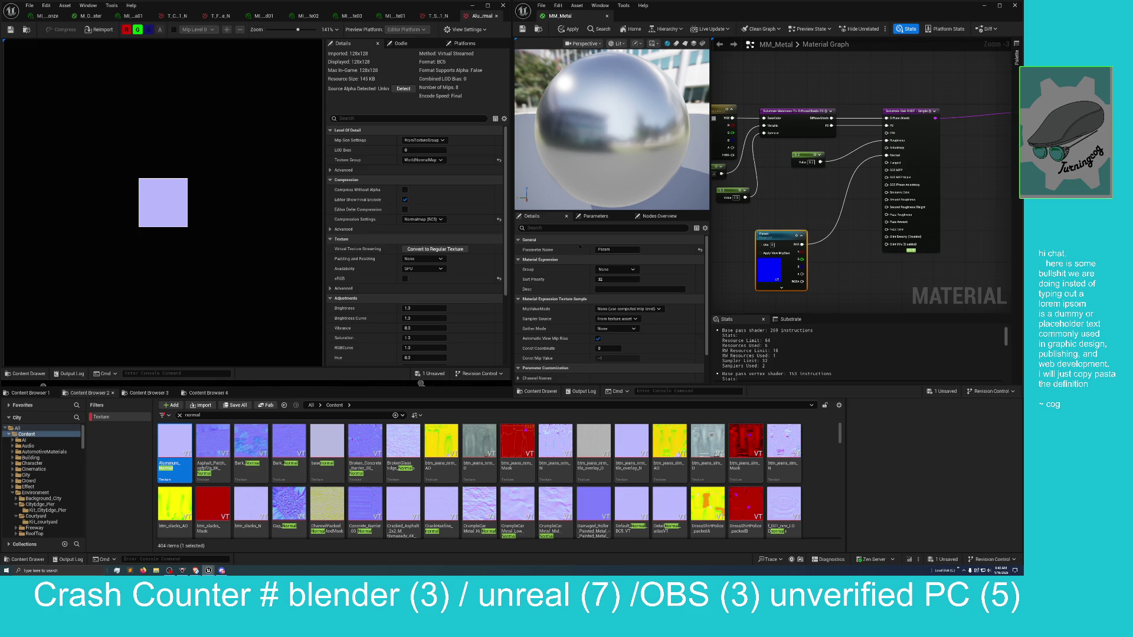
scroll(590, 266, "down", 4)
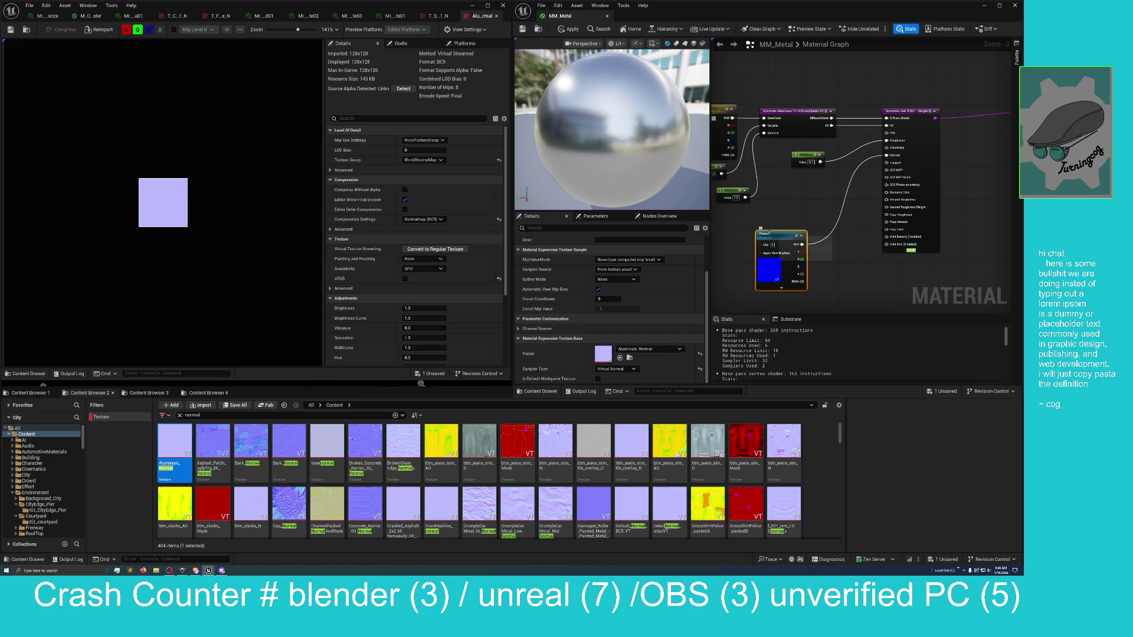
Use Ctrl+B on the texture parameter node to reach its Textures/aluminum folder
right_click(771, 234)
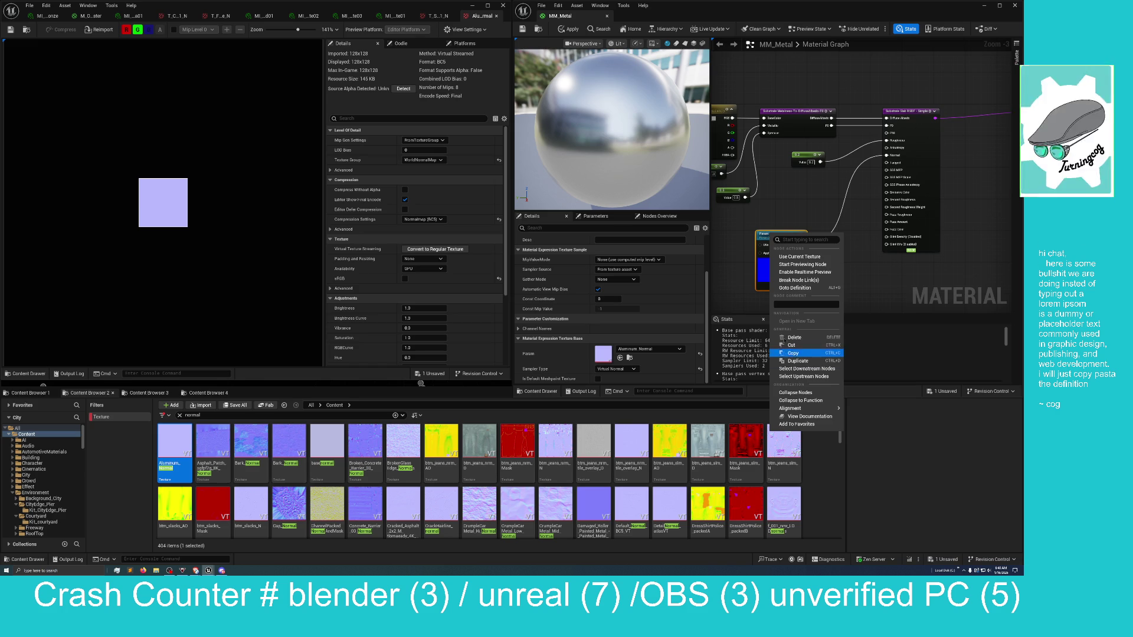
right_click(773, 236)
right_click(773, 236)
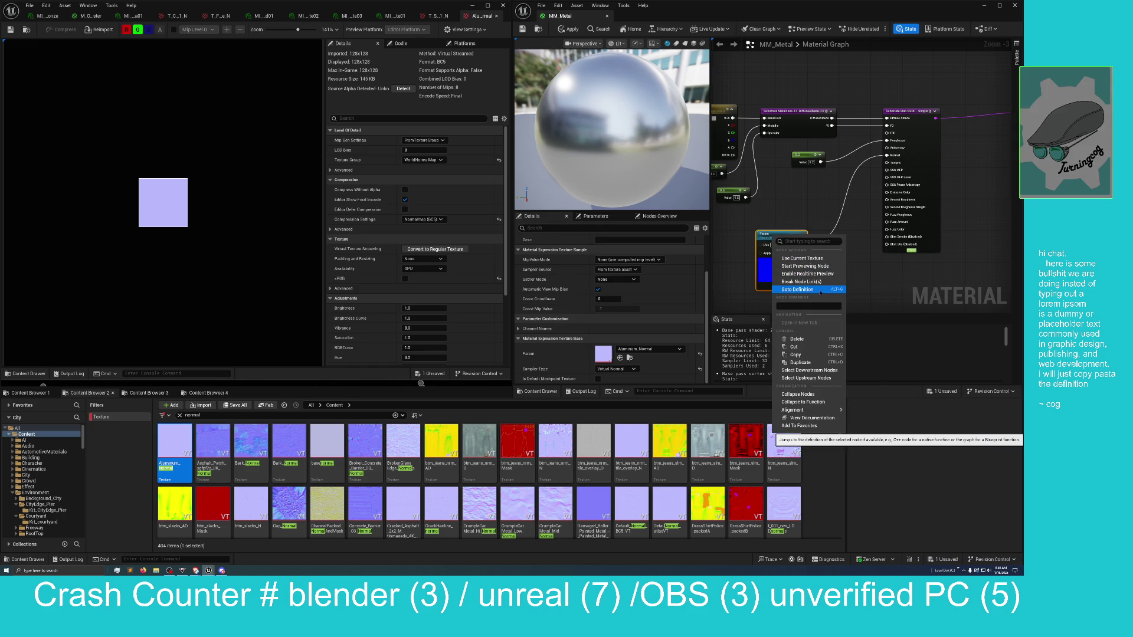
scroll(684, 264, "up", 2)
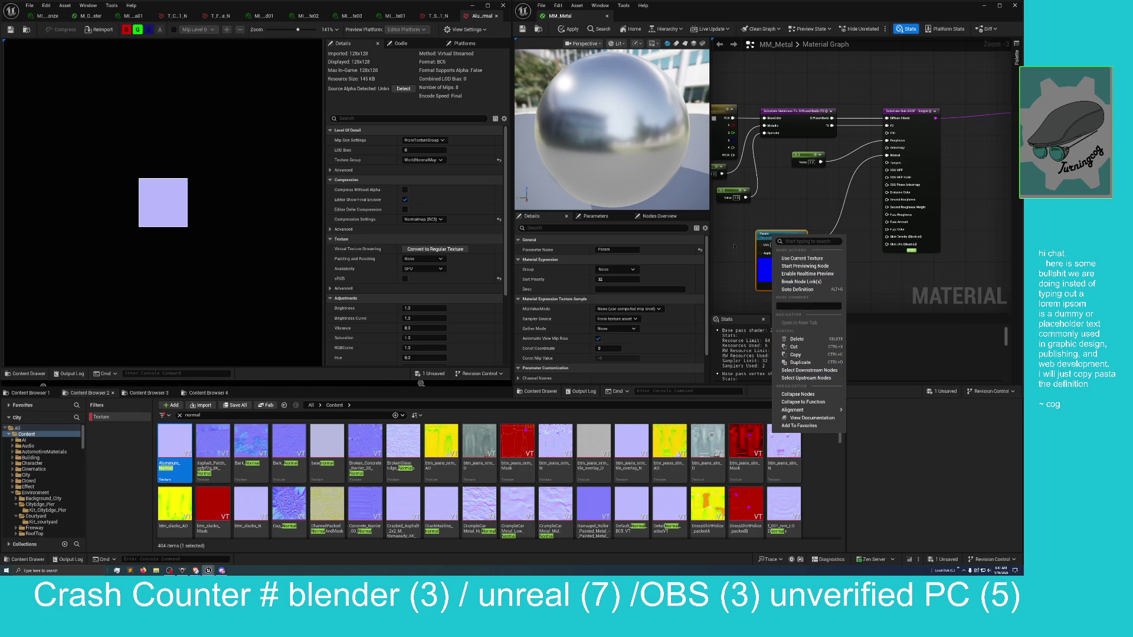
left_click(745, 236)
right_click(772, 238)
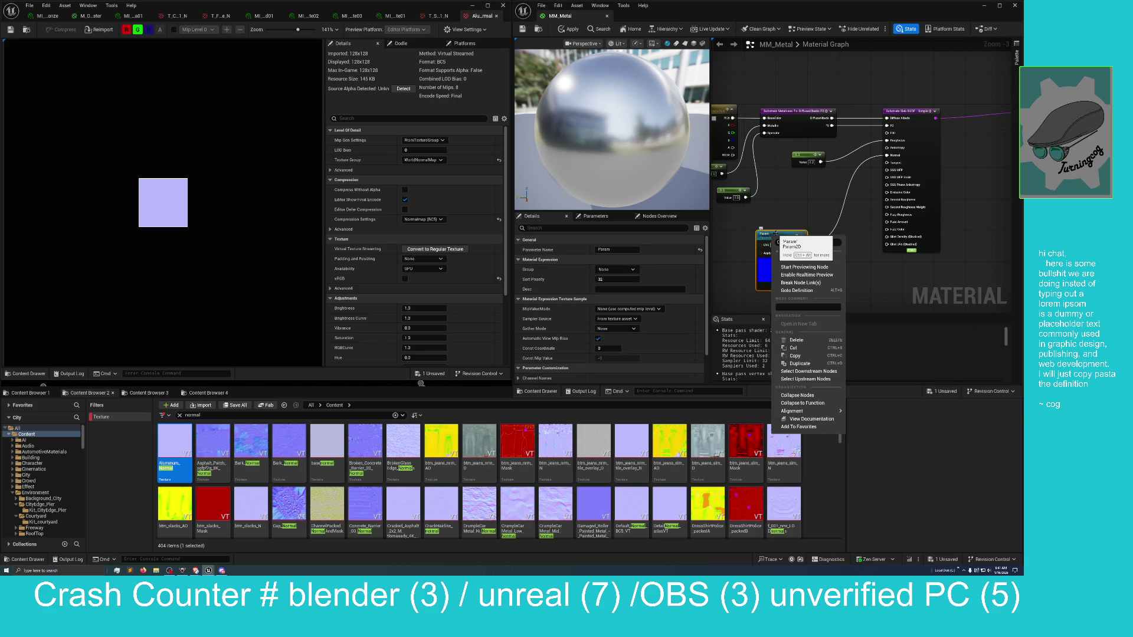
left_click(753, 303)
left_click(780, 235)
key("ctrl+b")
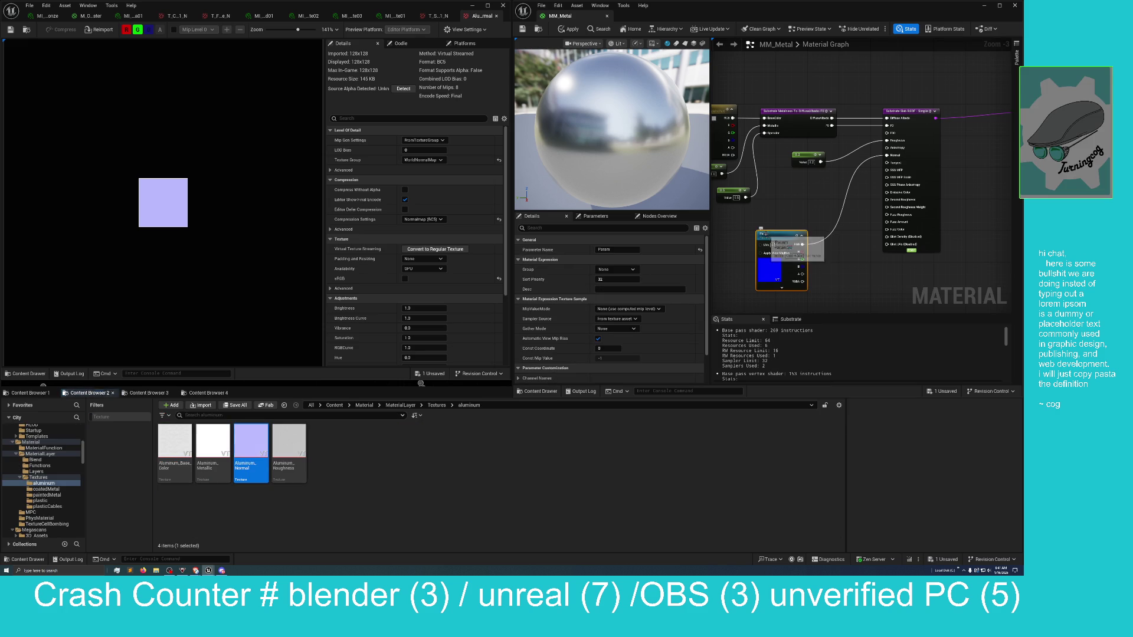
Set the texture parameter's Parameter Name to 'Normal' in the Details panel, fixing typos
double_click(614, 249)
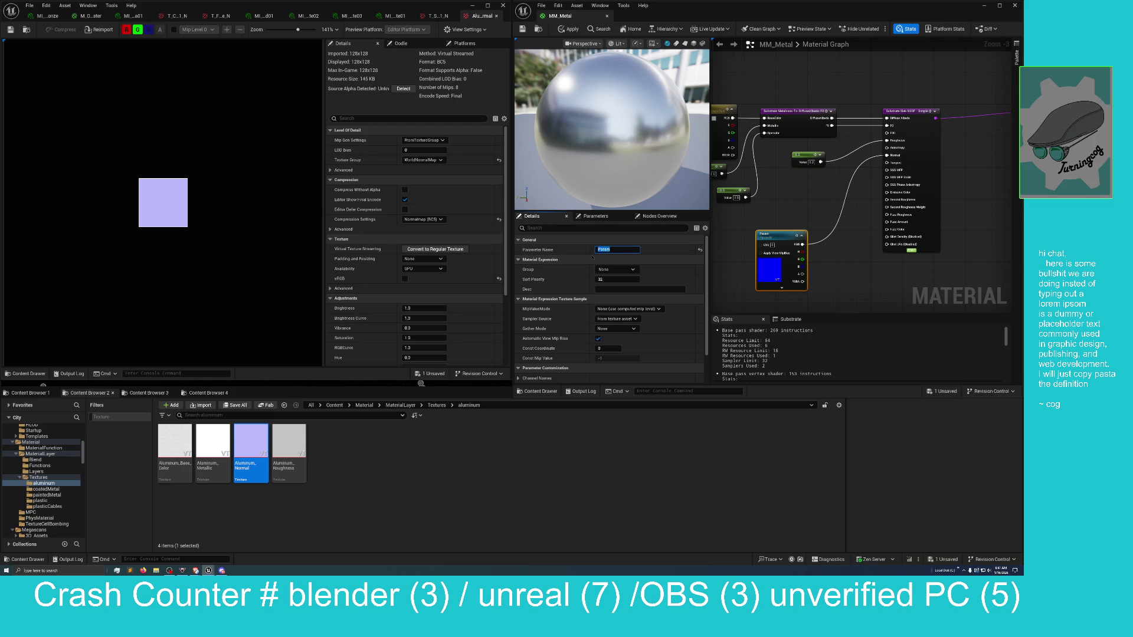
type("norms")
key("BackSpace")
type("a")
key("BackSpace")
key("BackSpace")
key("BackSpace")
type("Norma")
type("l")
key("Left")
key("Left")
key("Left")
key("BackSpace")
key("BackSpace")
type("or")
Move the Normal texture node closer to the other nodes in the graph
left_click(805, 223)
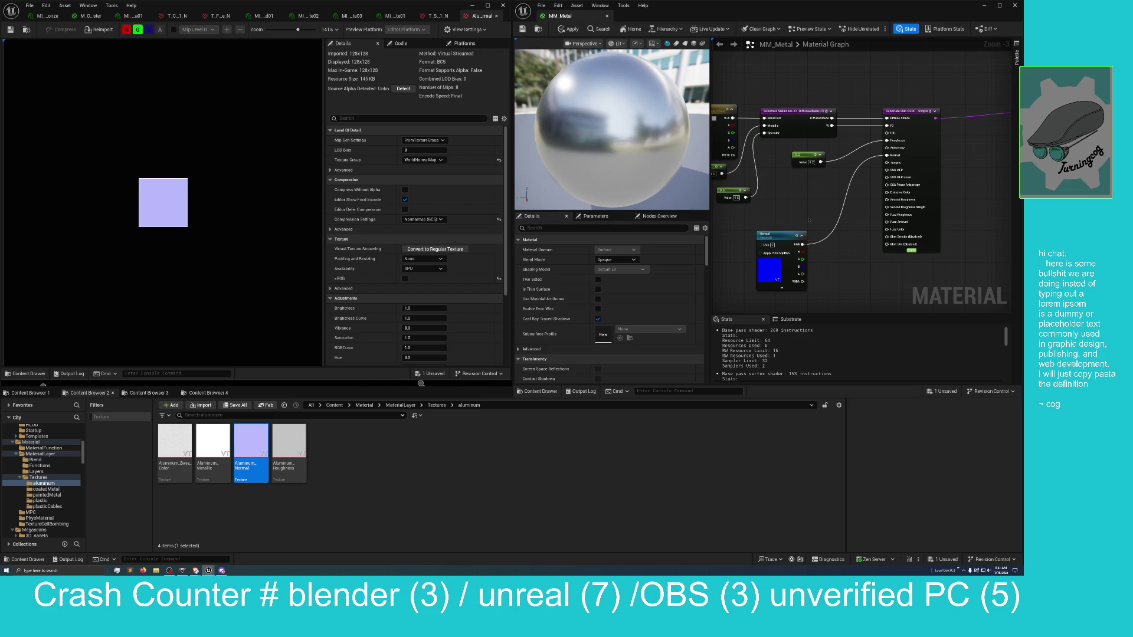
left_click_drag(780, 237, 769, 218)
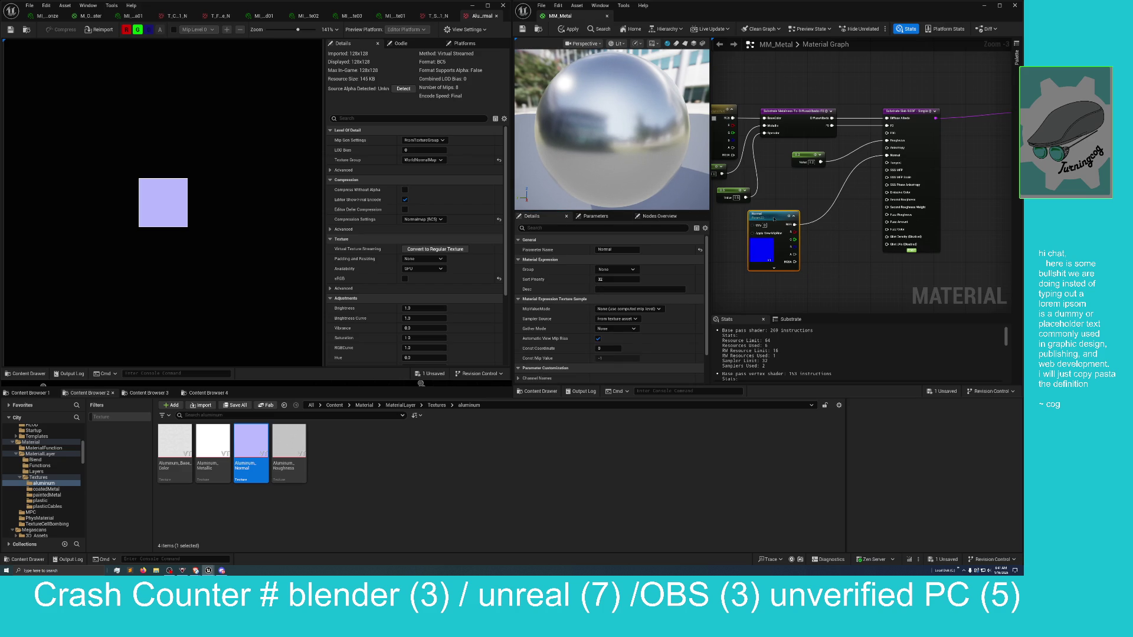
left_click_drag(842, 246, 871, 281)
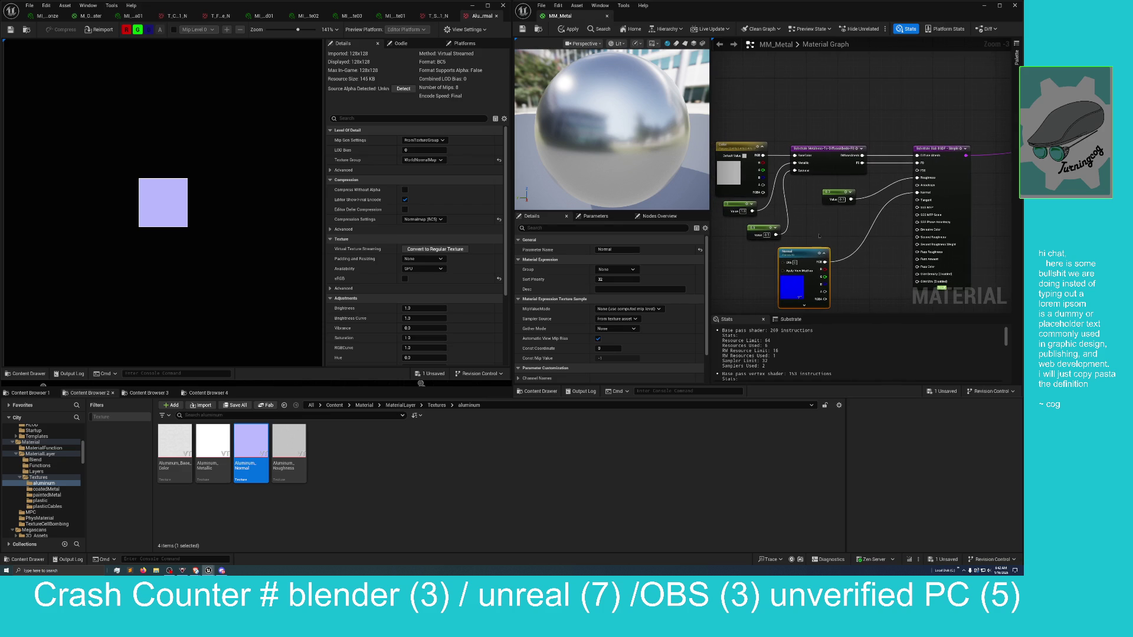
Convert the 0.5 constant into a scalar parameter named 'Specular'
right_click(757, 225)
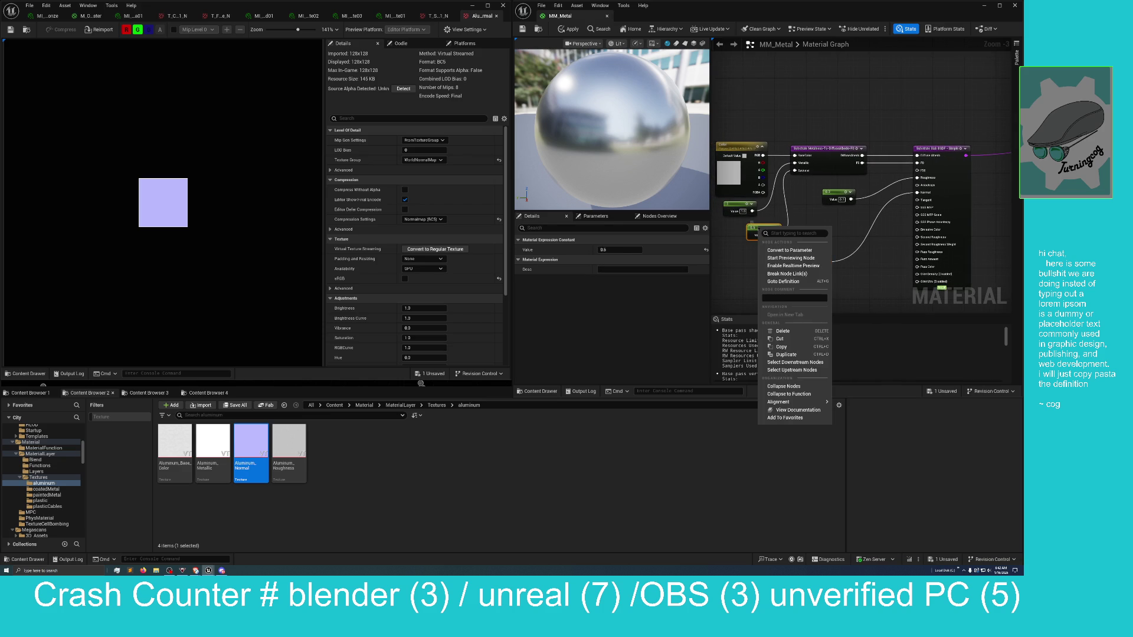
left_click(789, 250)
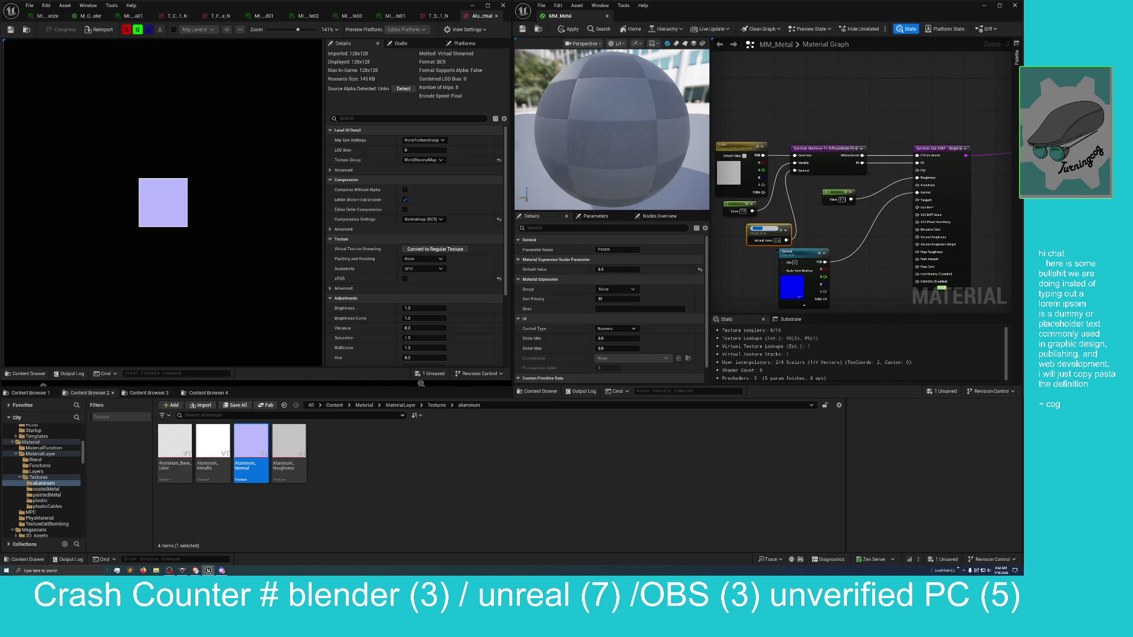
type("specular")
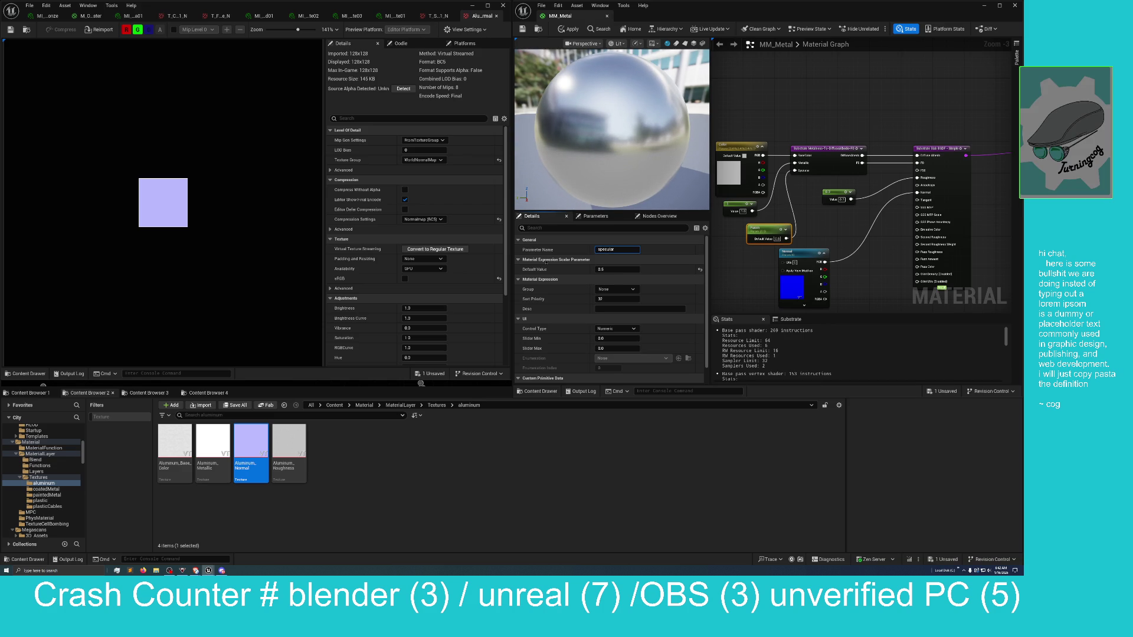
left_click(596, 250)
type("S")
left_click(729, 147)
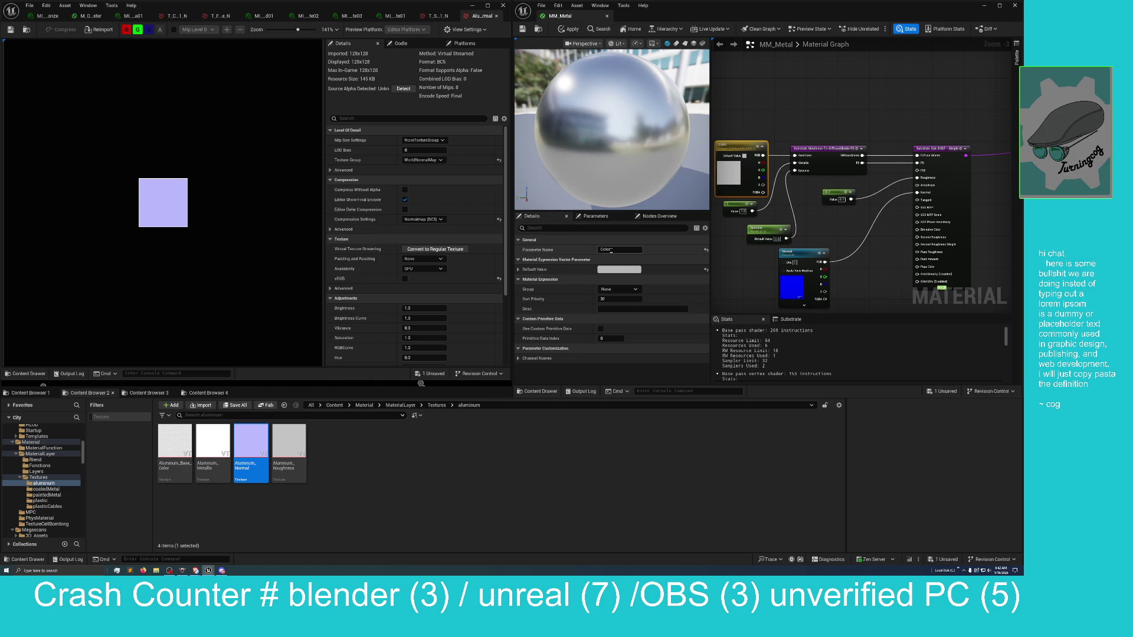
Nudge the Color parameter node up and the 0.2 constant node down
left_click_drag(731, 143, 733, 124)
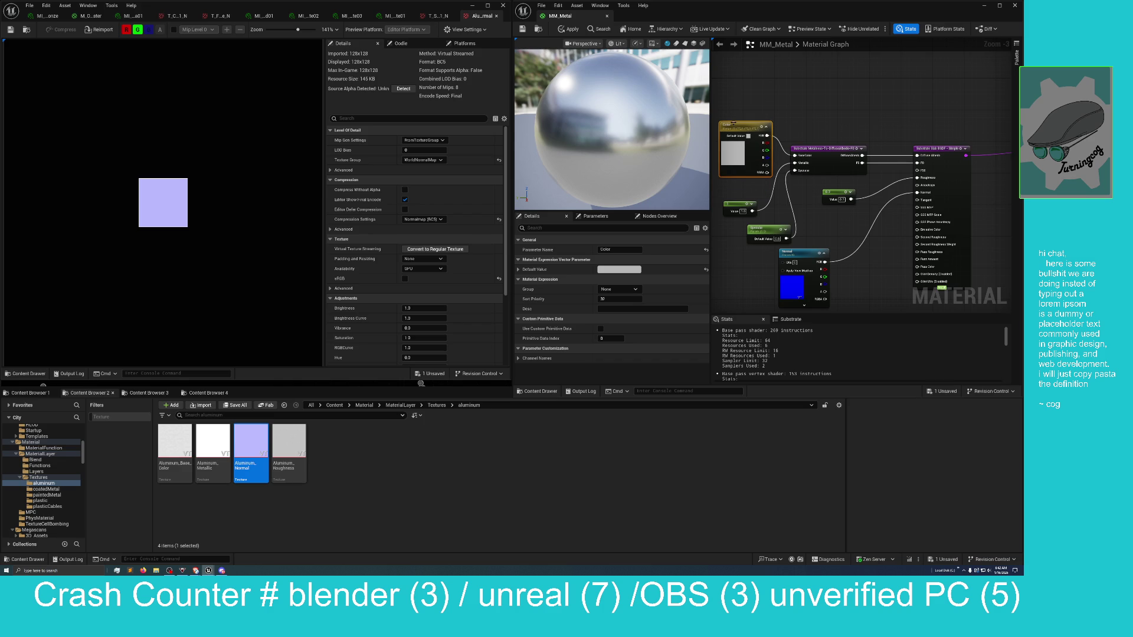
left_click_drag(880, 246, 876, 272)
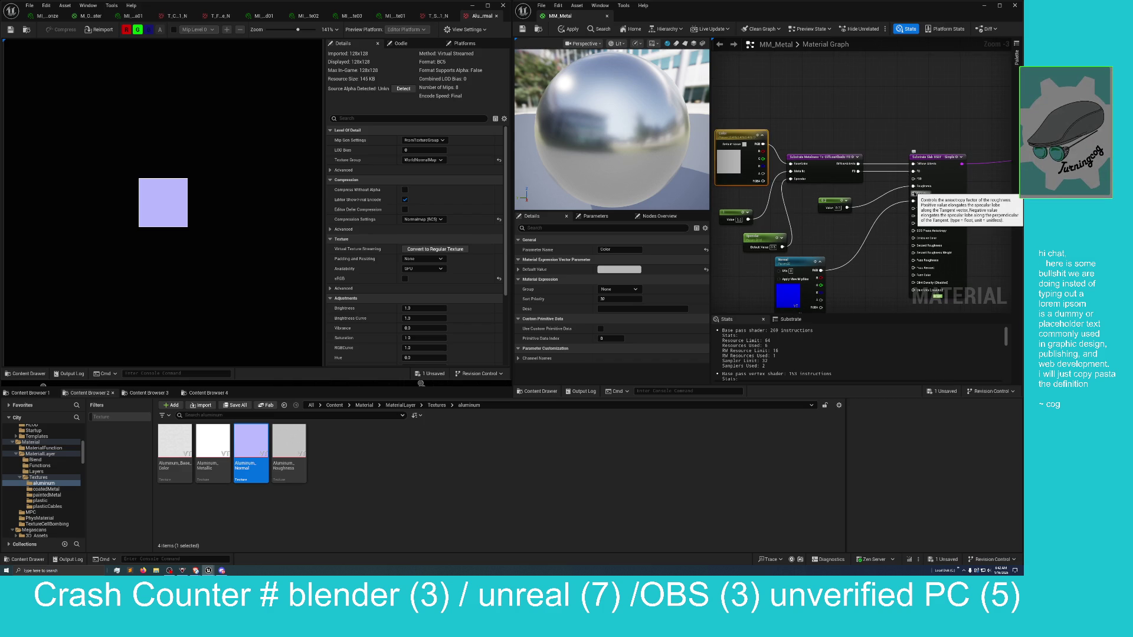
left_click(830, 199)
left_click_drag(831, 199, 836, 225)
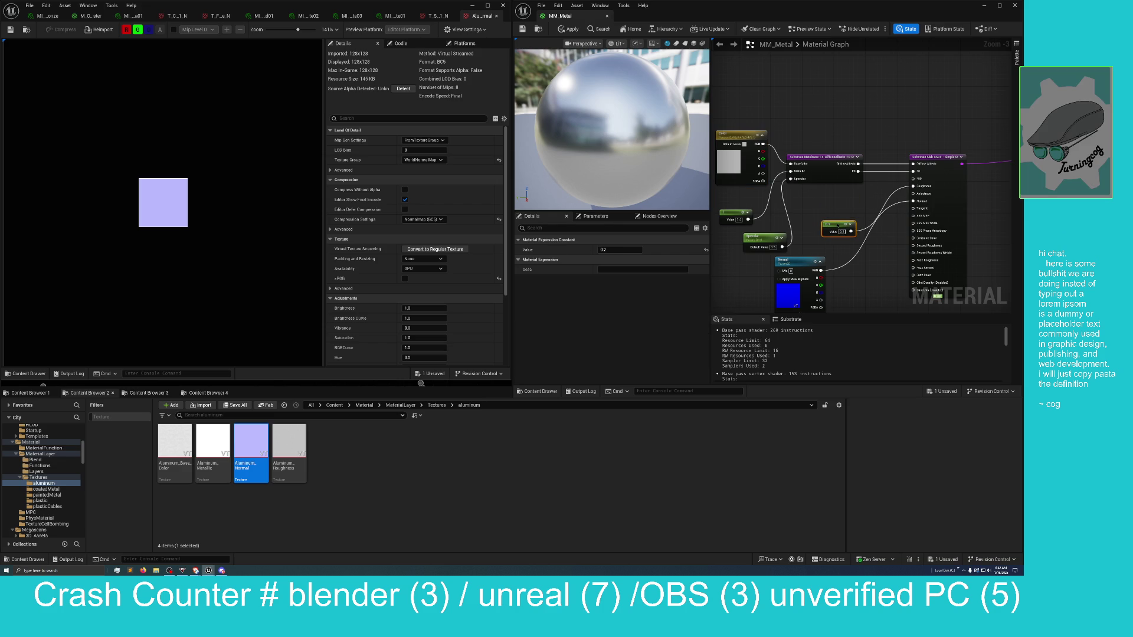
Copy and paste the Color parameter node and wire the duplicate into the Substrate Slab
right_click(737, 136)
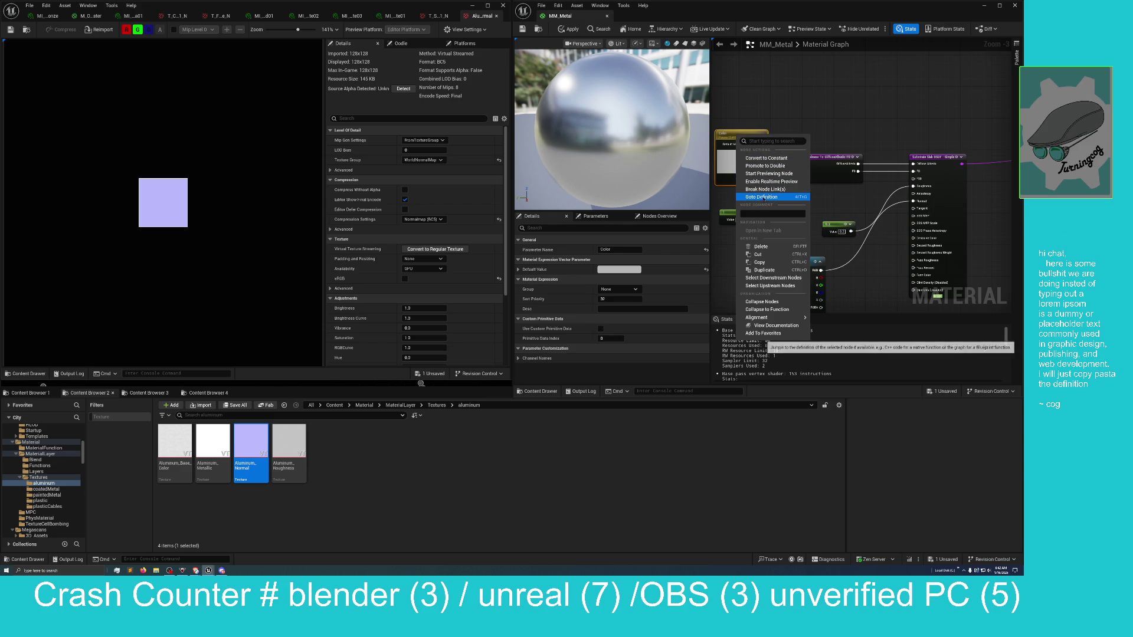
left_click(765, 262)
right_click(818, 110)
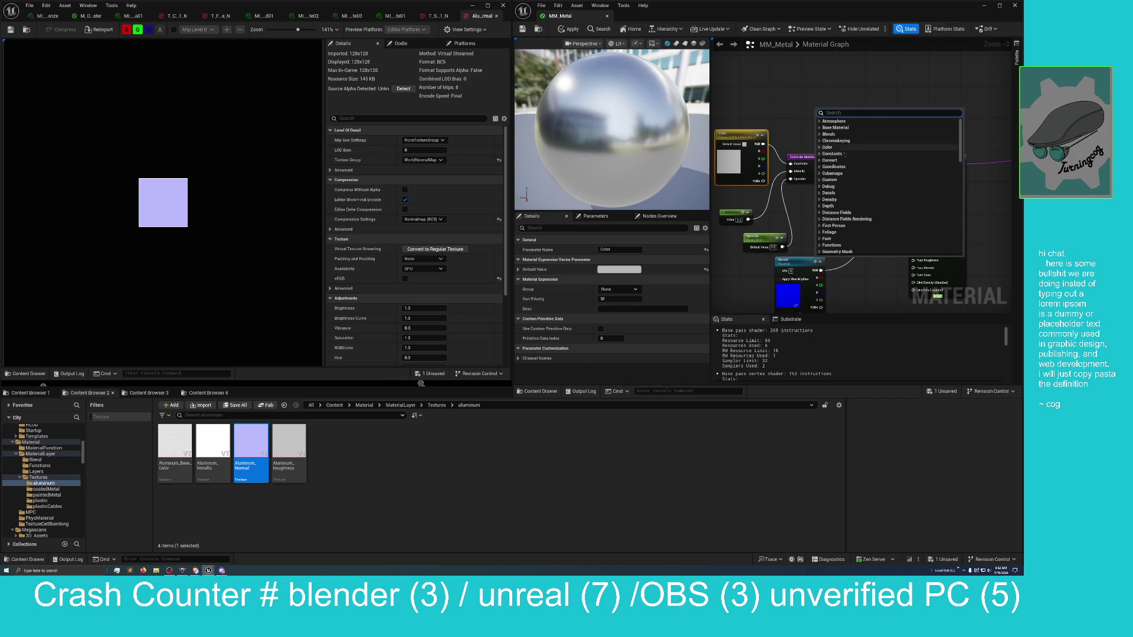
left_click(792, 81)
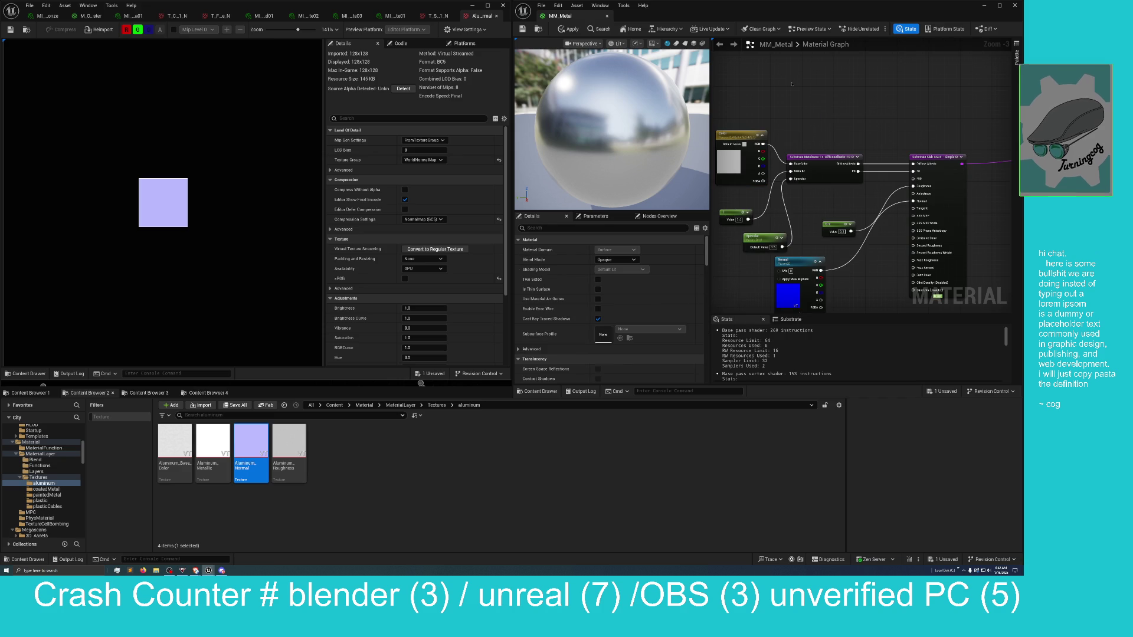
key("ctrl+v")
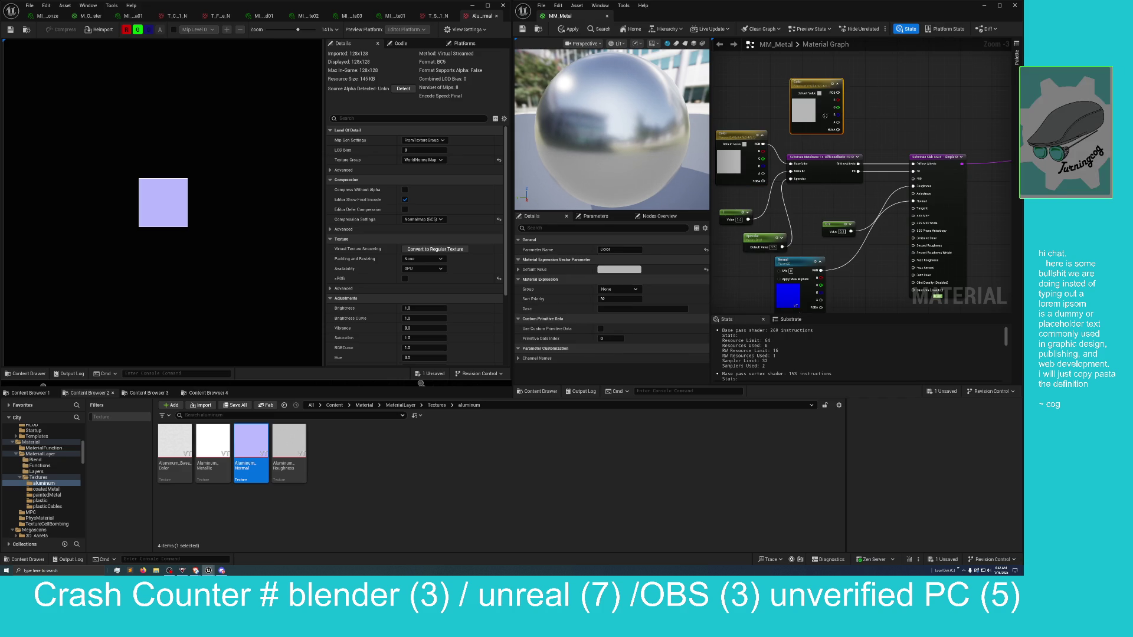
mouse_move(838, 93)
left_mouse_down()
mouse_move(898, 179)
mouse_move(911, 178)
left_mouse_up()
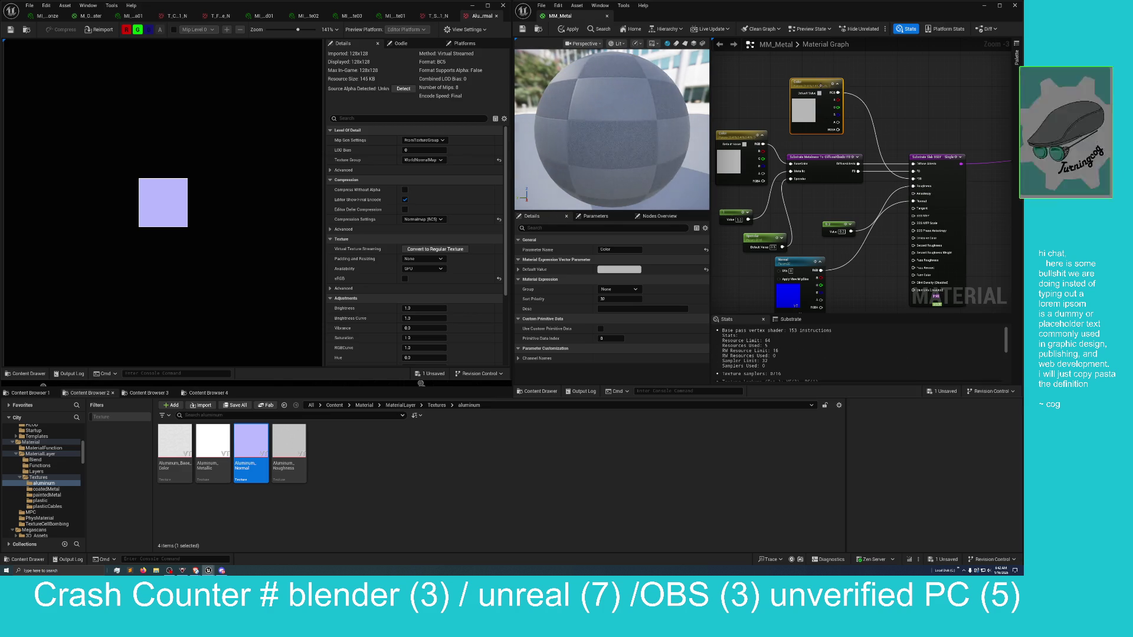
left_click_drag(820, 85, 819, 193)
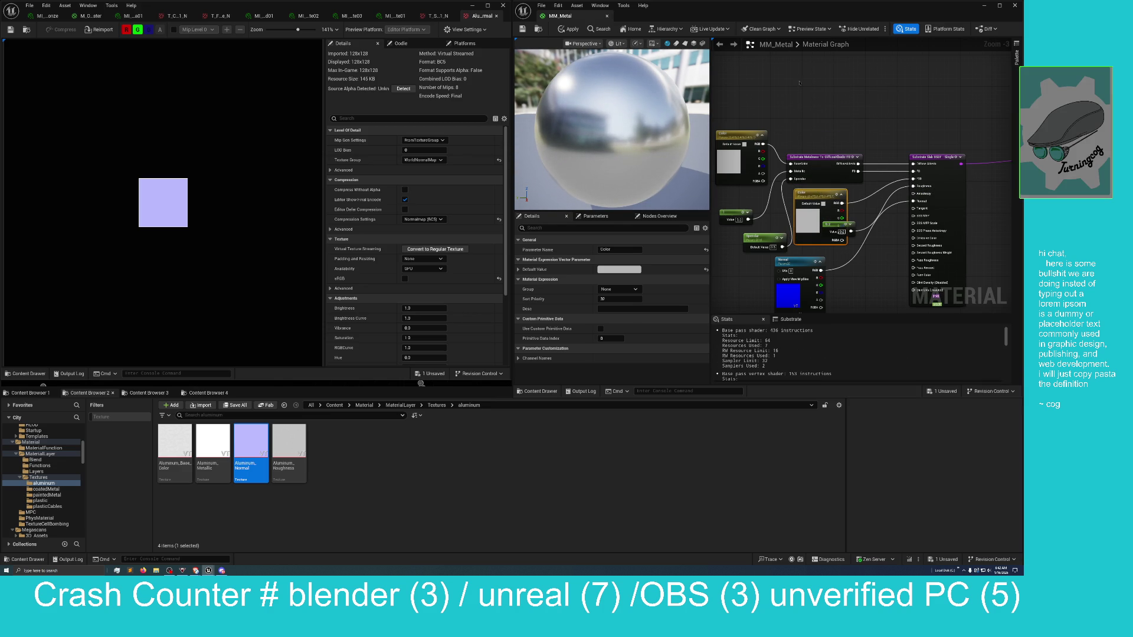
Review the material's exposed parameters, then scroll through its Details settings
left_click(794, 109)
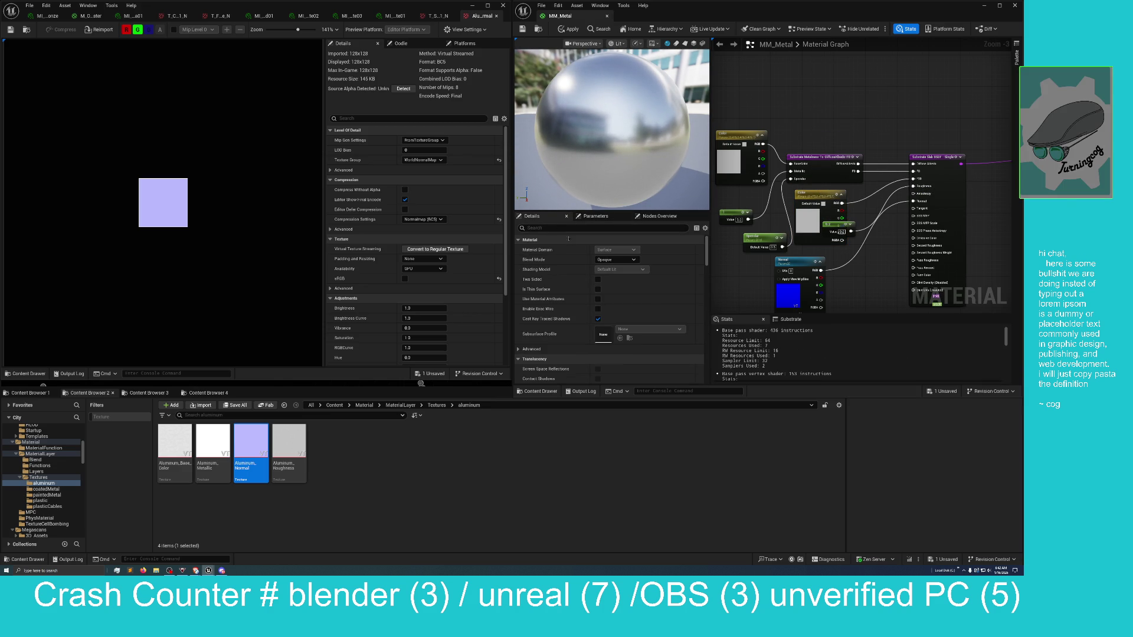
left_click(596, 215)
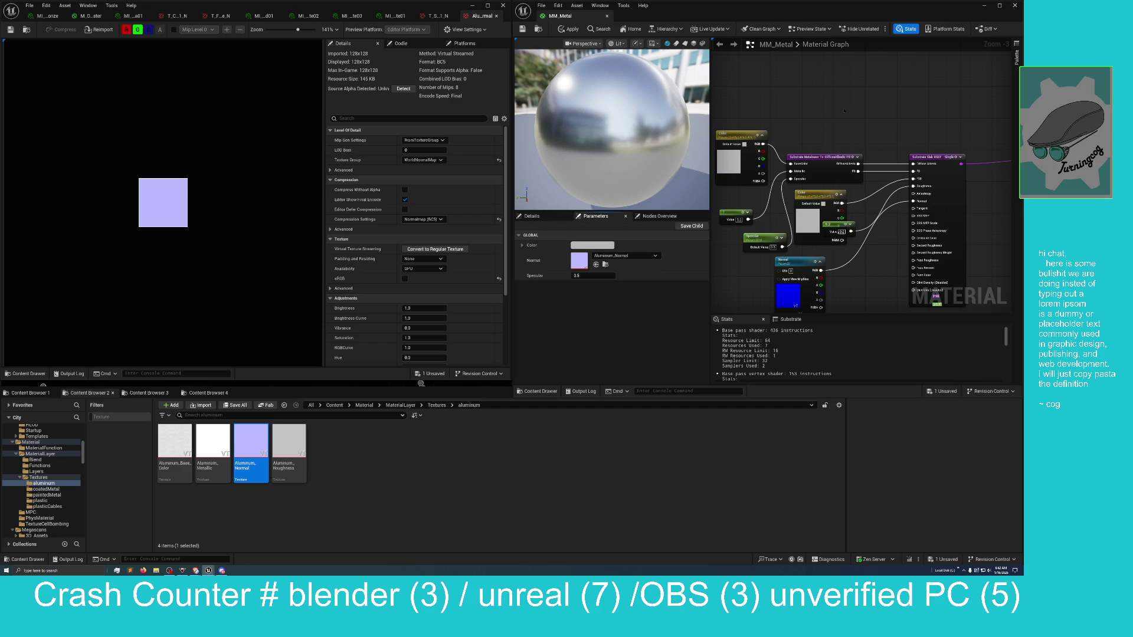
left_click(543, 216)
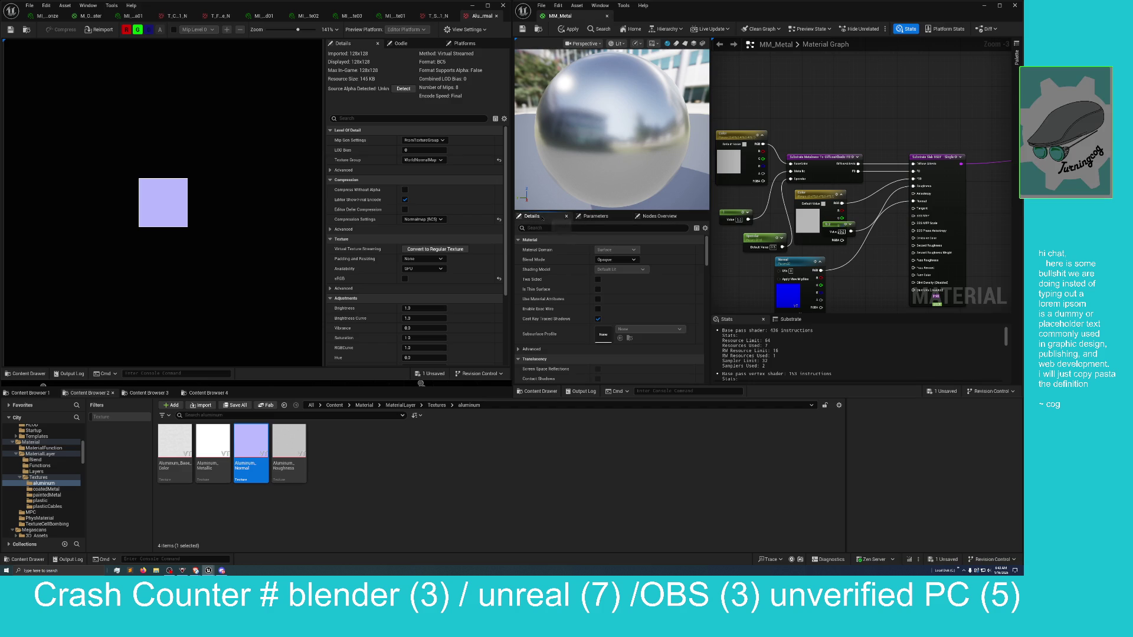
scroll(560, 258, "down", 2)
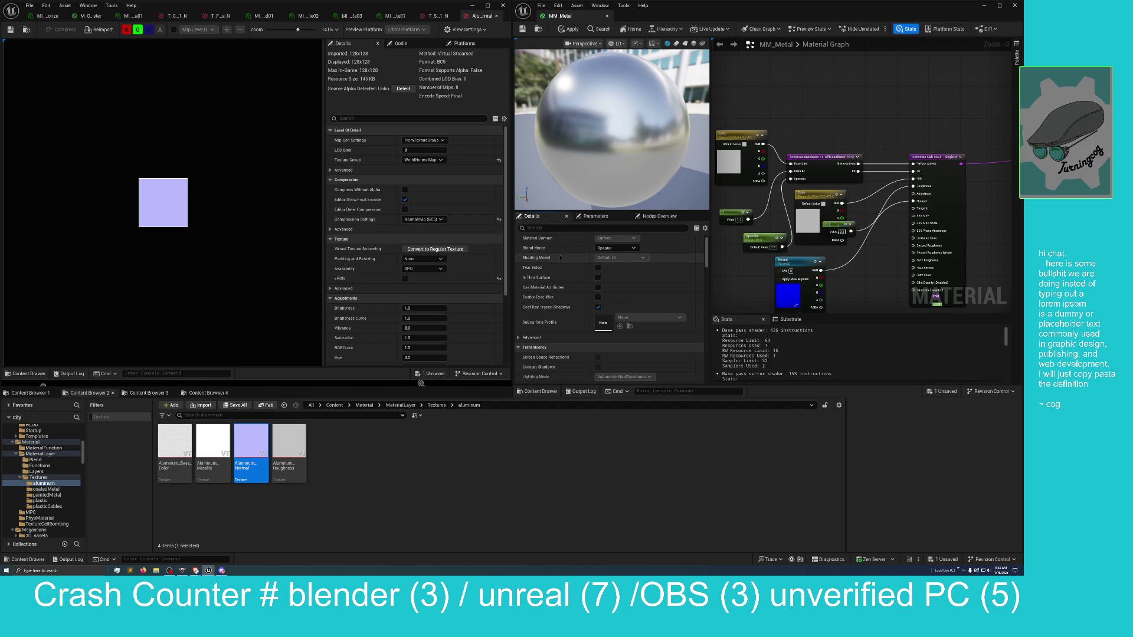
scroll(561, 257, "down", 1)
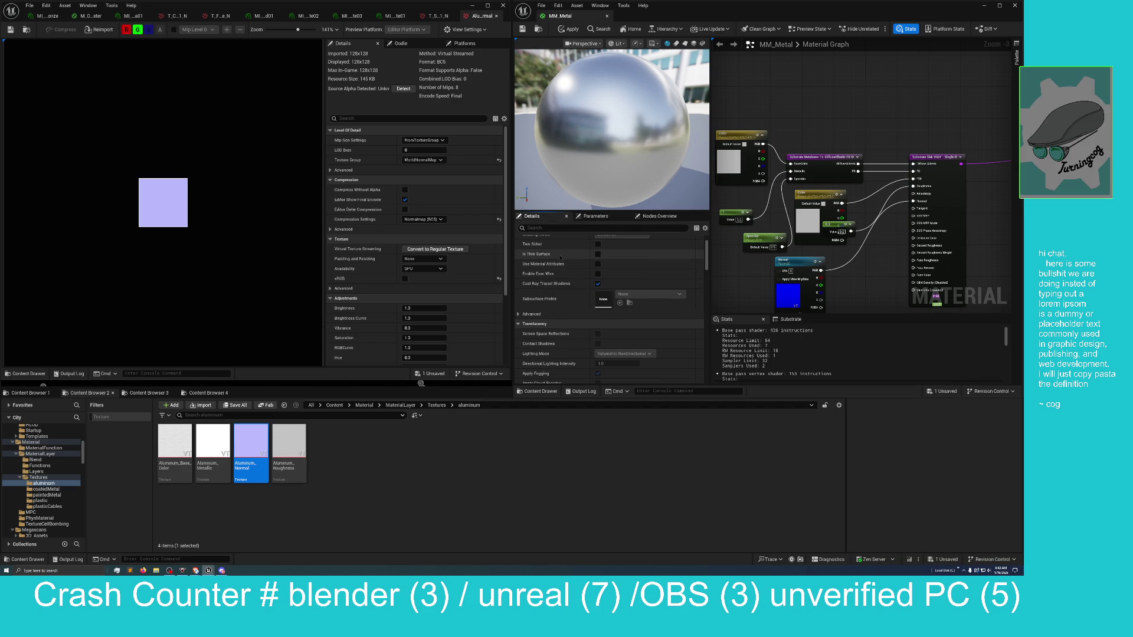
scroll(552, 265, "down", 3)
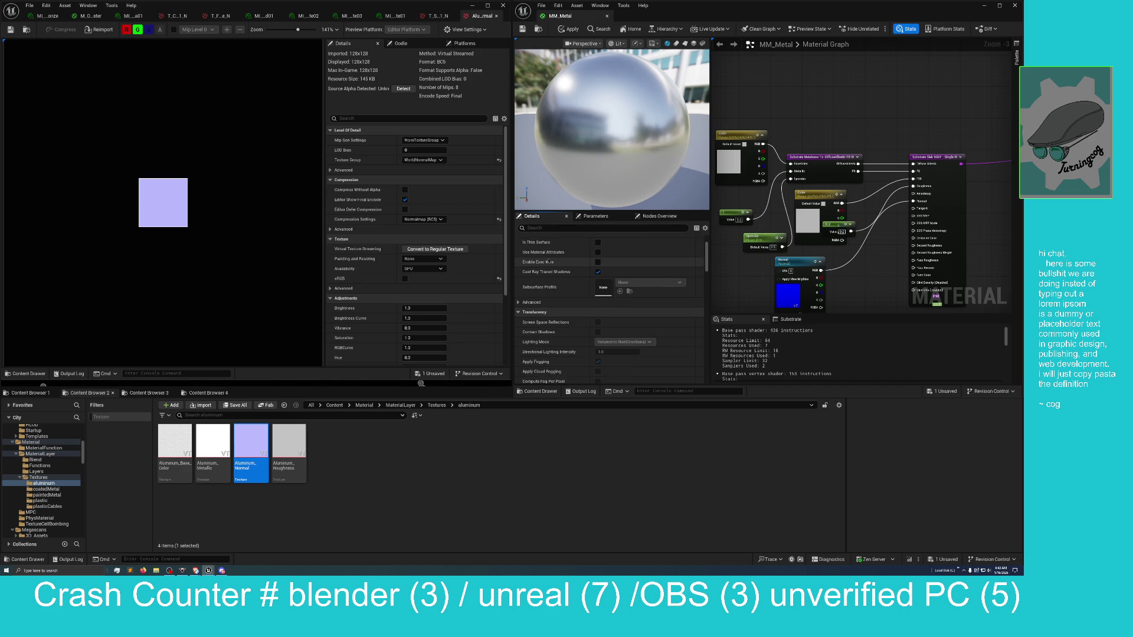
scroll(548, 261, "down", 1)
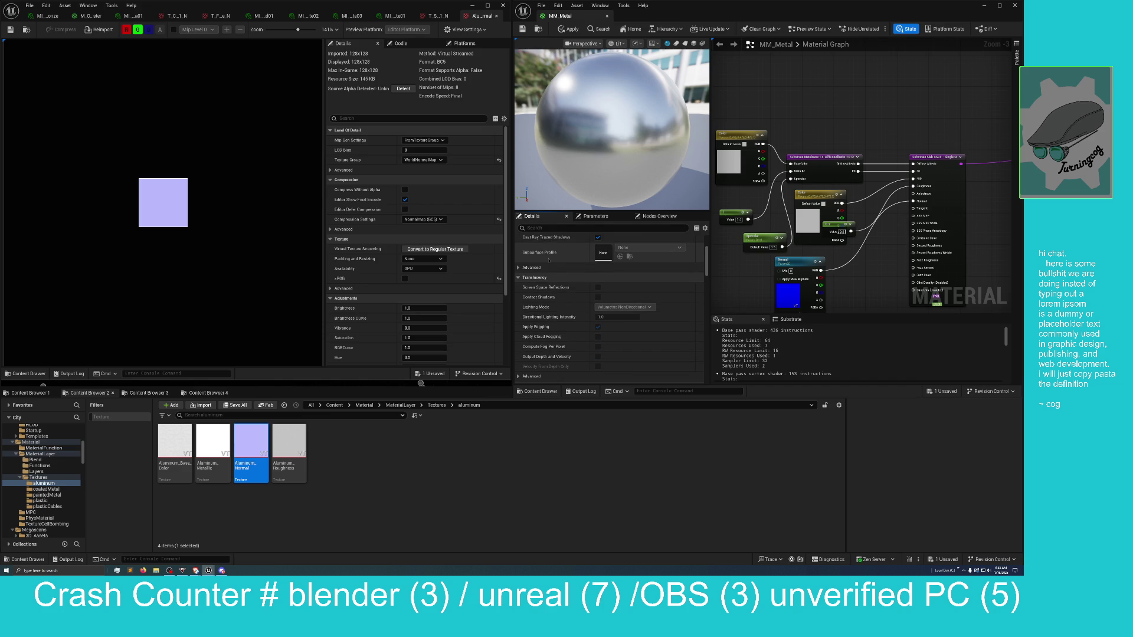
scroll(549, 259, "down", 1)
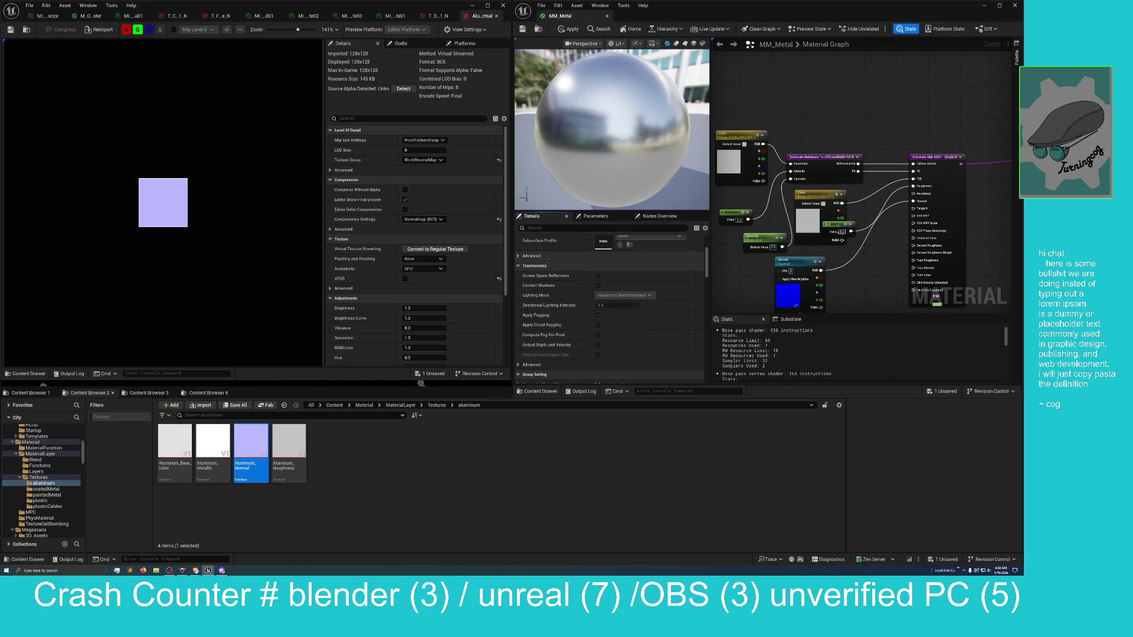
Expand and review the Advanced material settings, then save MM_Metal
left_click(518, 256)
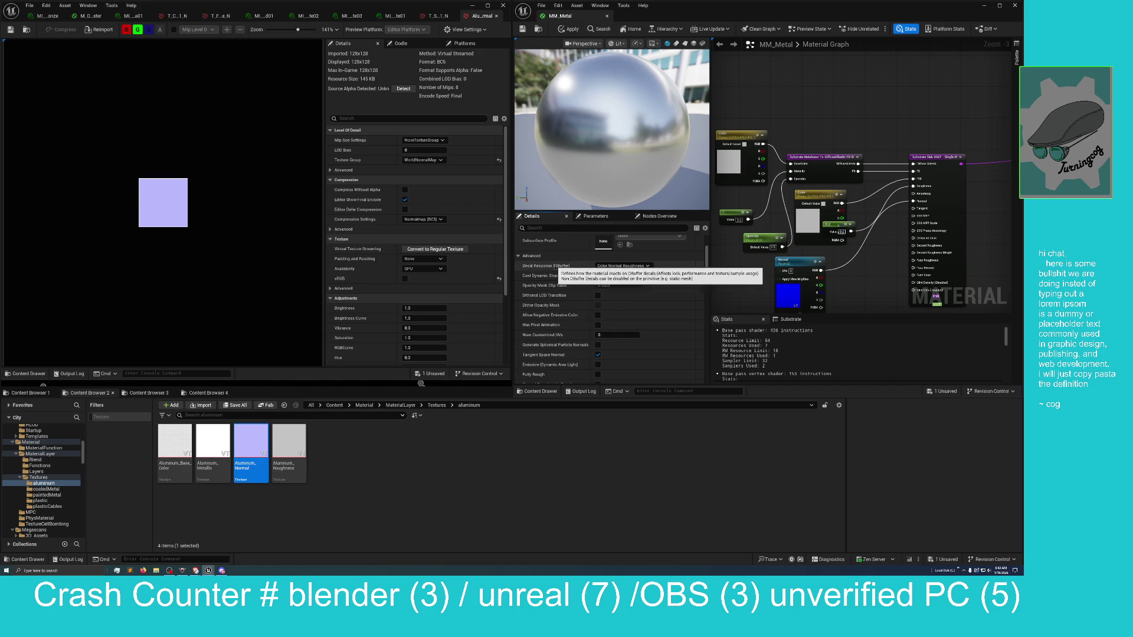
scroll(554, 351, "down", 3)
scroll(554, 359, "down", 3)
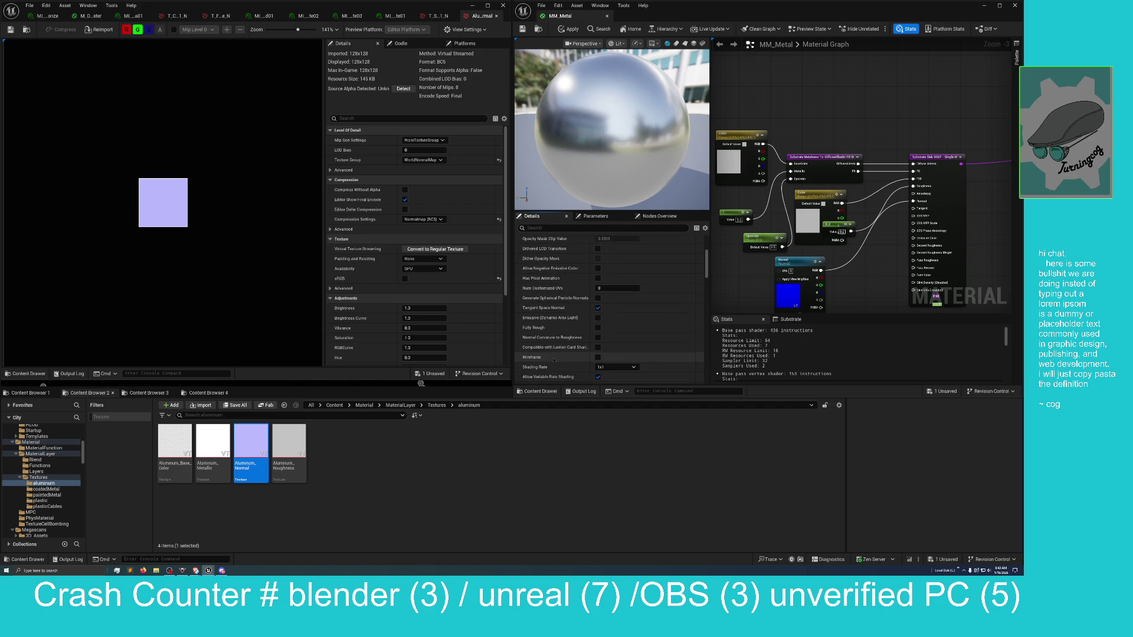
scroll(554, 360, "down", 5)
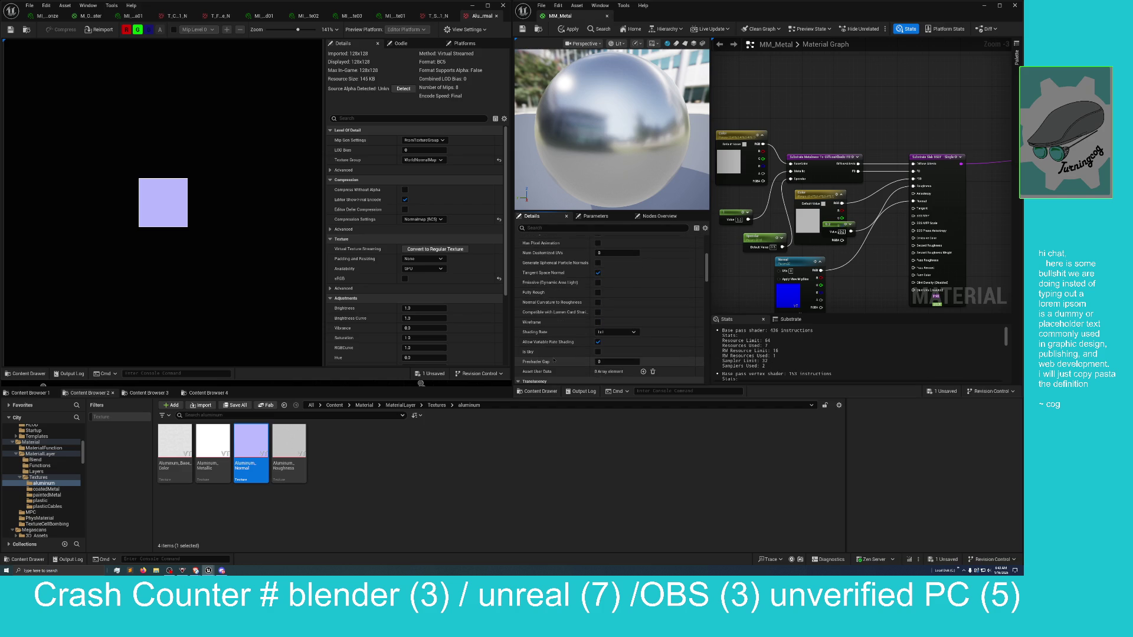
scroll(554, 360, "down", 6)
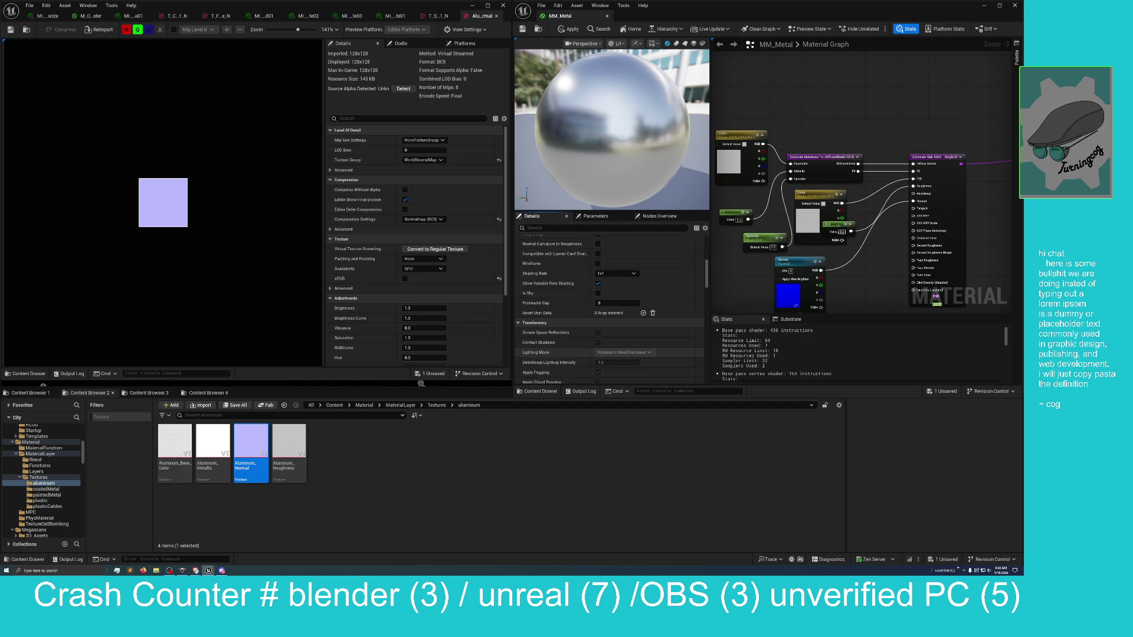
scroll(554, 360, "down", 1)
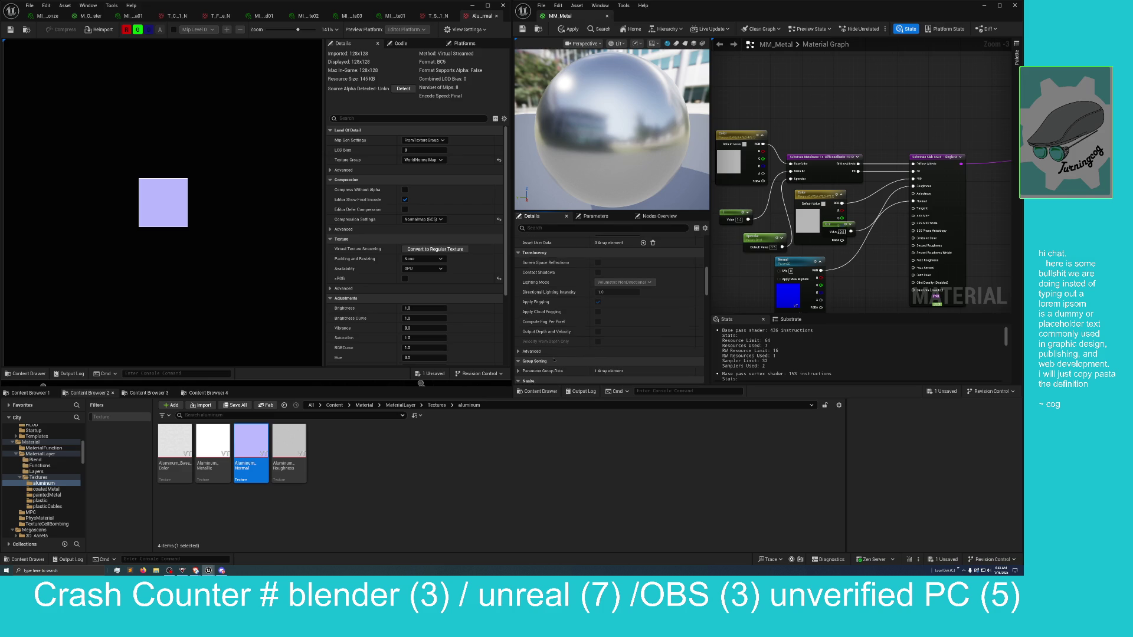
scroll(554, 360, "down", 2)
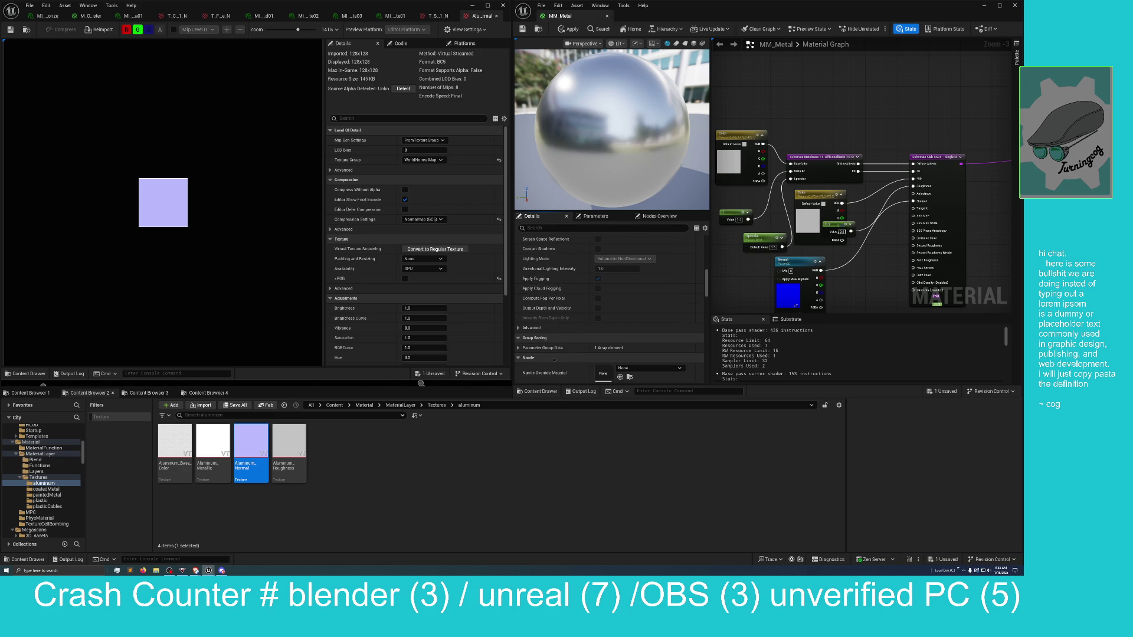
scroll(554, 360, "down", 1)
scroll(554, 360, "down", 1)
scroll(553, 360, "down", 4)
scroll(554, 360, "down", 4)
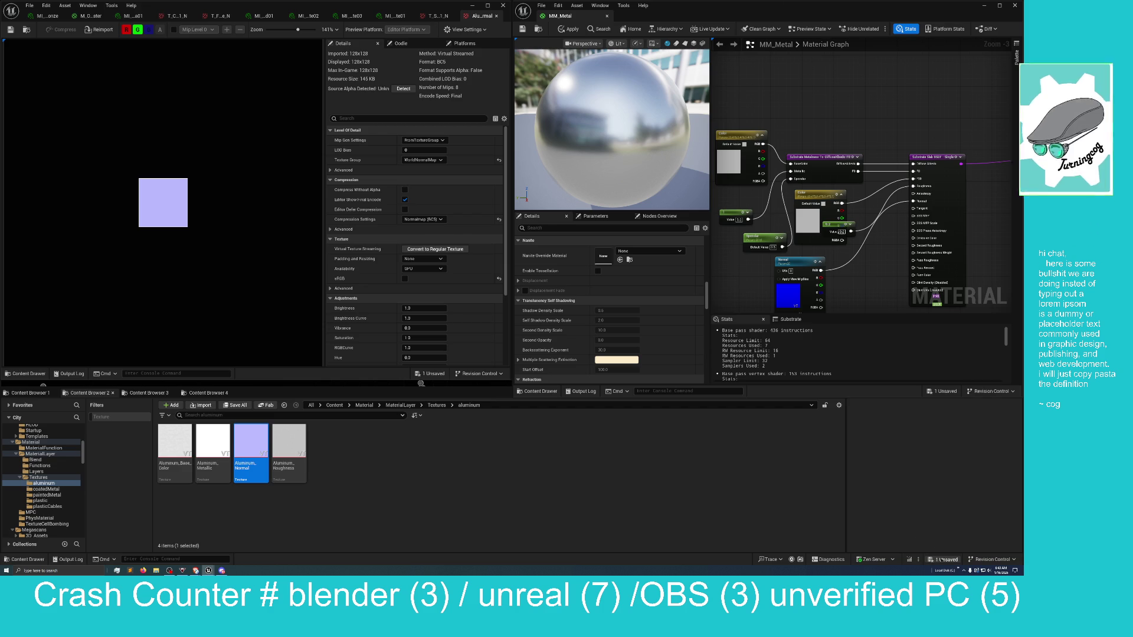
left_click(434, 374)
left_click(539, 342)
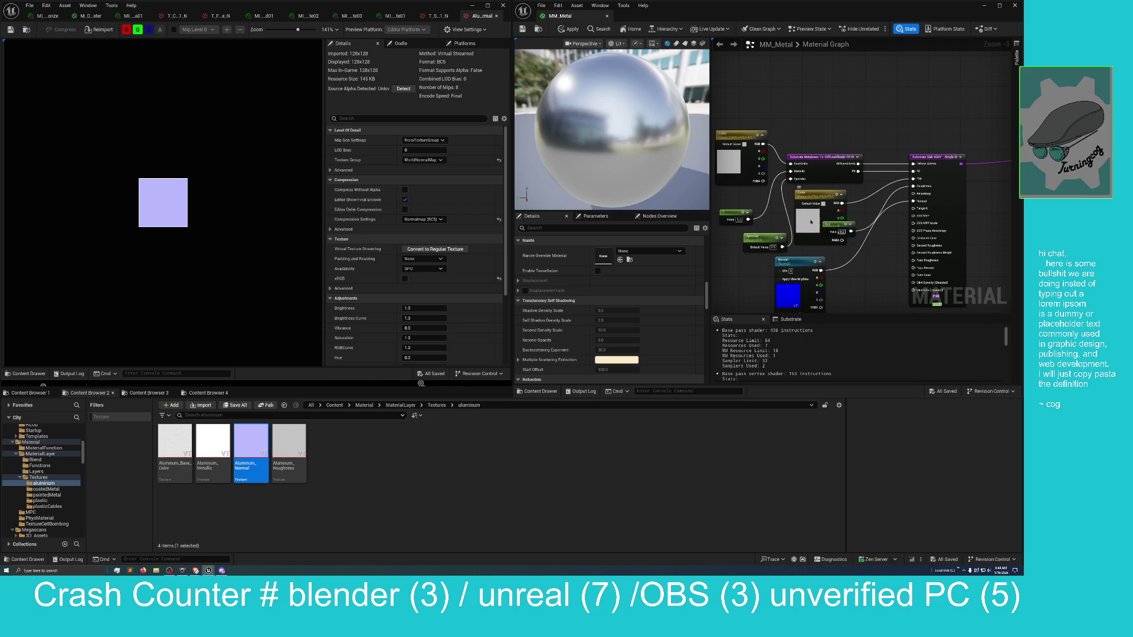
Open the Color Picker on the Color parameter's 0.475 grey default and select the red field
double_click(810, 220)
left_click_drag(881, 227, 838, 226)
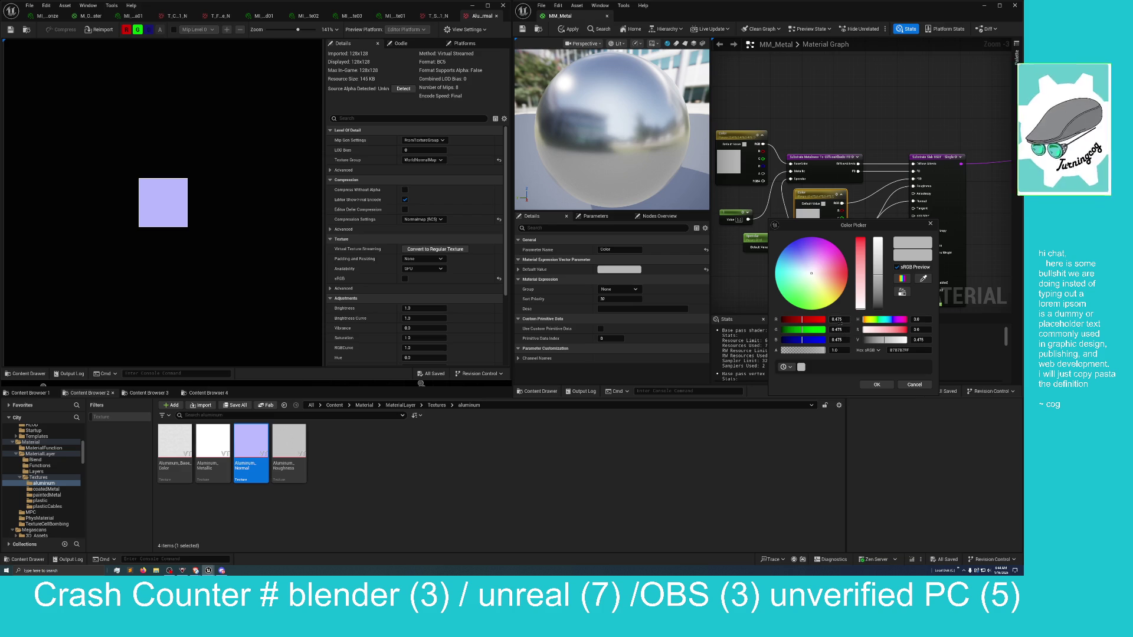
left_click(845, 319)
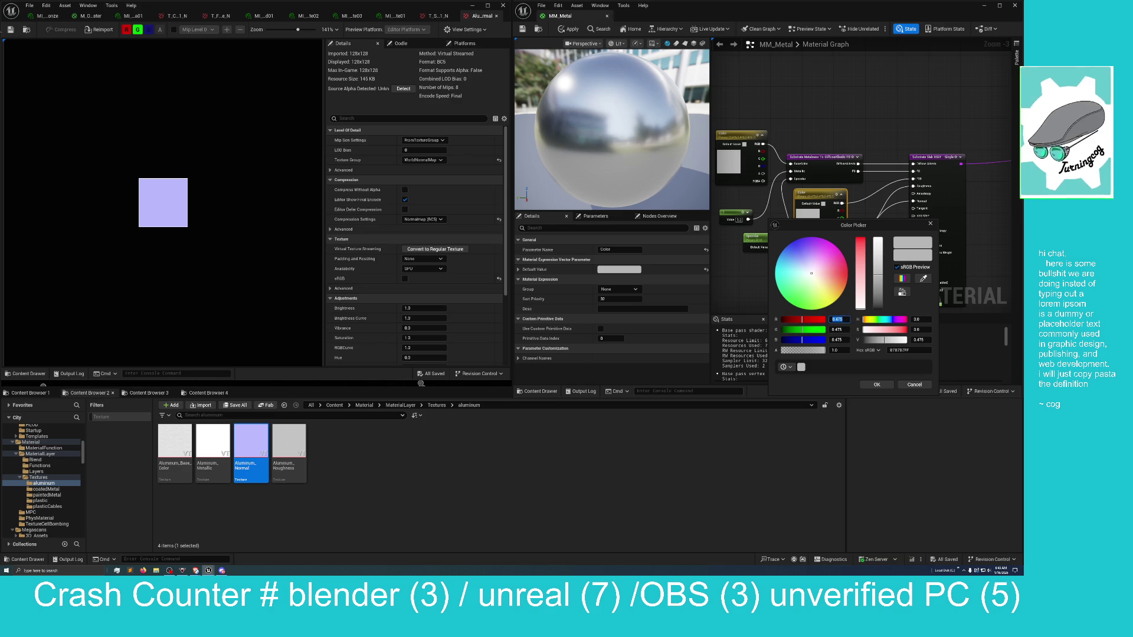
left_click(195, 571)
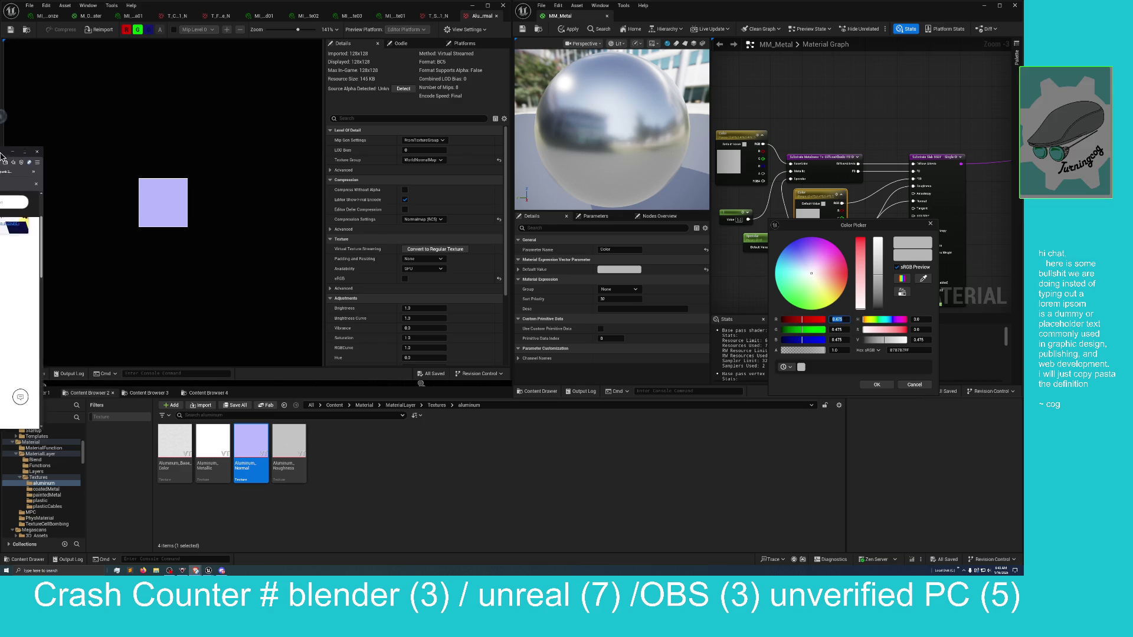
left_click_drag(304, 136, 660, 139)
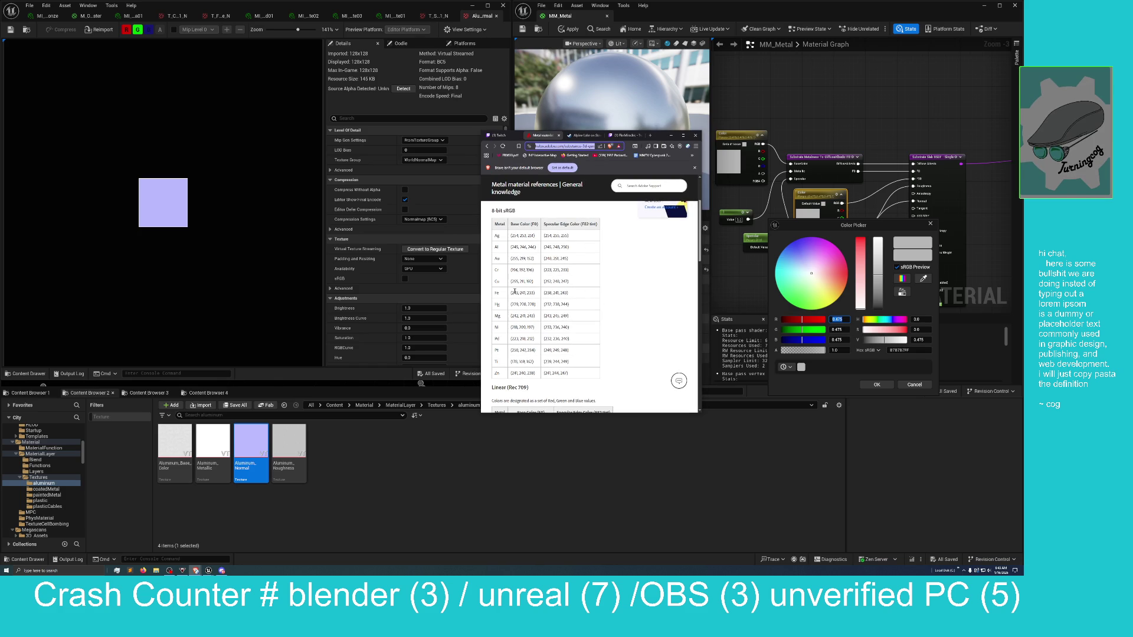
left_click(842, 319)
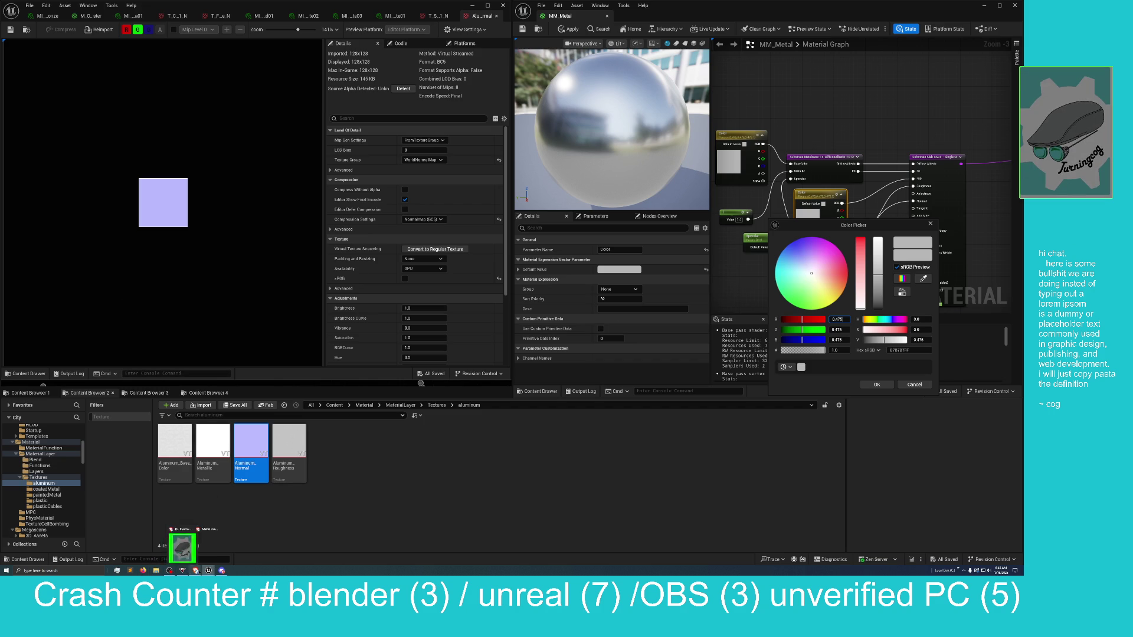
left_click(220, 560)
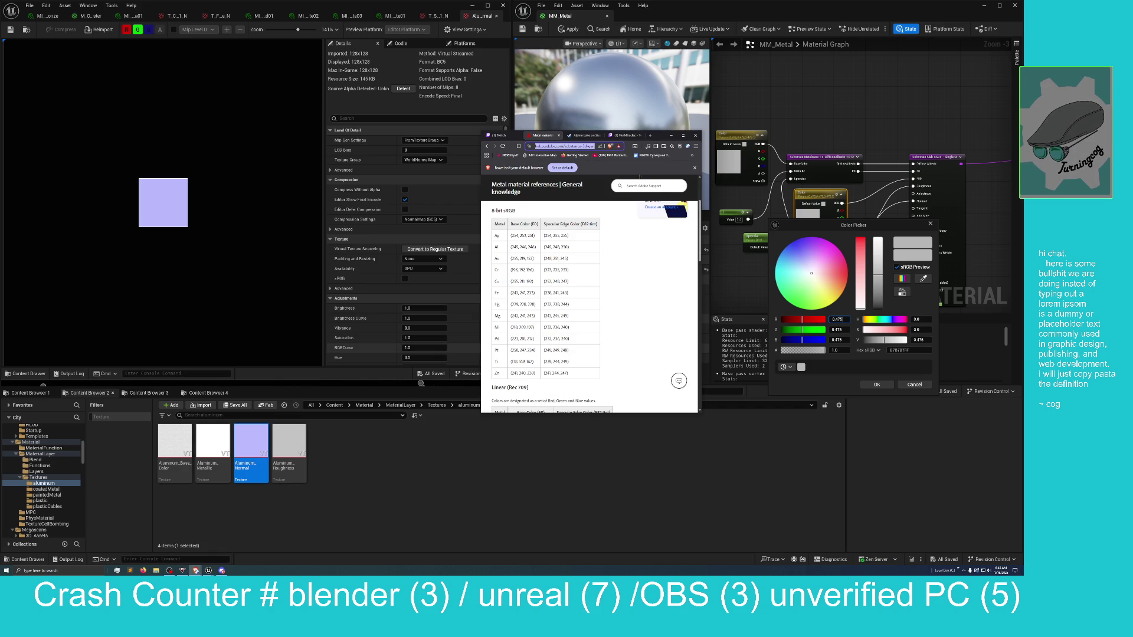
mouse_move(660, 138)
left_mouse_down()
mouse_move(205, 158)
mouse_move(1, 141)
mouse_move(503, 147)
left_mouse_up()
left_click(493, 142)
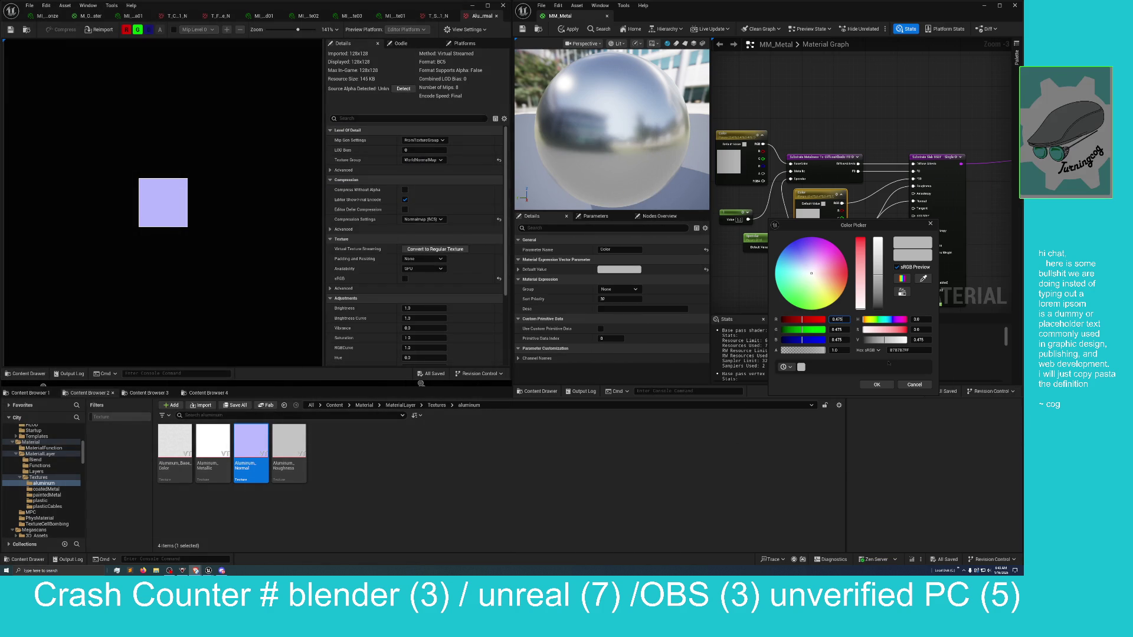
Set the Color parameter default to R 238, G 241, B 243 and confirm with OK
left_click(842, 319)
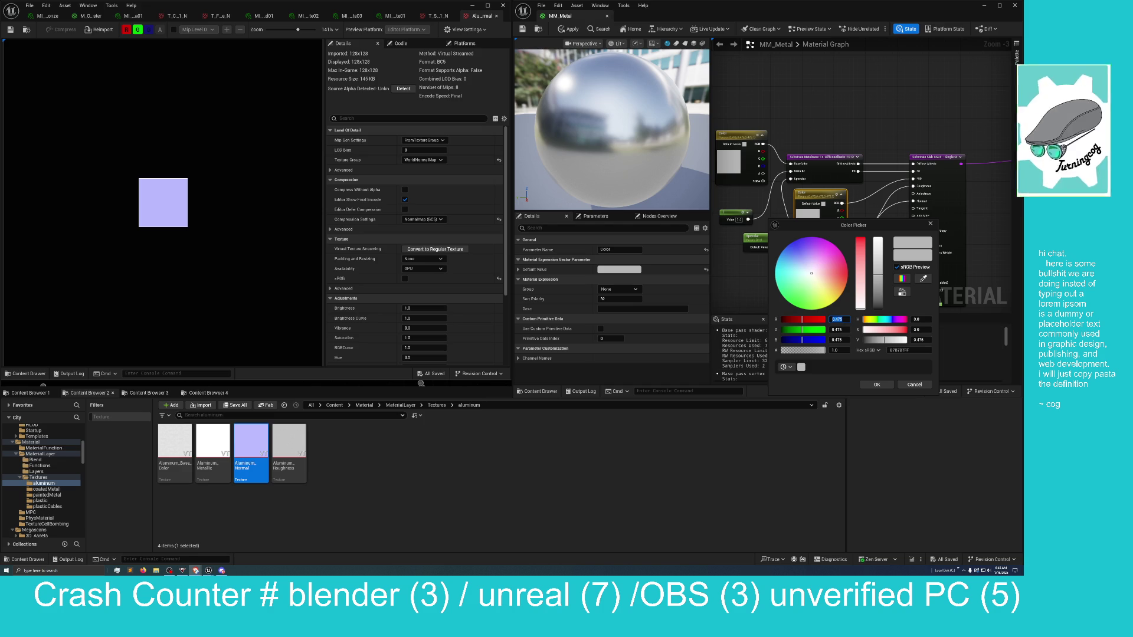
left_click(838, 319)
key("ctrl+a")
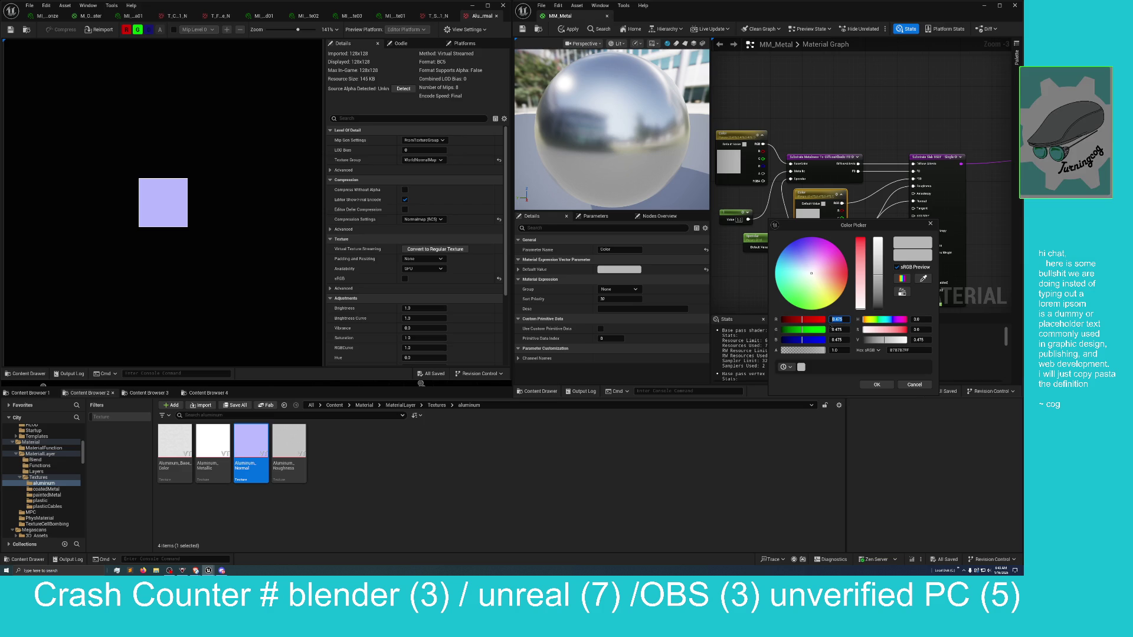
type("238")
left_click(838, 329)
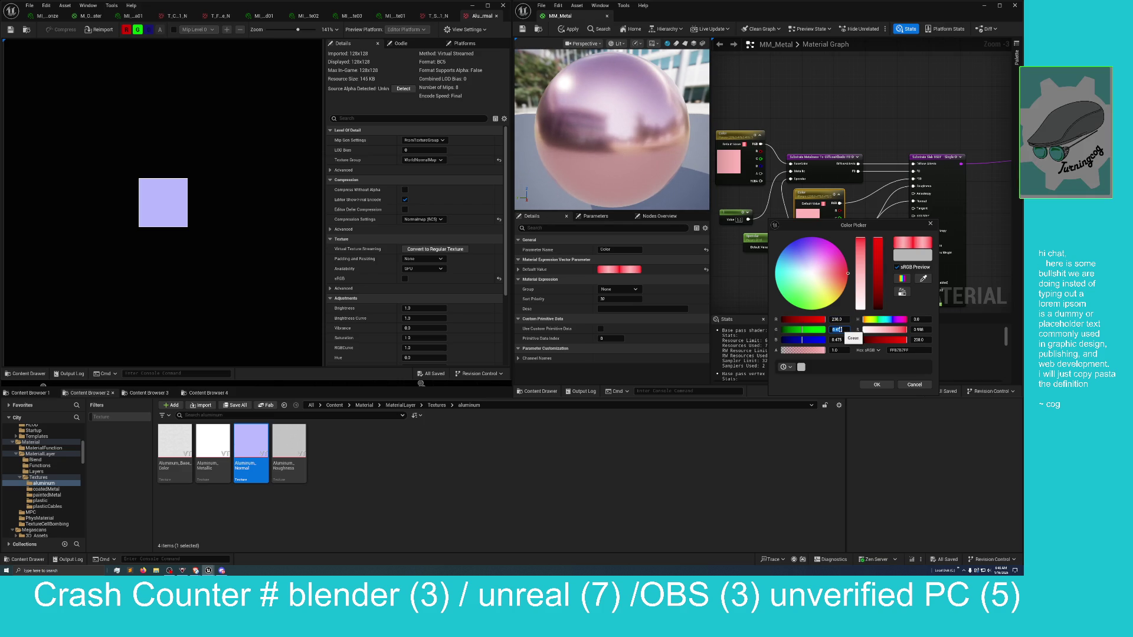
type("241")
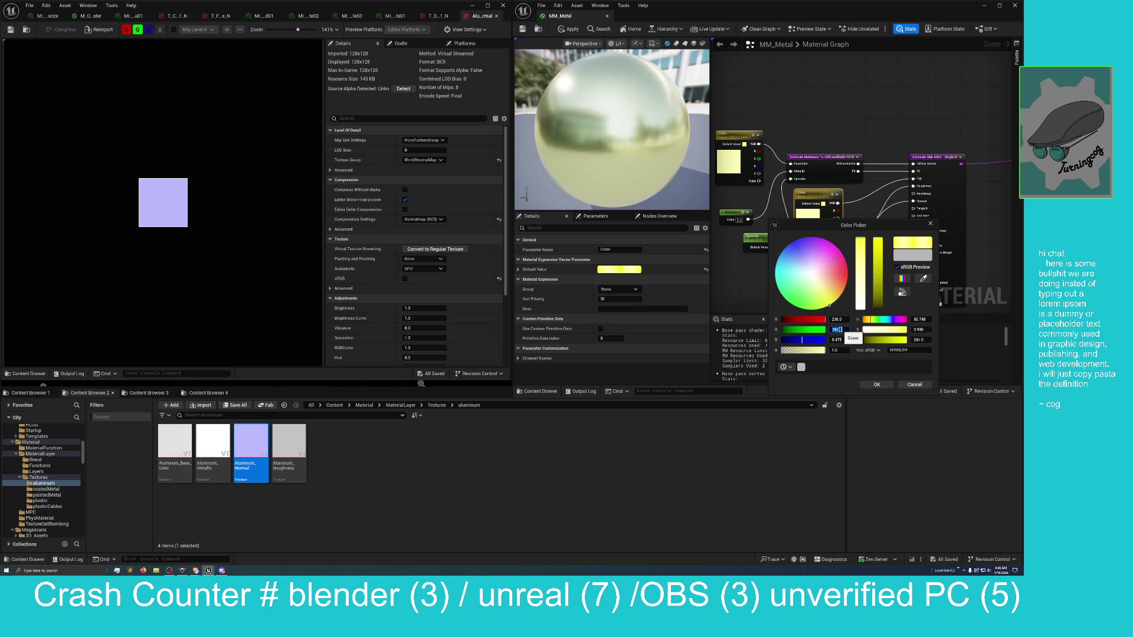
key("Return")
left_click(838, 340)
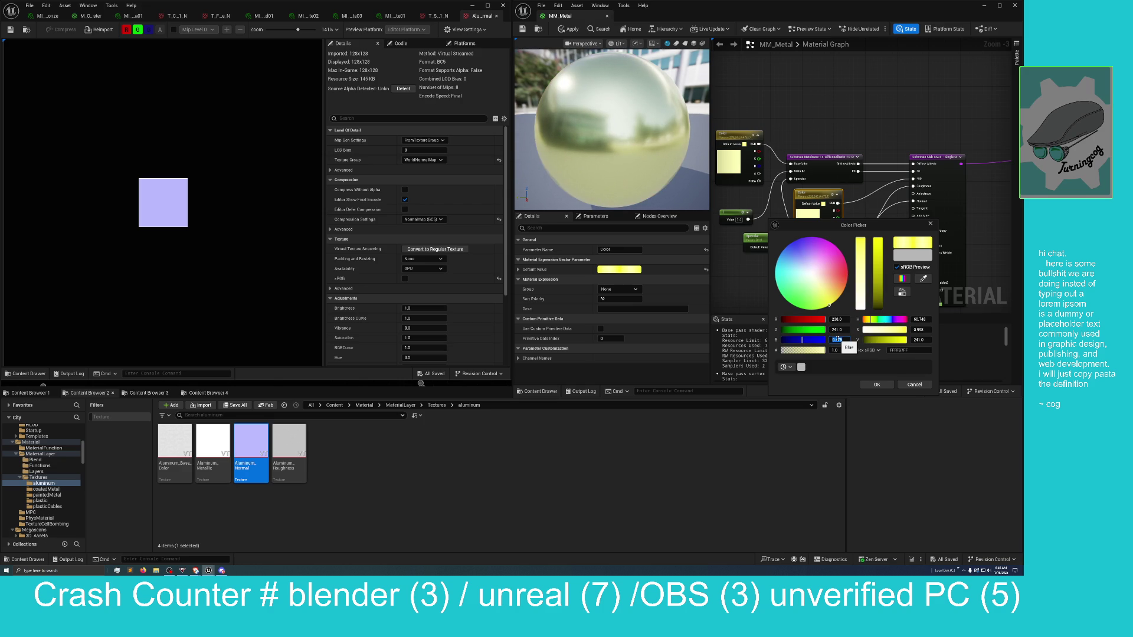
type("243")
key("Return")
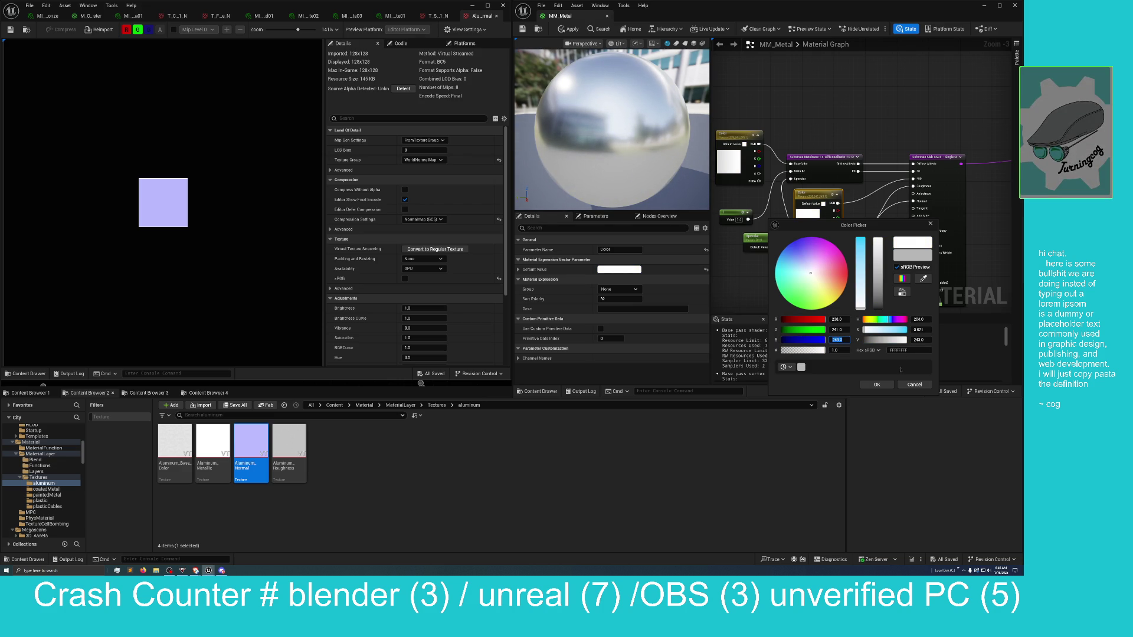
left_click(879, 385)
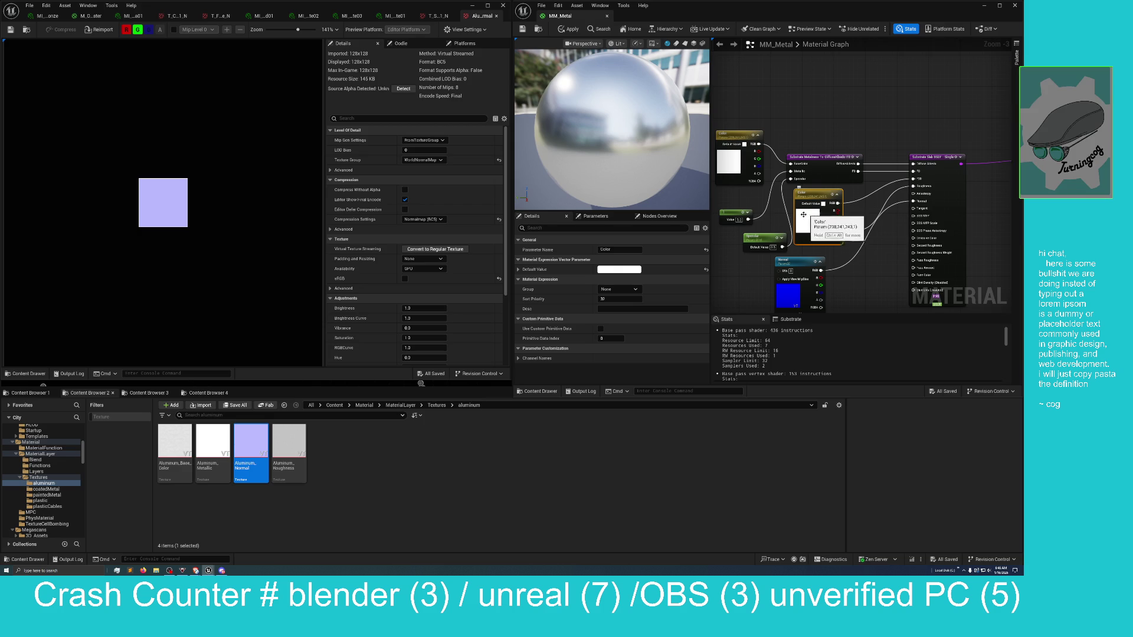
Compare the two Color parameters' colours in their colour pickers without changing them
left_click(728, 160)
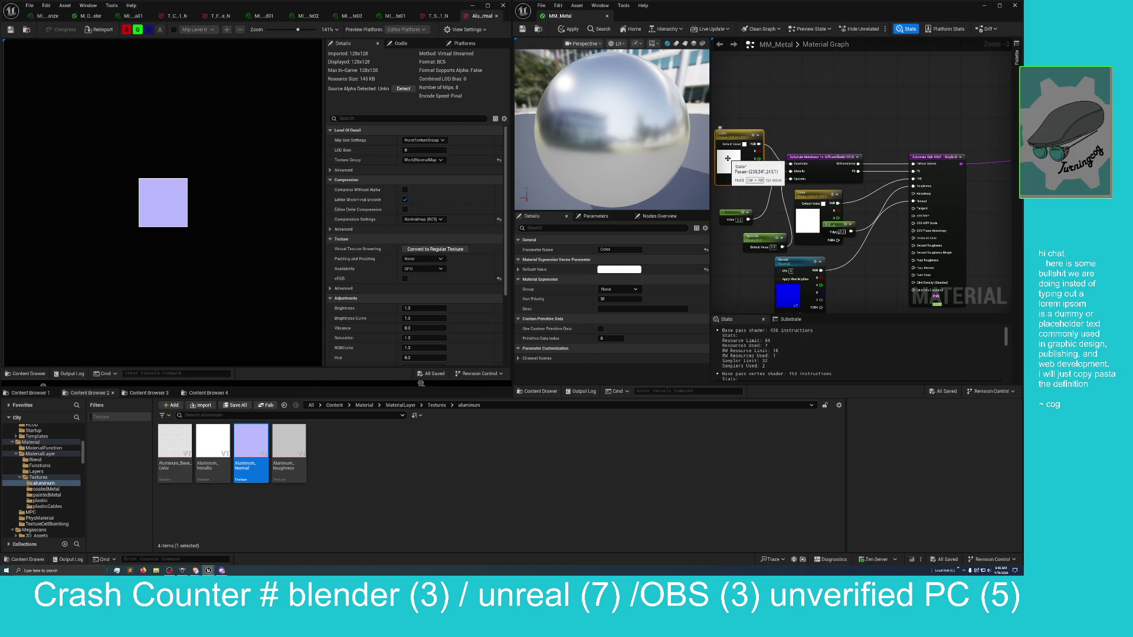
double_click(735, 160)
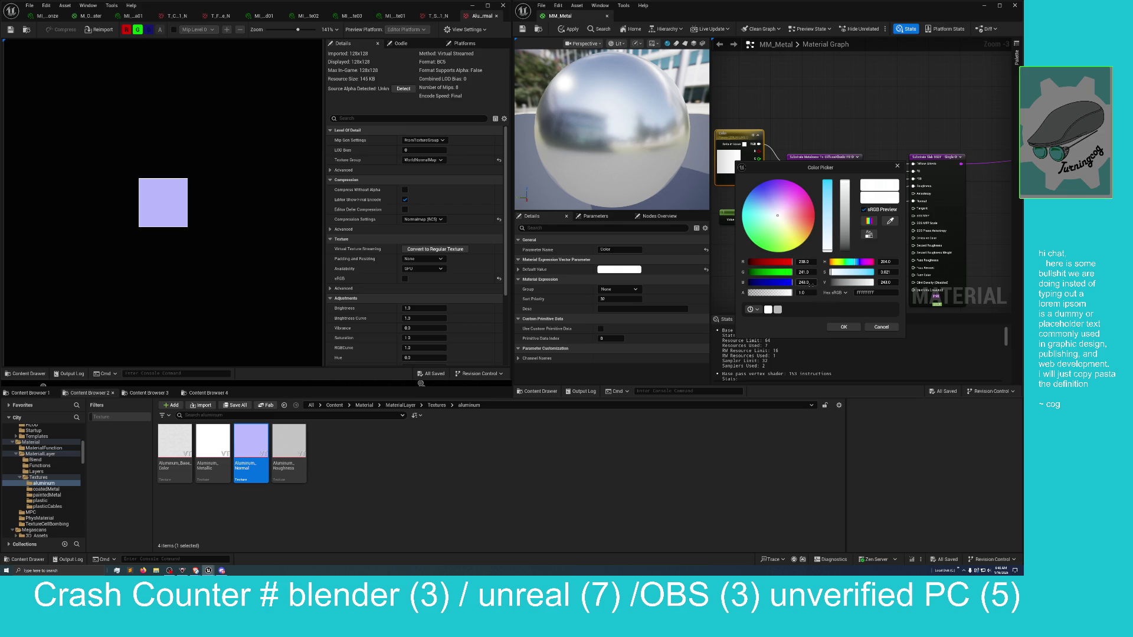
left_click(810, 136)
double_click(810, 217)
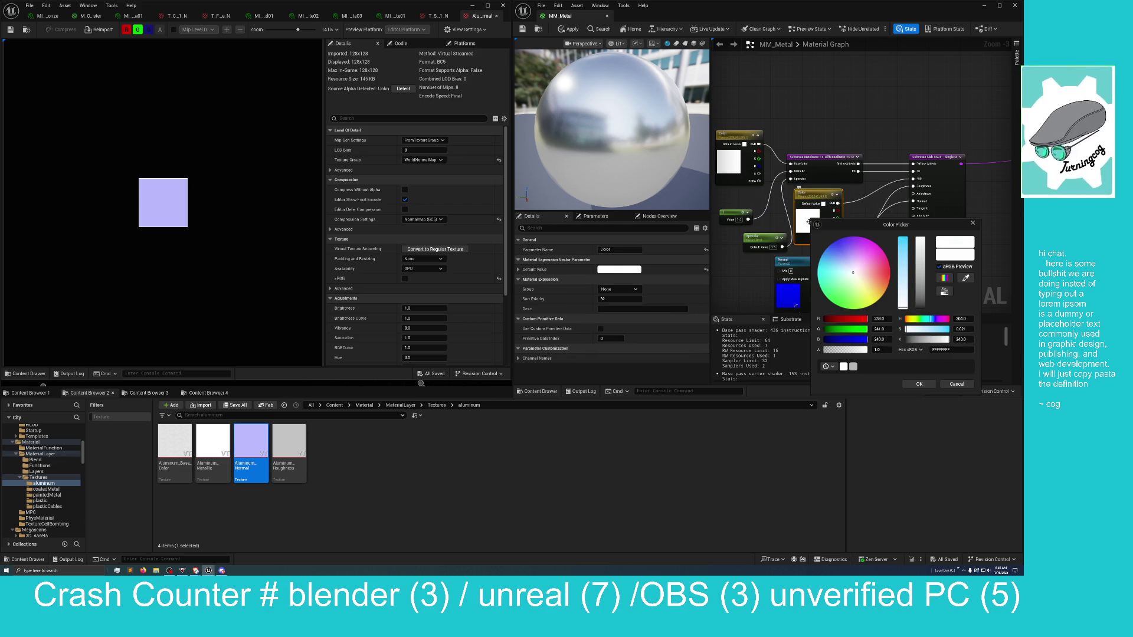
Promote the second Color parameter to double precision and place the caret in its Parameter Name
right_click(807, 196)
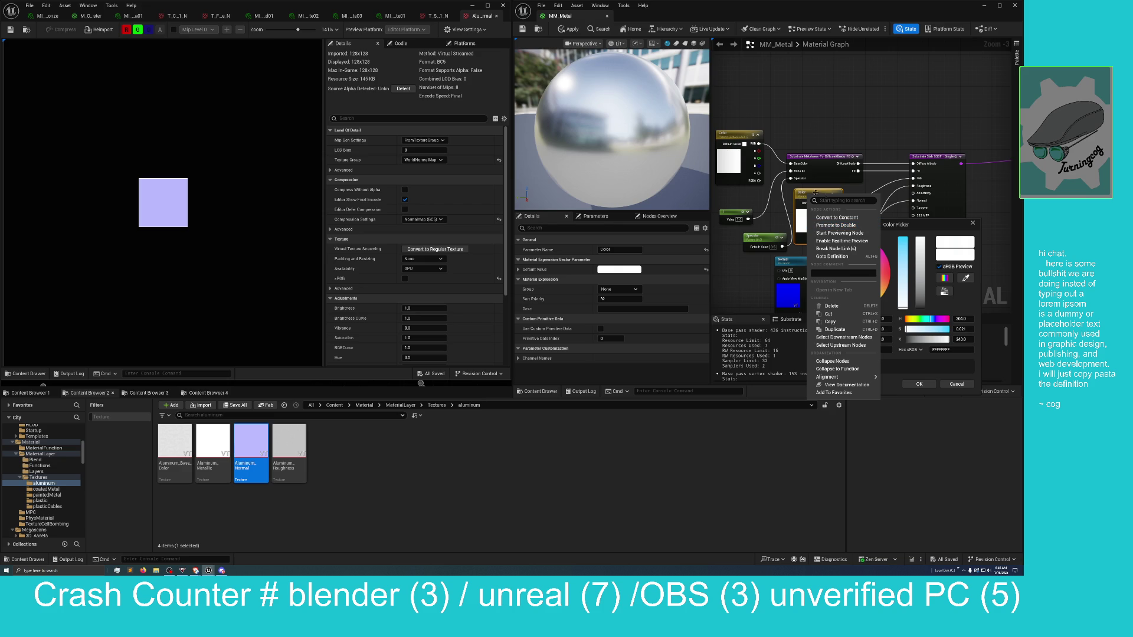
left_click(824, 226)
left_click(619, 249)
left_click(621, 250)
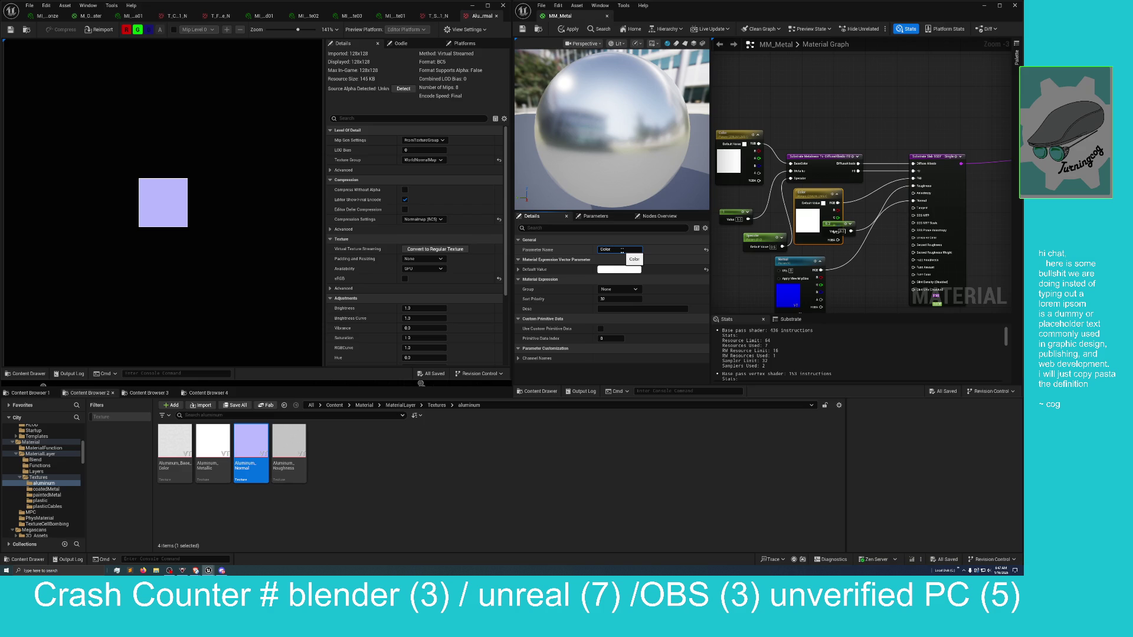
Rename the Color parameters, adding 90 to one name and H to the other
type(" 190")
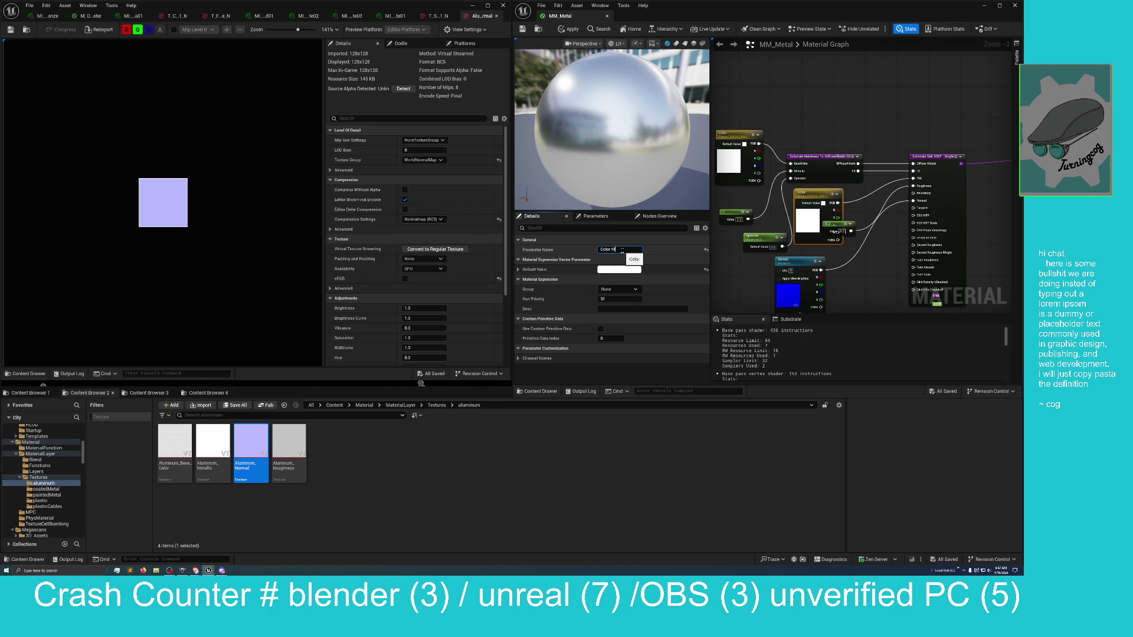
key("Return")
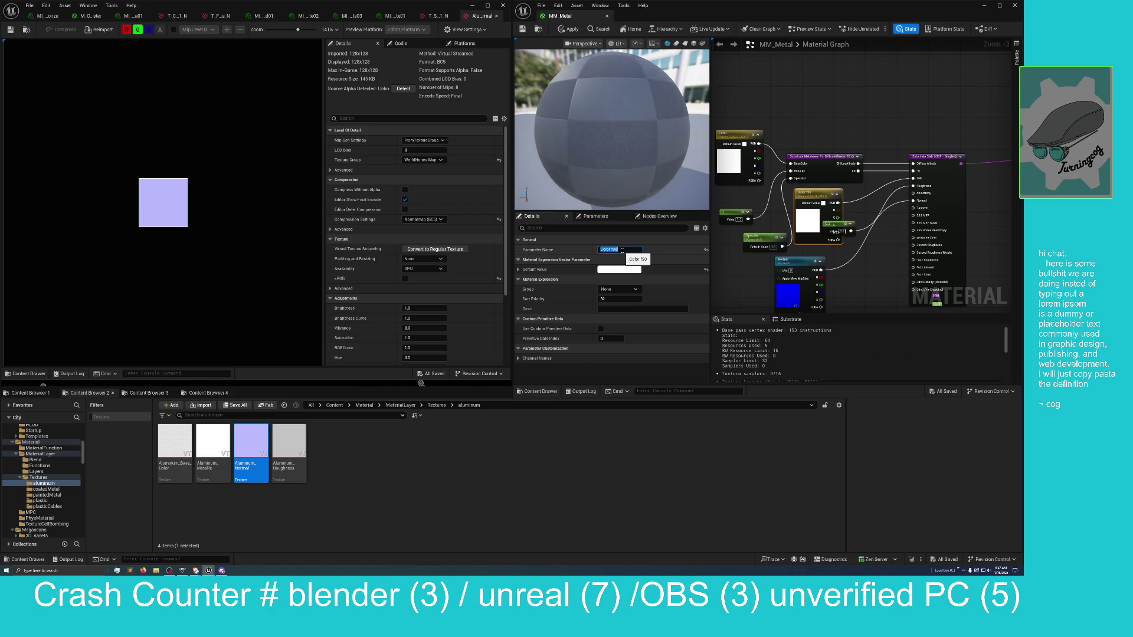
left_click(735, 132)
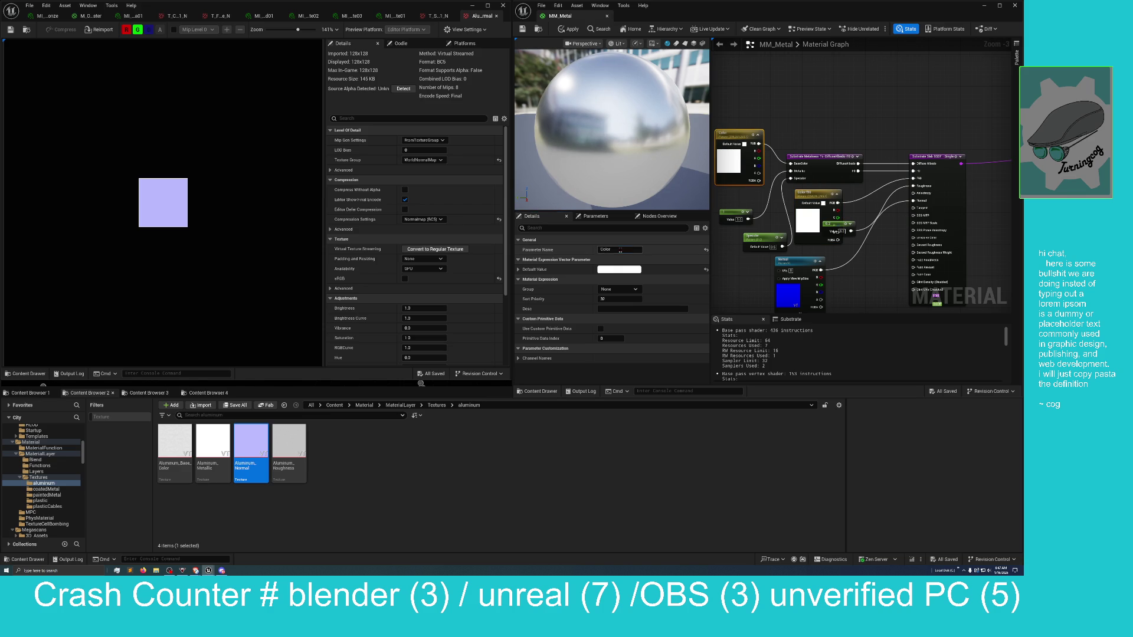
left_click(619, 250)
type("H")
left_click(715, 258)
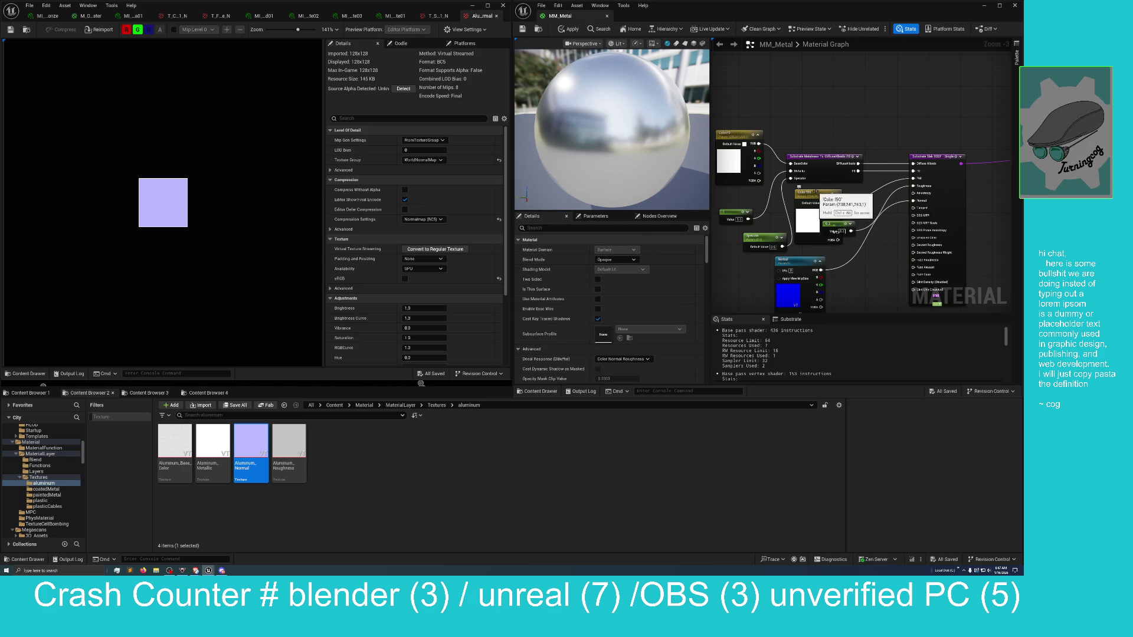
Remove the stray space so the first renamed parameter reads Color90
left_click(834, 232)
left_click(621, 248)
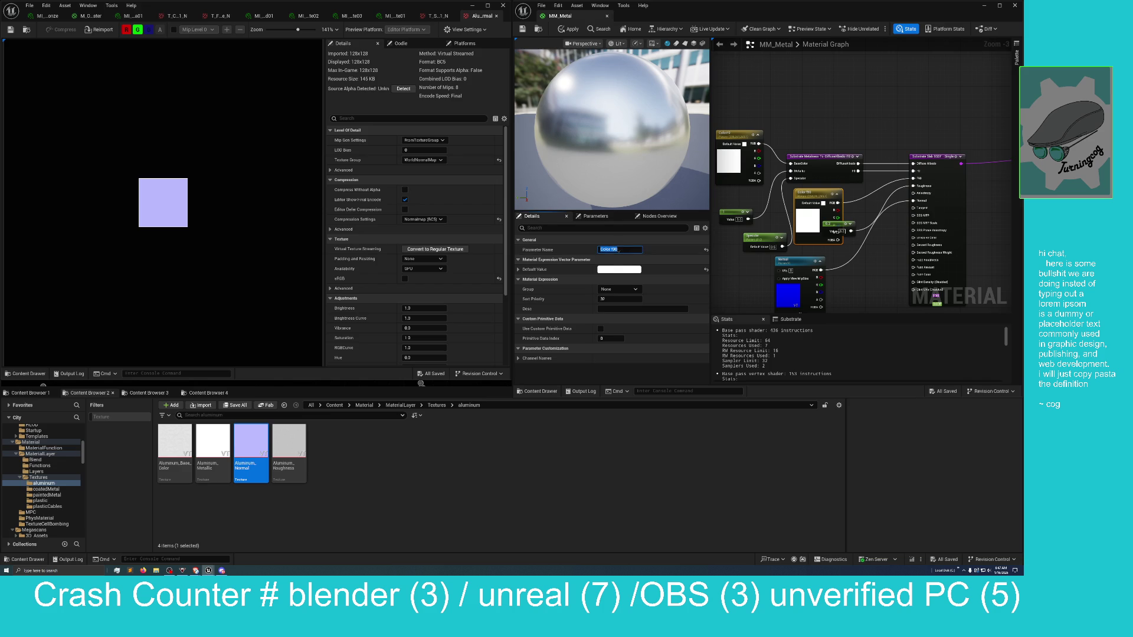
left_click(612, 249)
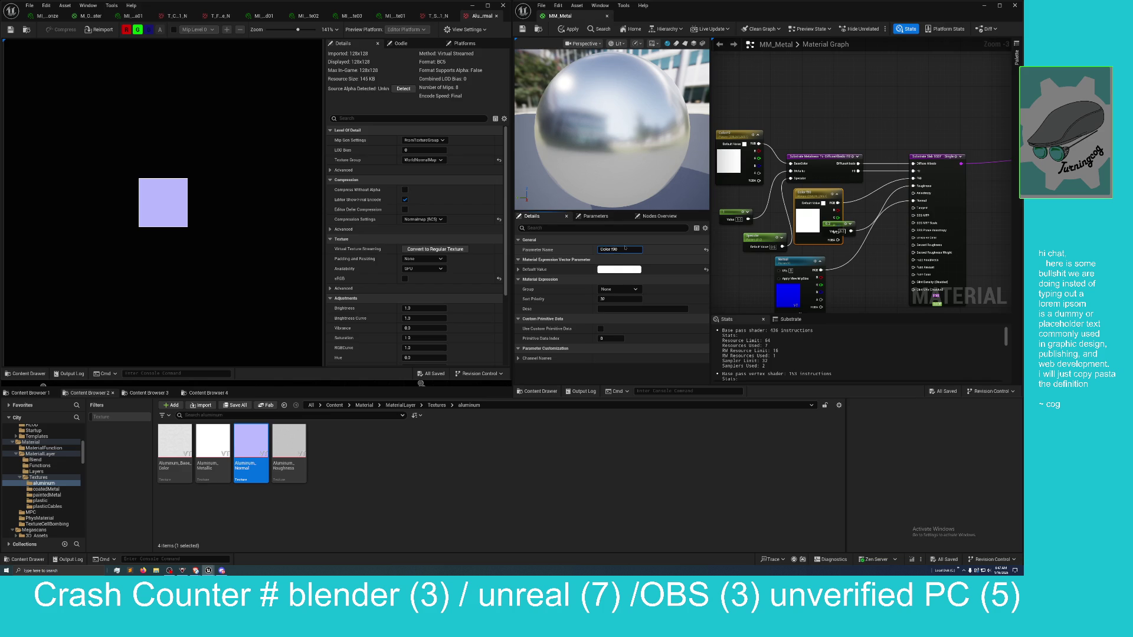
key("BackSpace")
key("Return")
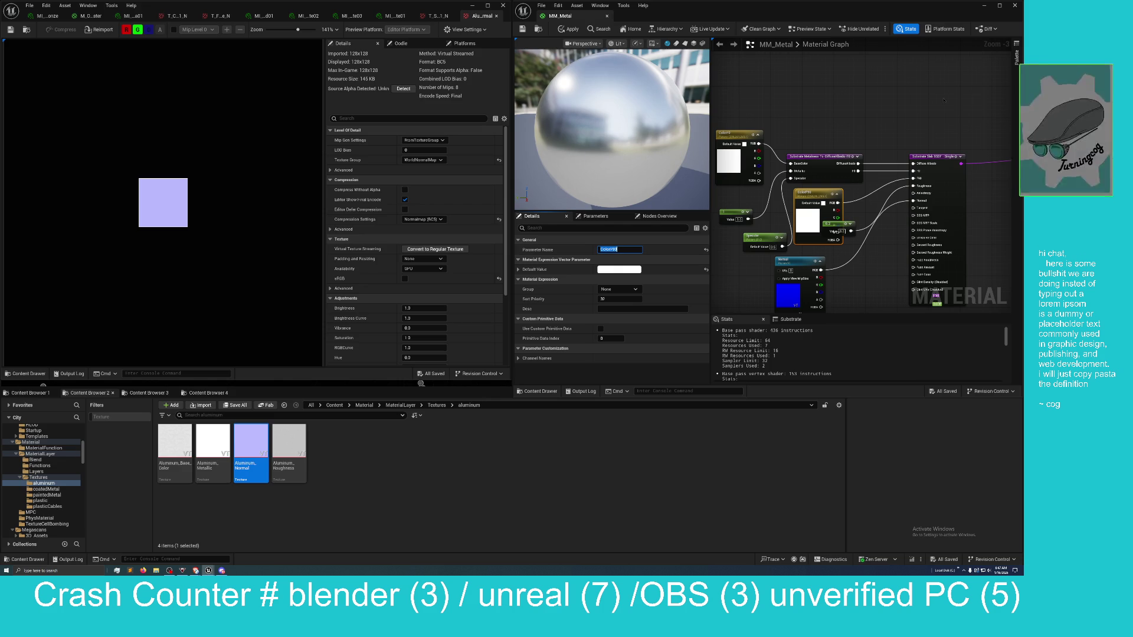
Check the Parameters and Nodes Overview lists, then maximize the MM_Metal editor window
left_click(832, 121)
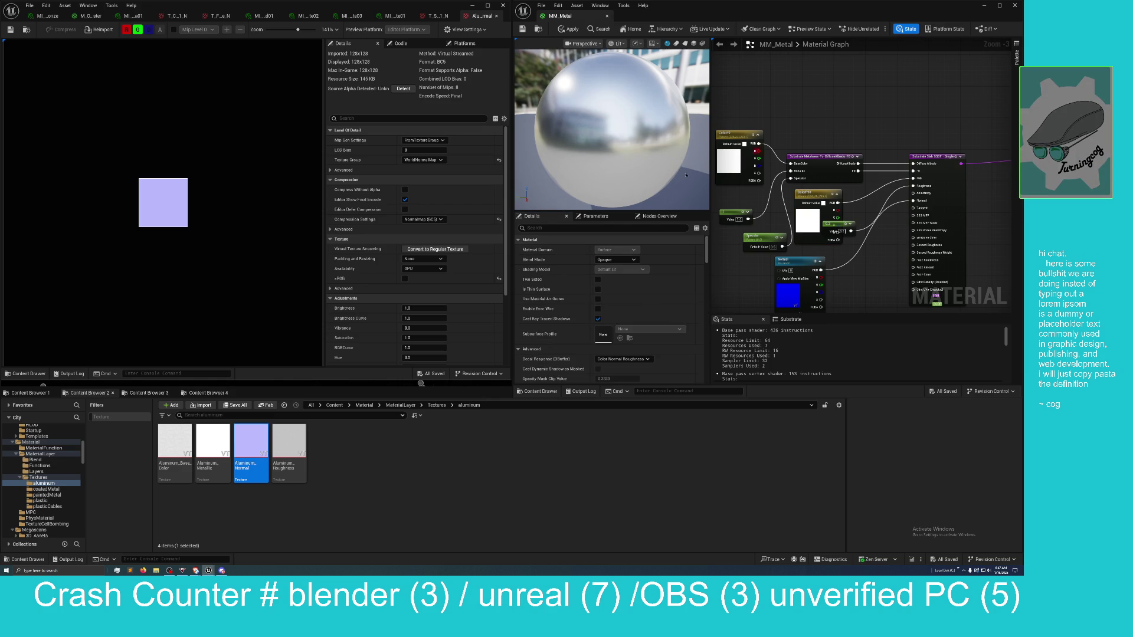
left_click(594, 215)
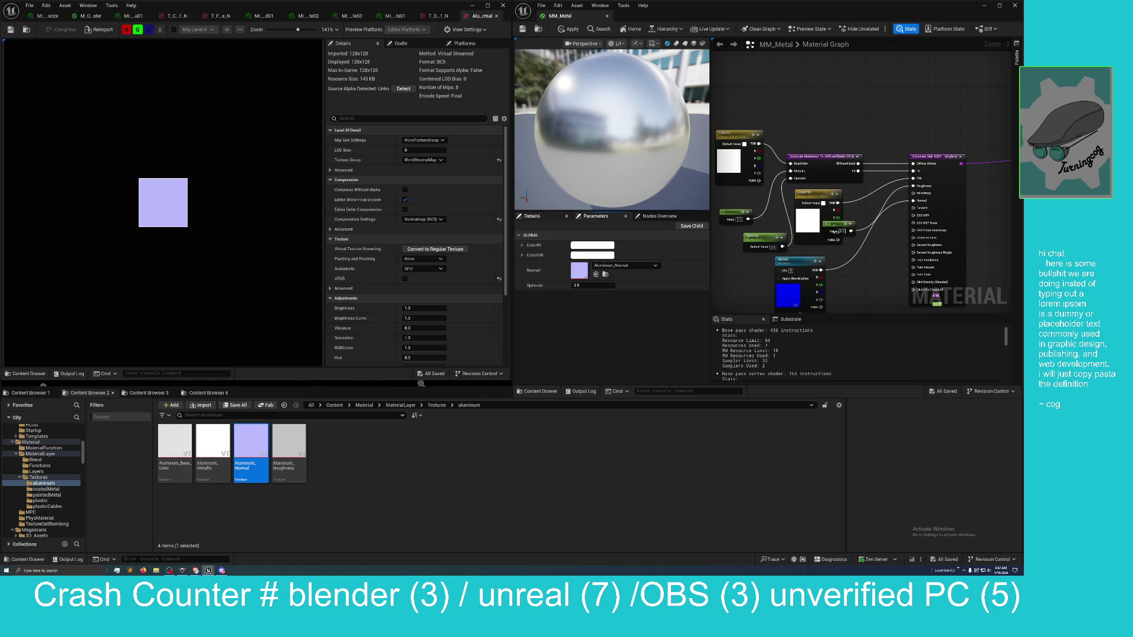
left_click(540, 216)
left_click(659, 216)
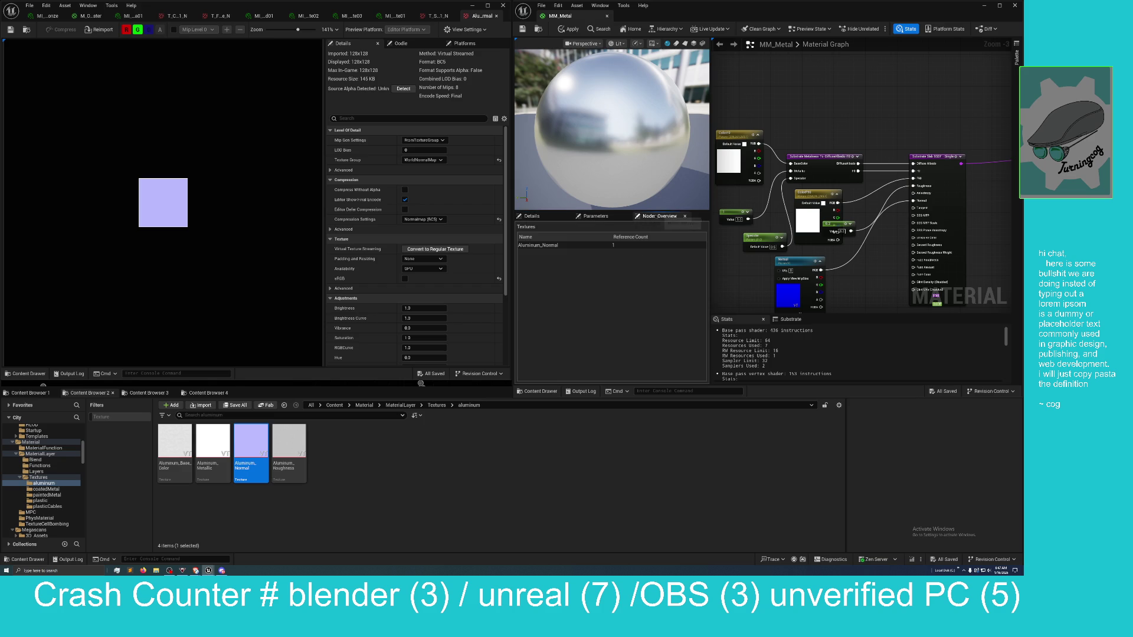
left_click(533, 218)
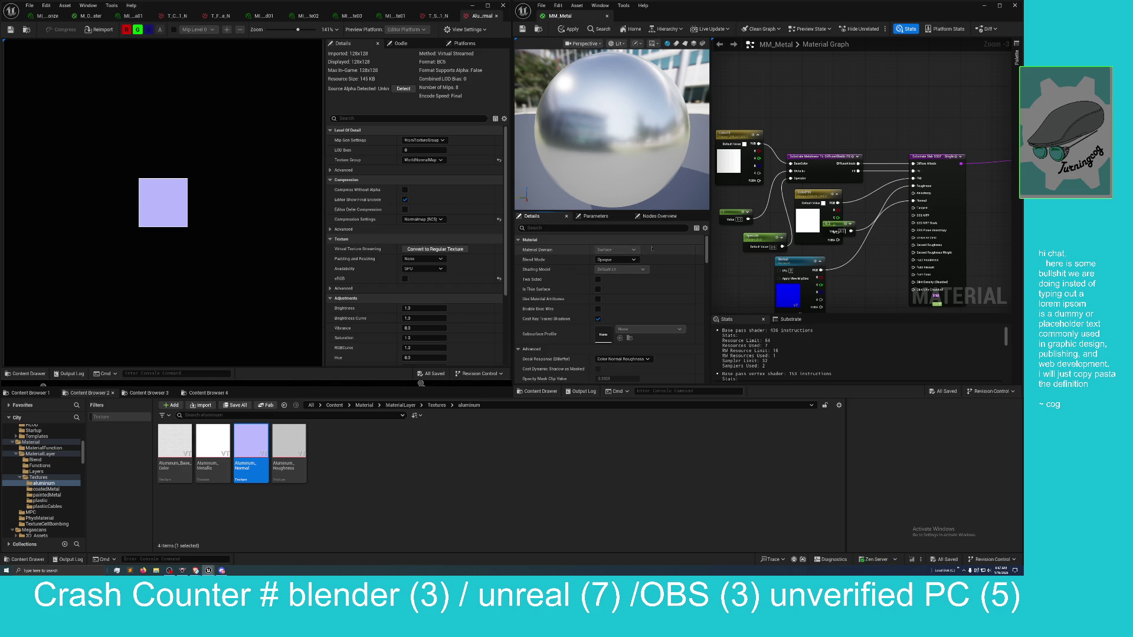
left_click_drag(810, 106, 789, 131)
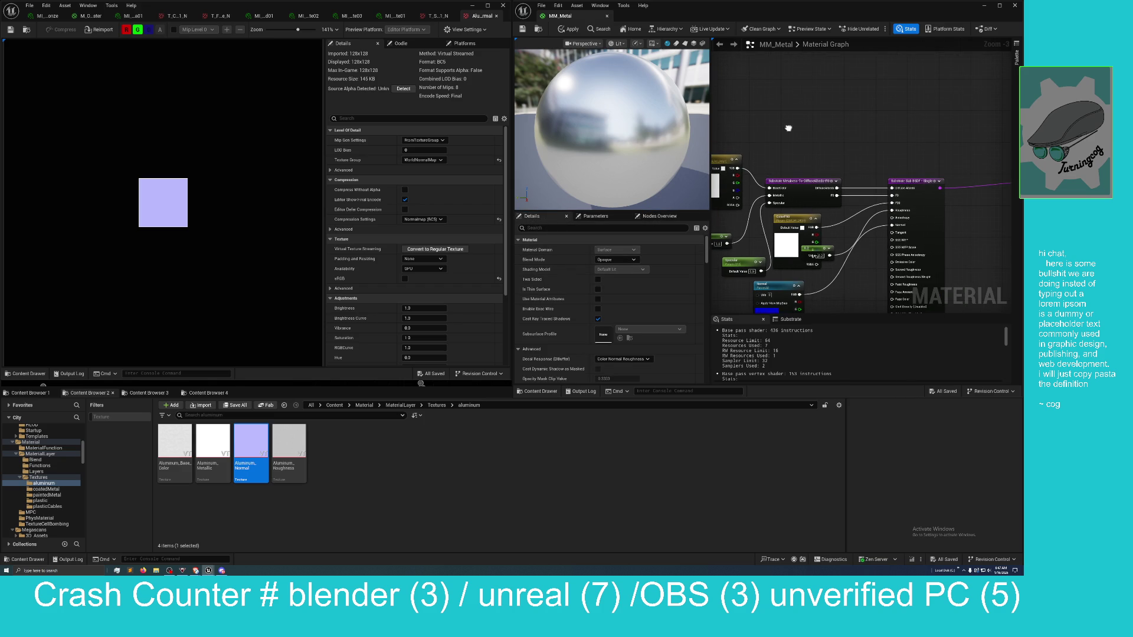
double_click(839, 10)
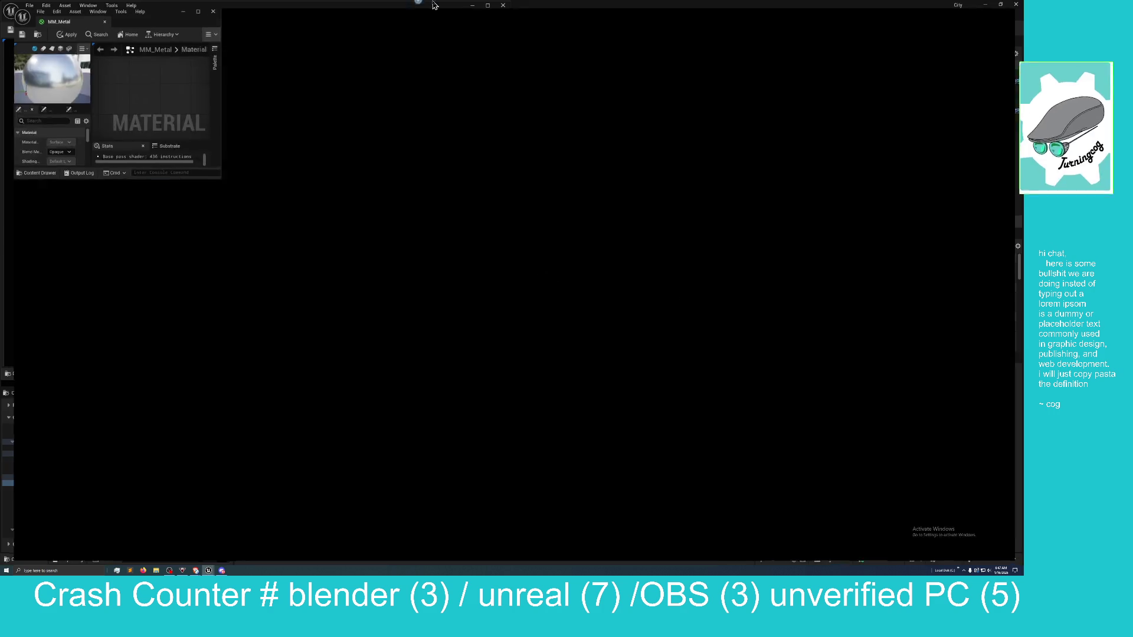
Stack the conversion node, 1.0 and 0.2 constants, Specular parameter and Normal texture in one column
scroll(767, 224, "down", 2)
scroll(679, 210, "up", 1)
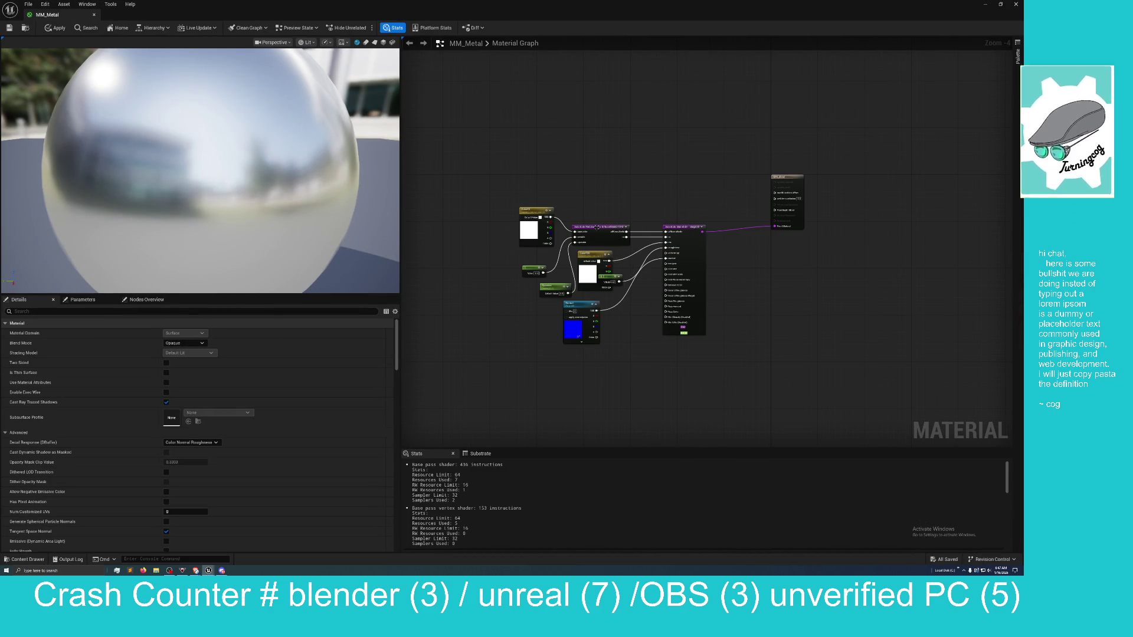
mouse_move(596, 226)
left_mouse_down()
mouse_move(587, 203)
mouse_move(522, 189)
left_mouse_up()
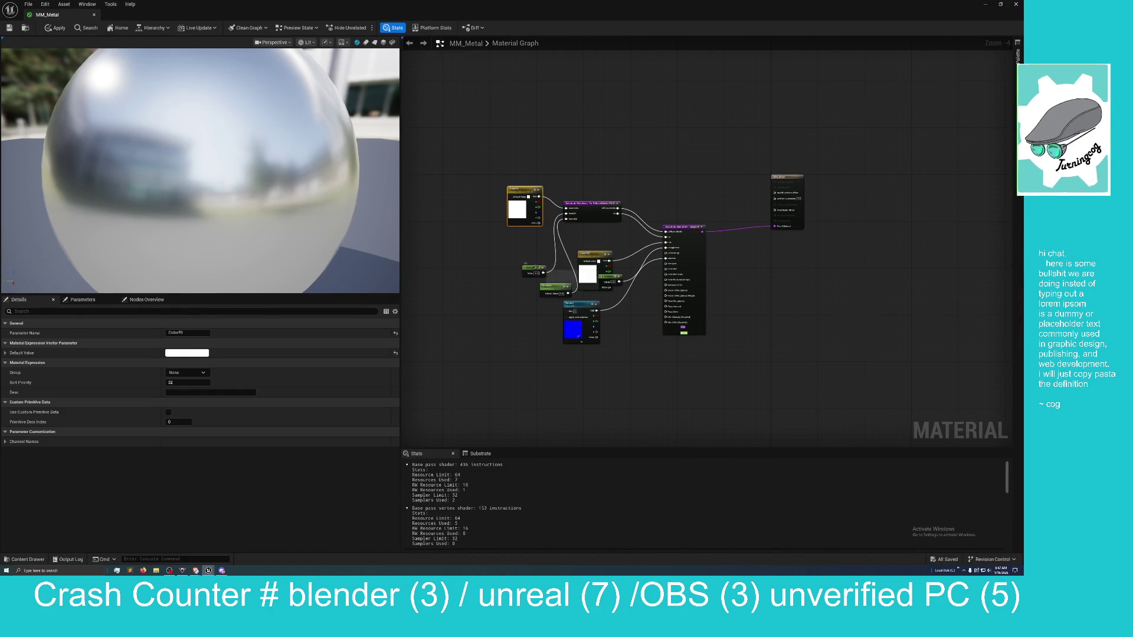
left_click_drag(534, 267, 519, 232)
mouse_move(552, 285)
left_mouse_down()
mouse_move(545, 247)
mouse_move(523, 250)
mouse_move(584, 233)
mouse_move(550, 270)
mouse_move(527, 269)
left_mouse_up()
mouse_move(581, 310)
left_mouse_down()
mouse_move(561, 332)
mouse_move(523, 341)
left_mouse_up()
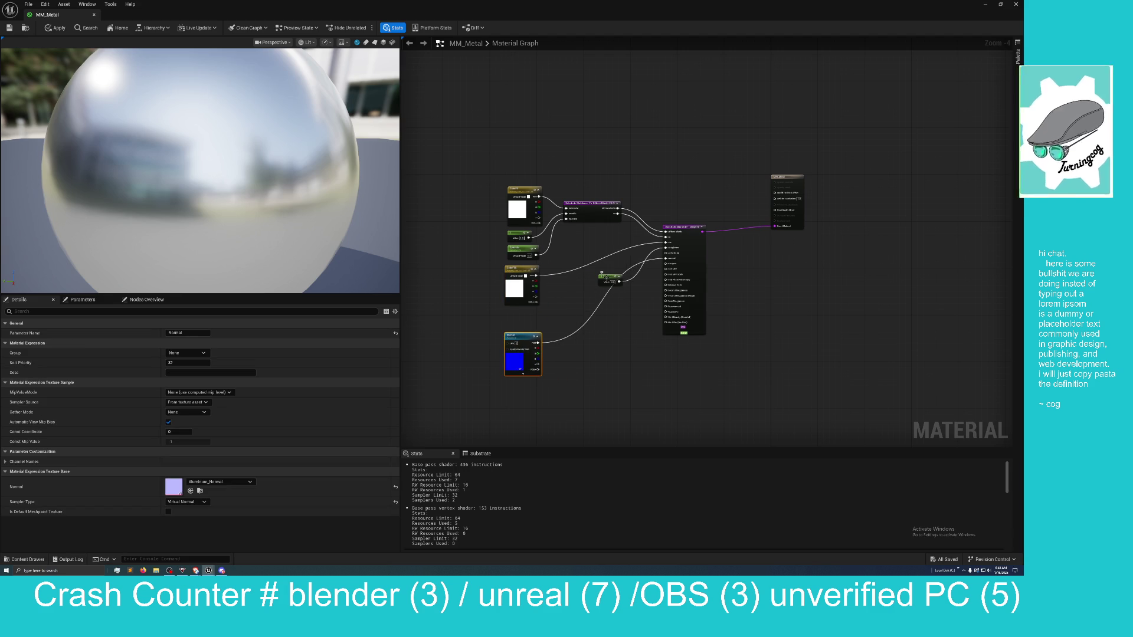
left_click_drag(607, 277, 512, 320)
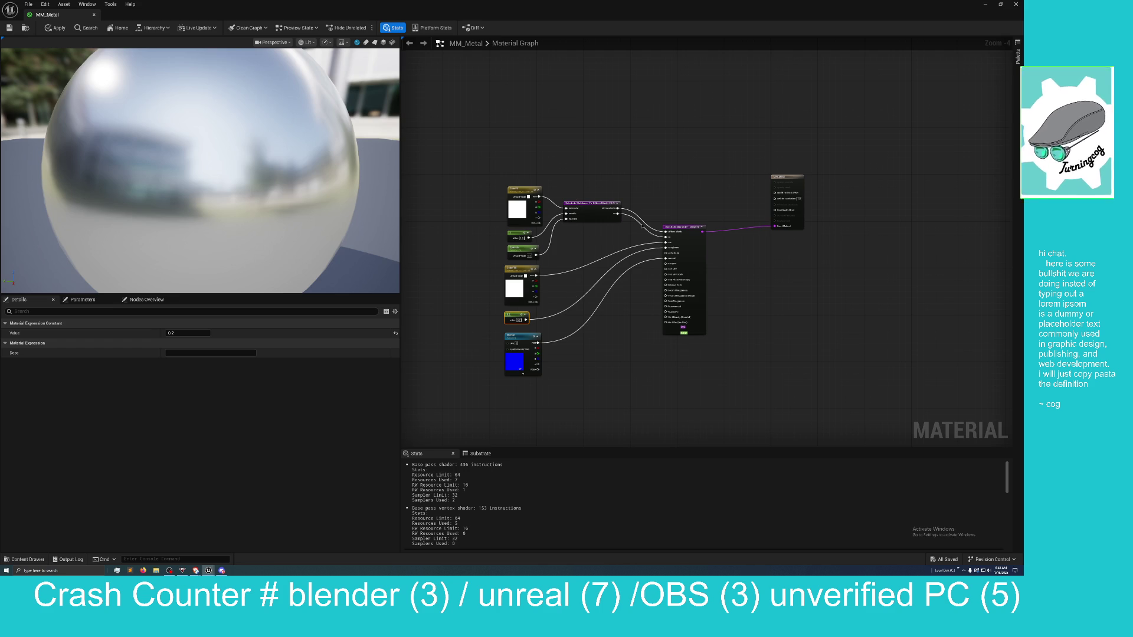
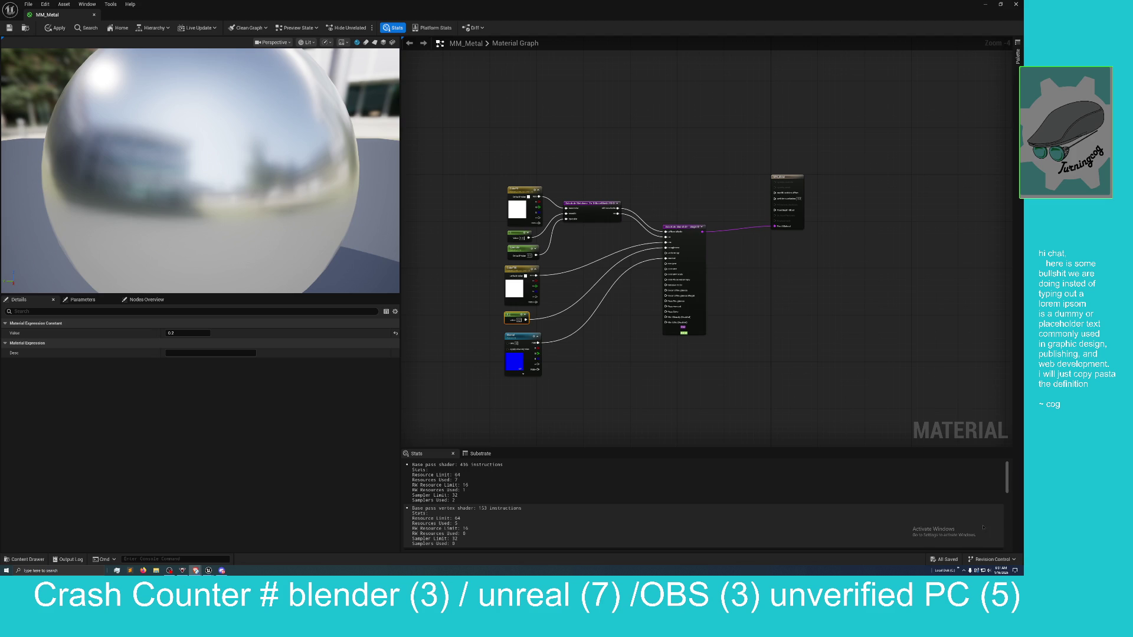
Zoom into the graph and drag a new wire out of the Slab BSDF's SSS Phase Anisotropy pin
left_click(425, 413)
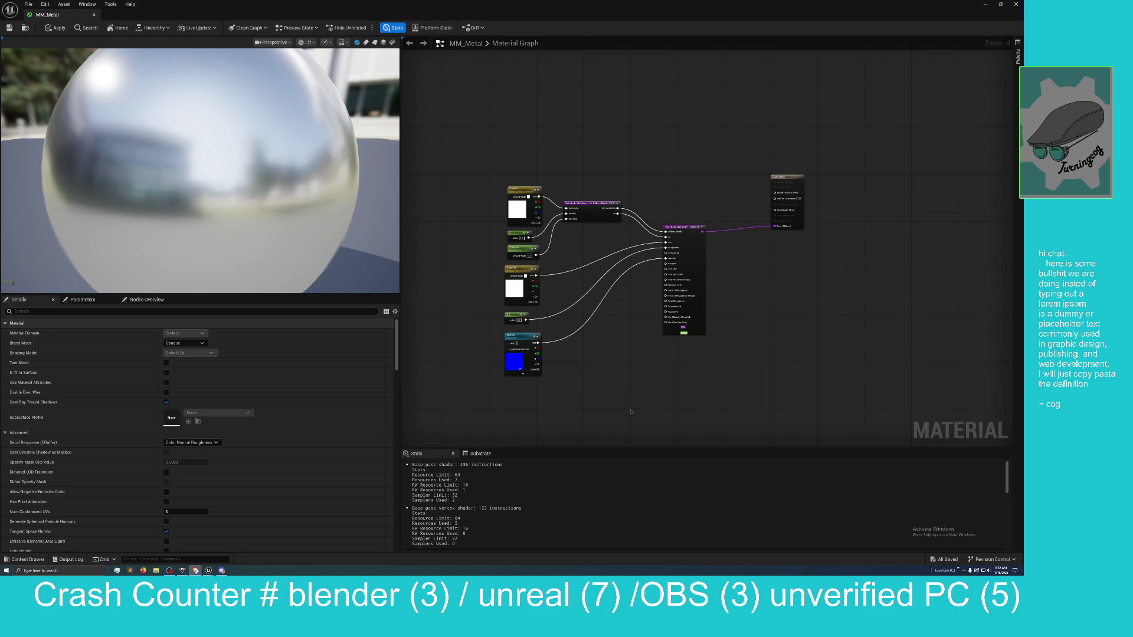
left_click(564, 398)
scroll(634, 367, "up", 3)
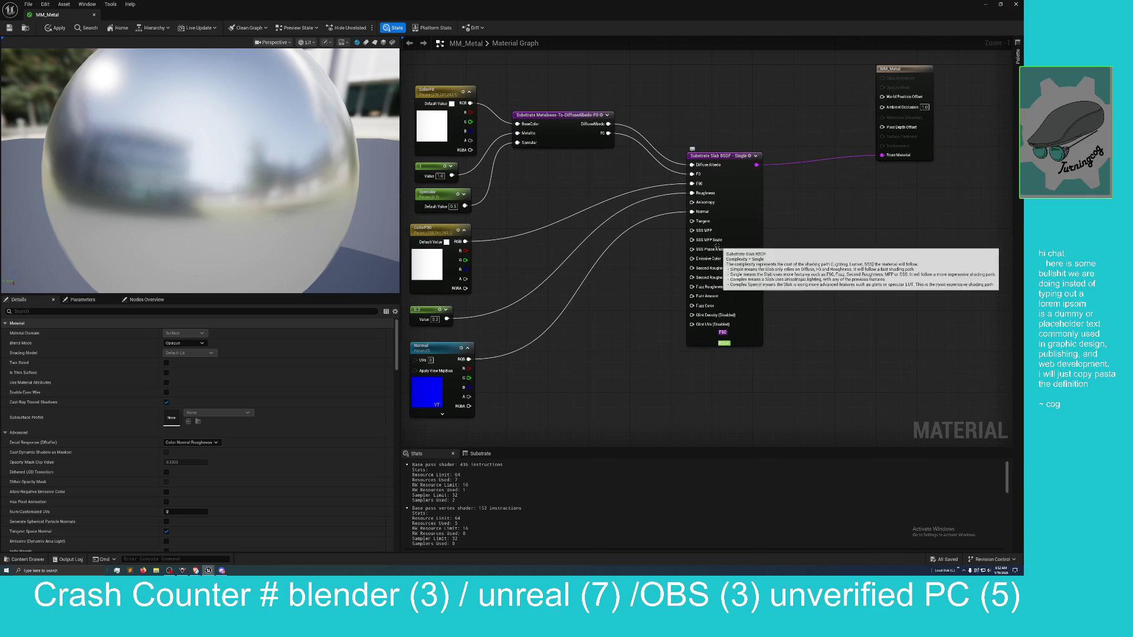
mouse_move(698, 250)
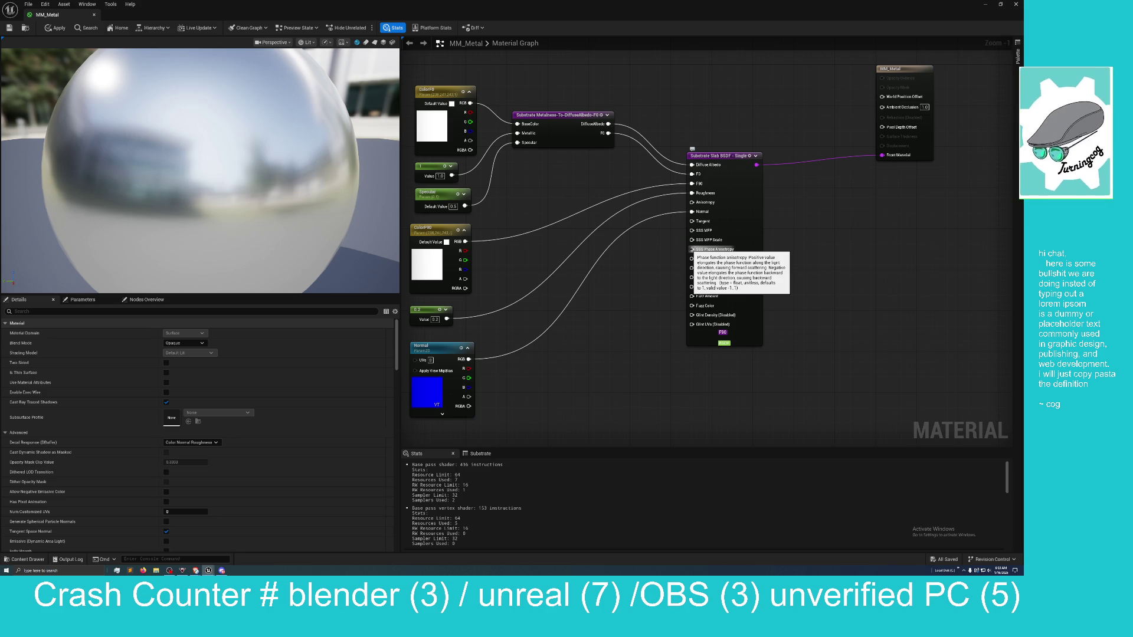
left_click_drag(692, 250, 600, 337)
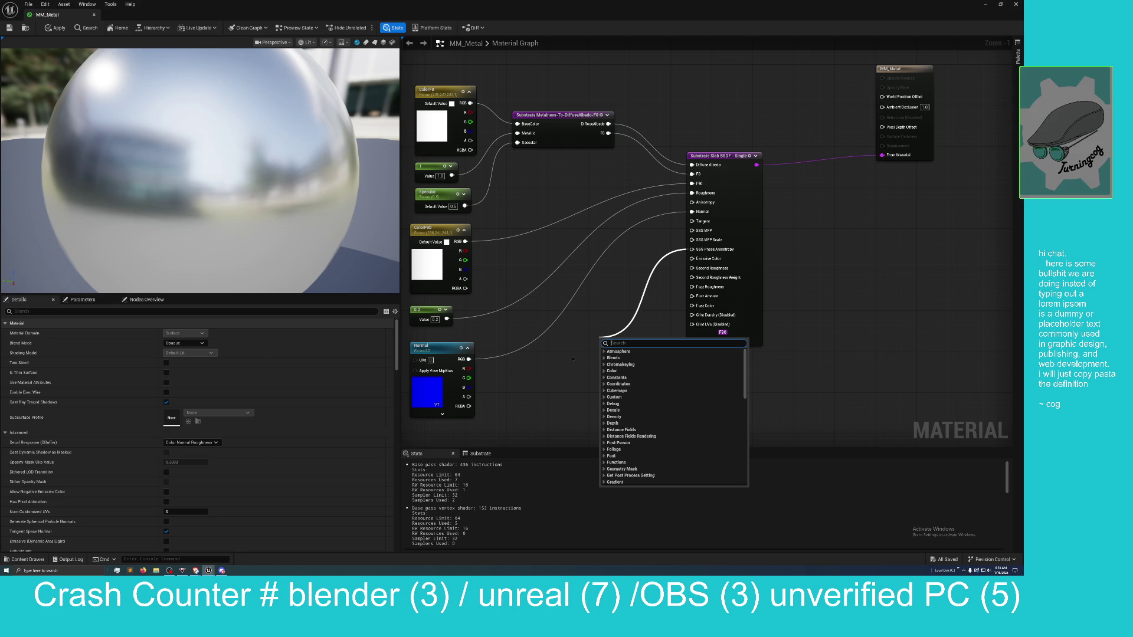
Add a Contrast_Preserve_Color node by mistake, then delete it
type("co")
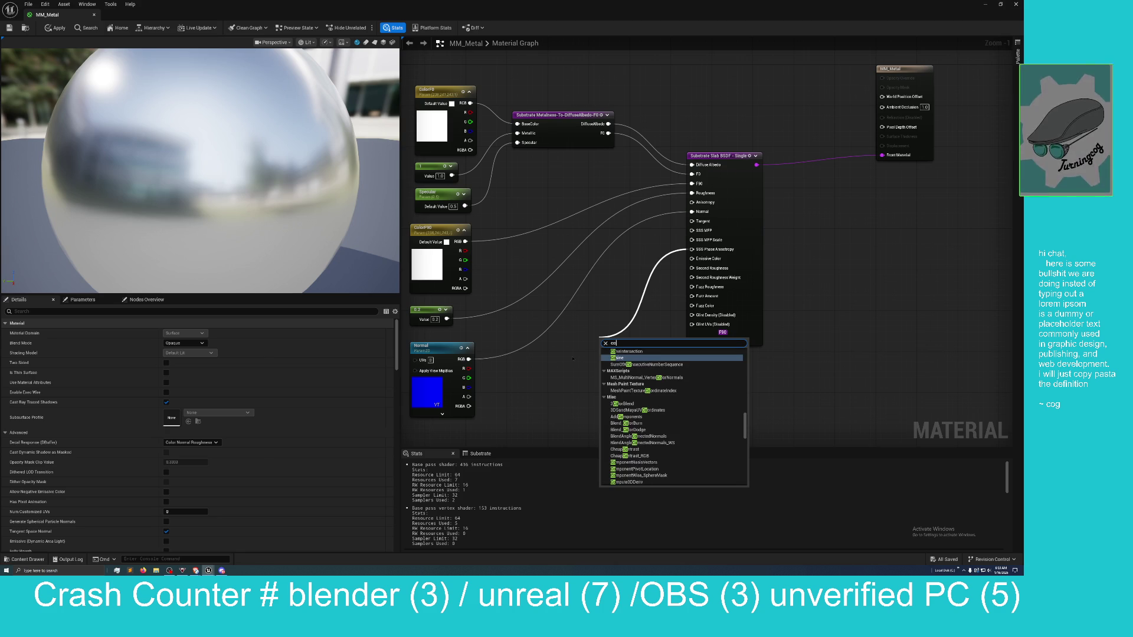
type("st")
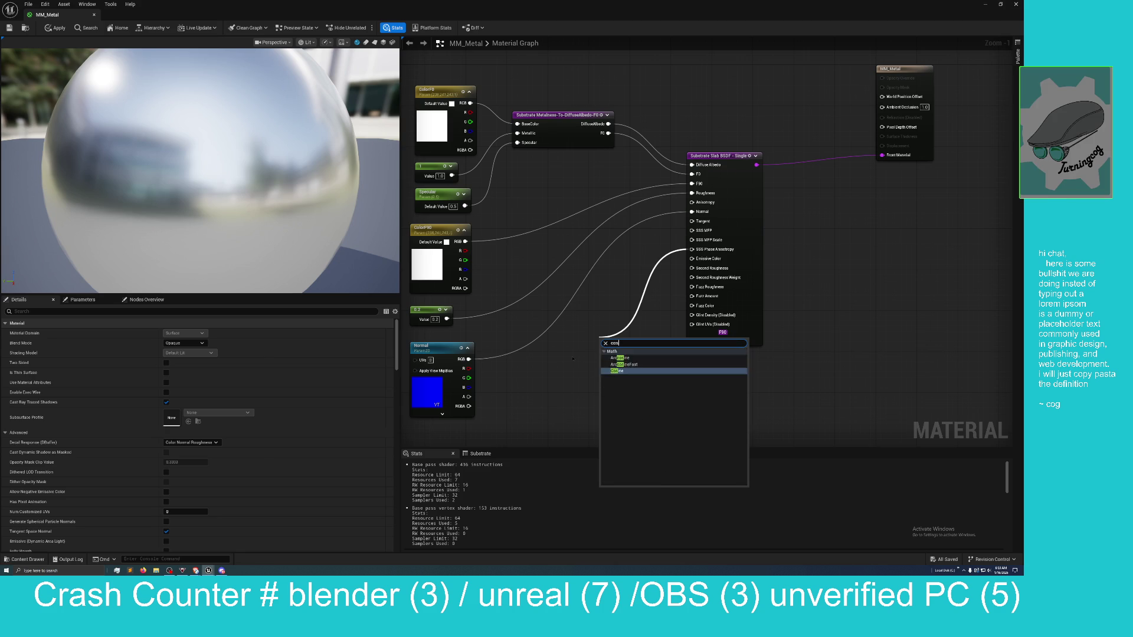
key("BackSpace")
key("BackSpace")
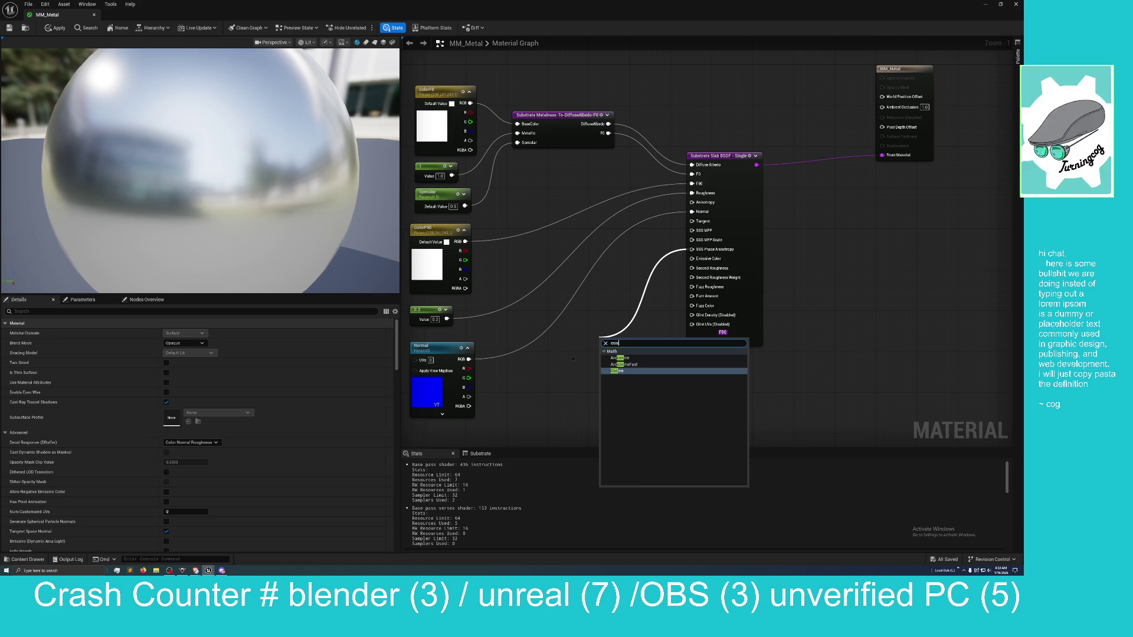
type("ntrast")
key("Return")
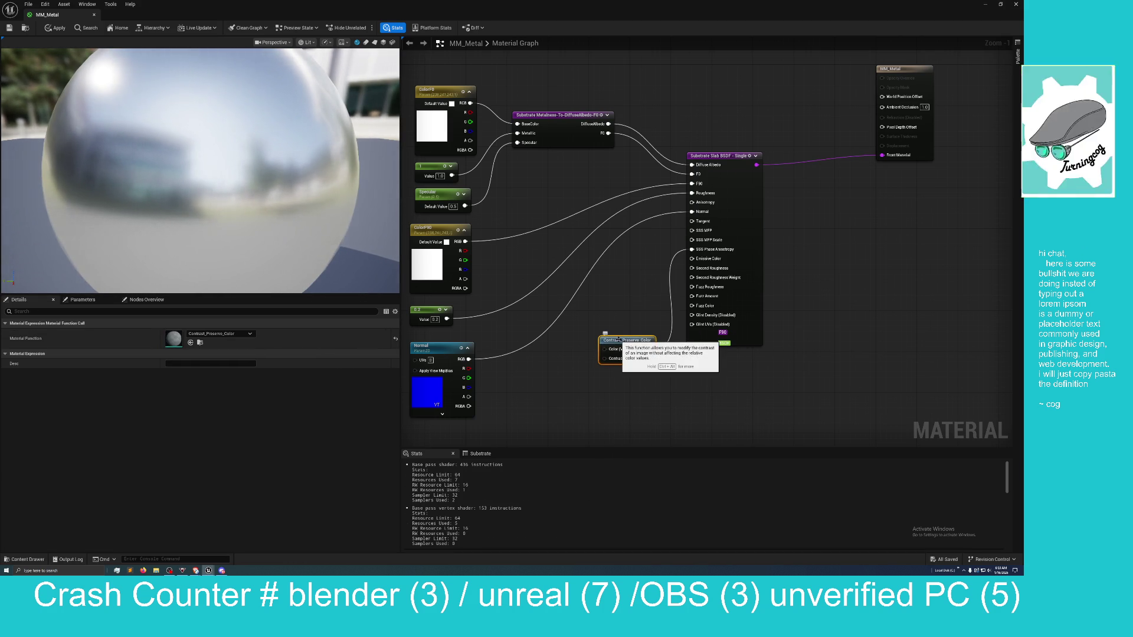
key("Delete")
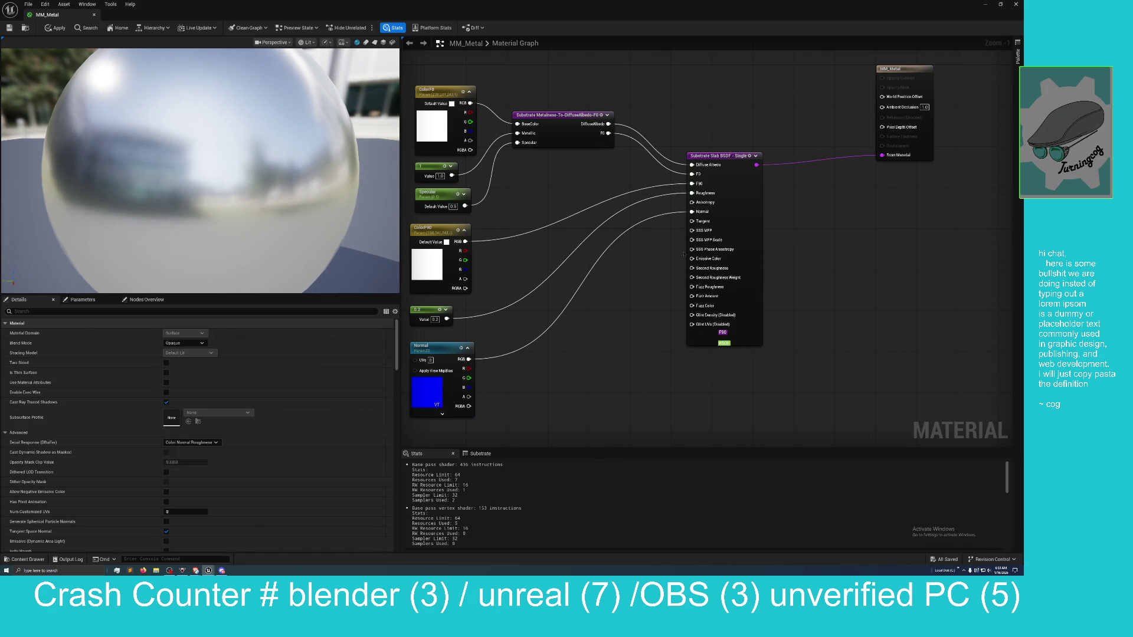
Add a Constant node wired into SSS Phase Anisotropy using the 'cons' node search
mouse_move(691, 249)
left_mouse_down()
mouse_move(614, 351)
mouse_move(600, 353)
left_mouse_up()
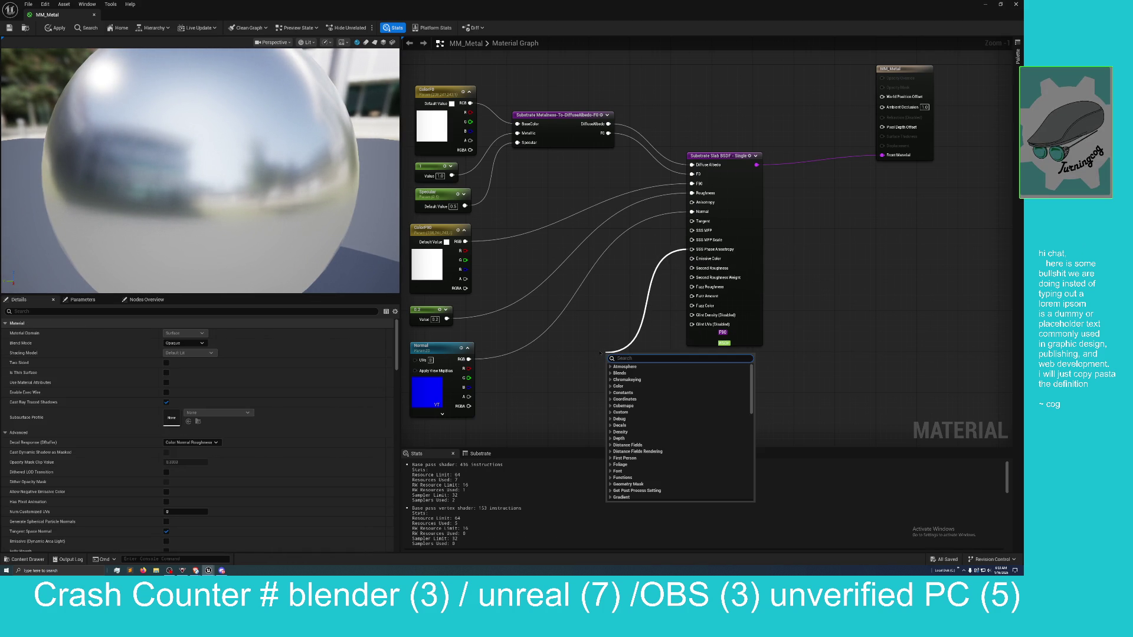
scroll(678, 431, "down", 10)
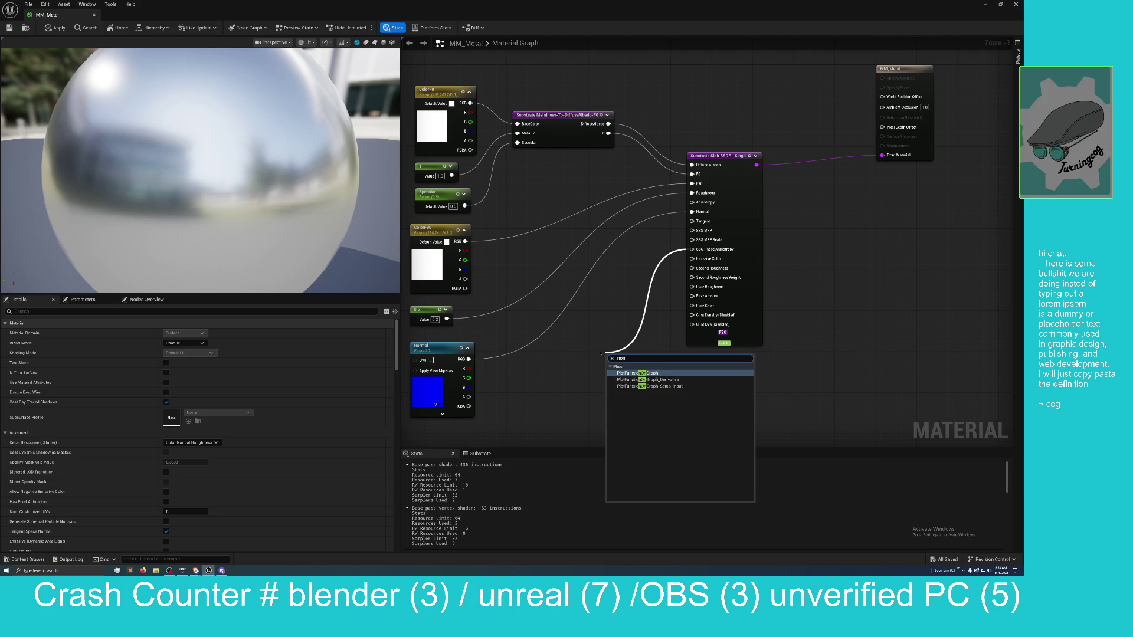
type("const")
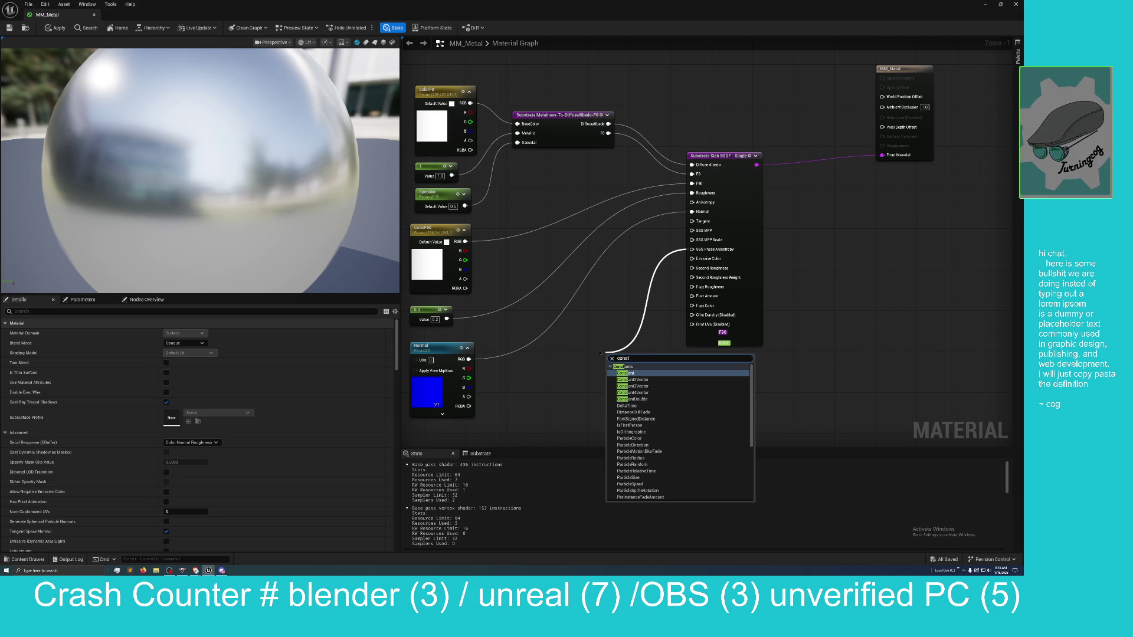
key("Return")
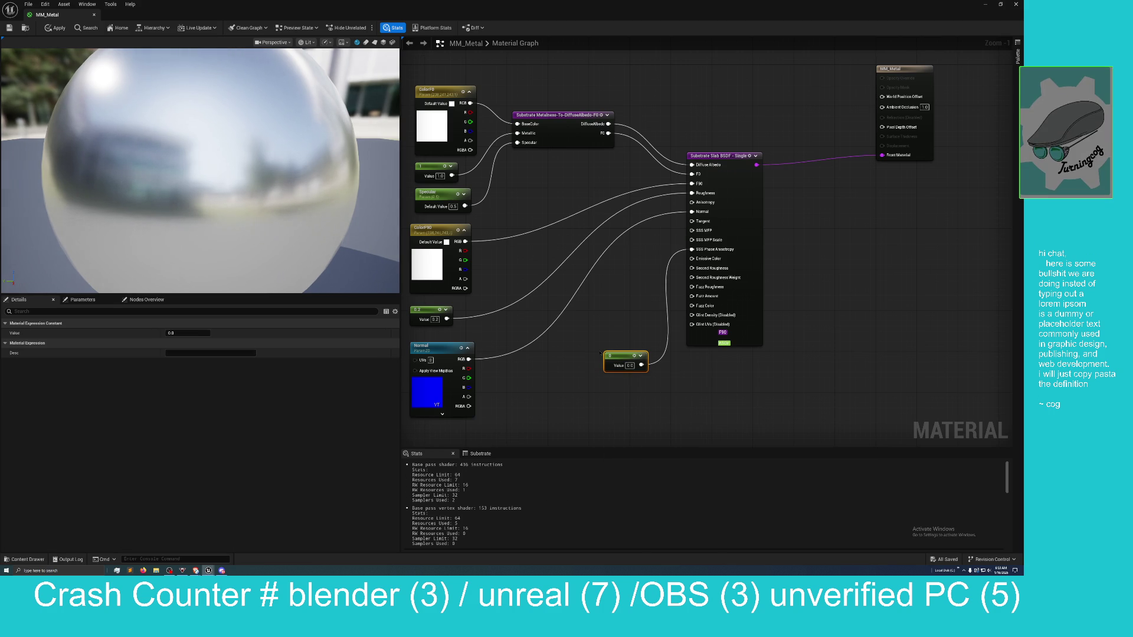
Set the anisotropy Constant to 0.5 and orbit the preview to check reflections
left_click(629, 365)
left_click(615, 391)
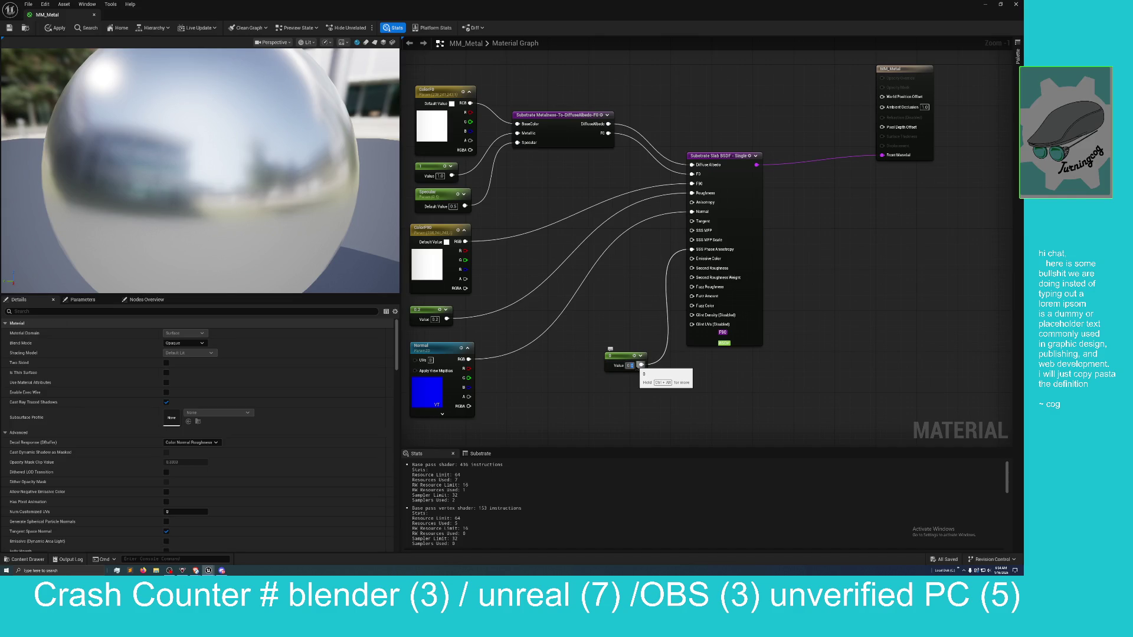
type("0.5")
key("Return")
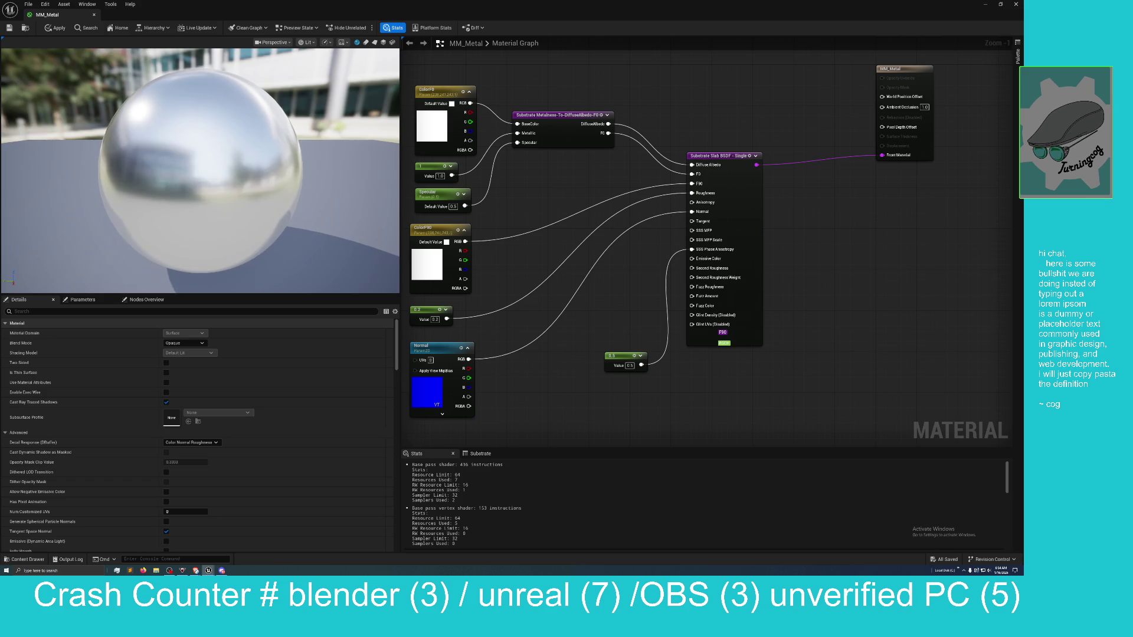
left_click_drag(242, 217, 242, 216)
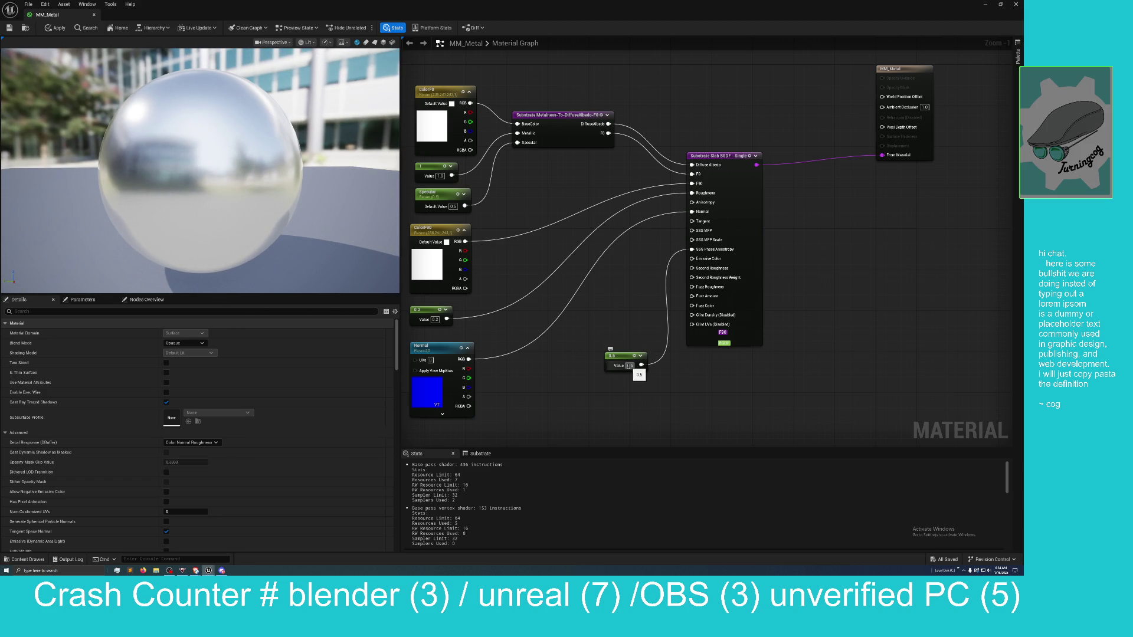
Change the Constant value to 1.0 and orbit around the chrome sphere preview
left_click(629, 366)
left_click(628, 367)
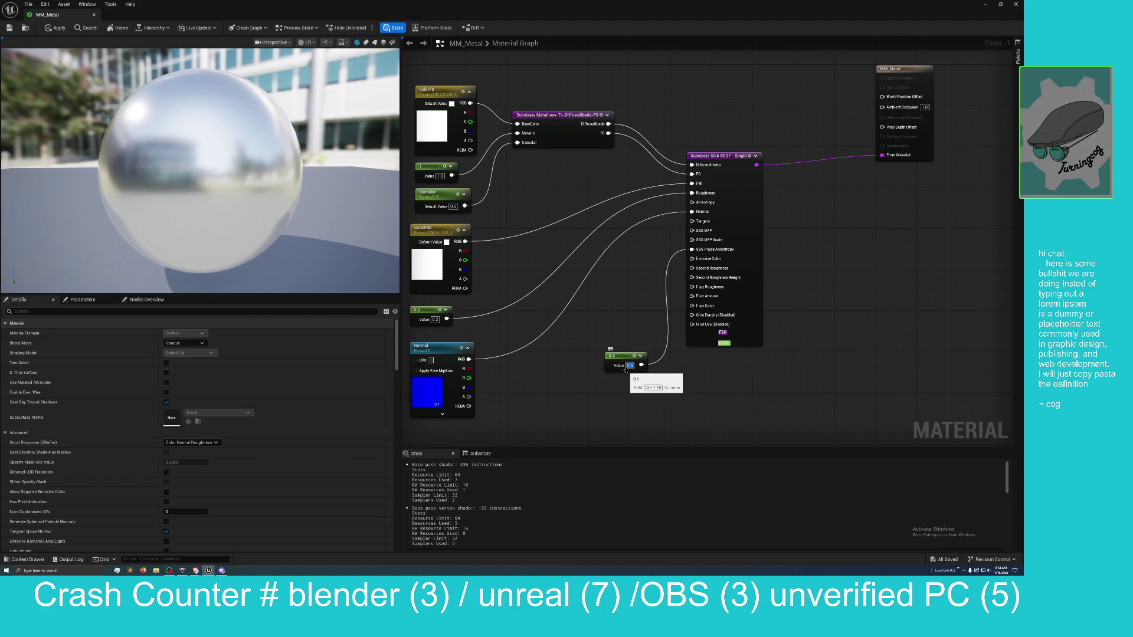
key("BackSpace")
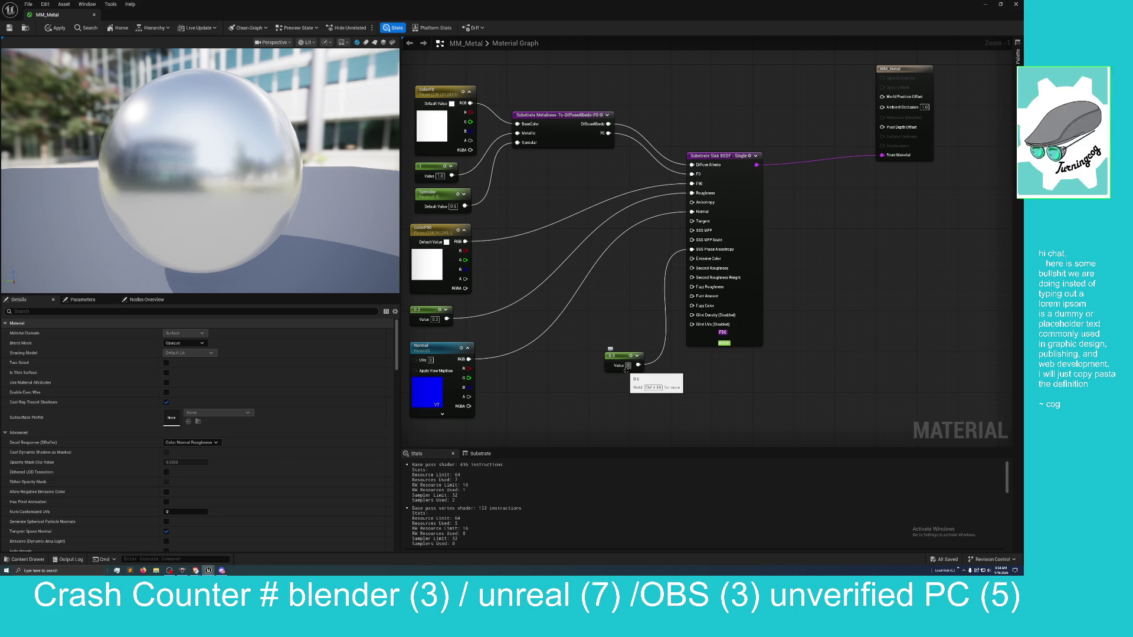
type("1")
key("Return")
mouse_move(297, 180)
left_mouse_down()
mouse_move(65, 185)
mouse_move(235, 193)
left_mouse_up()
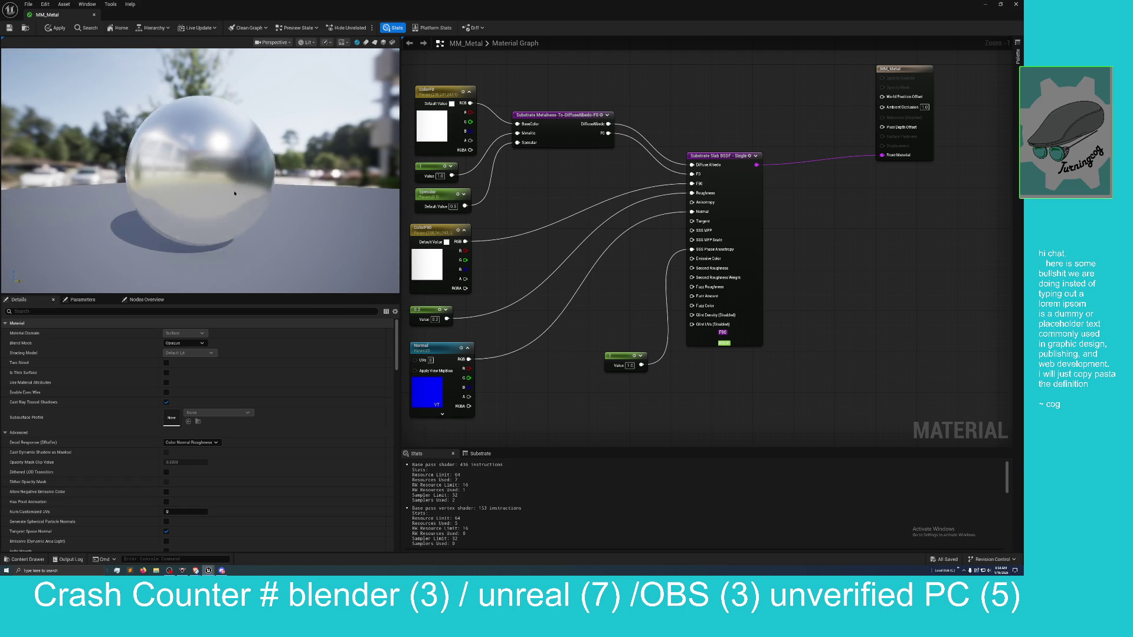
Move the 1.0 Constant node left below the Normal chain, then zoom out and orbit the preview
left_click(306, 42)
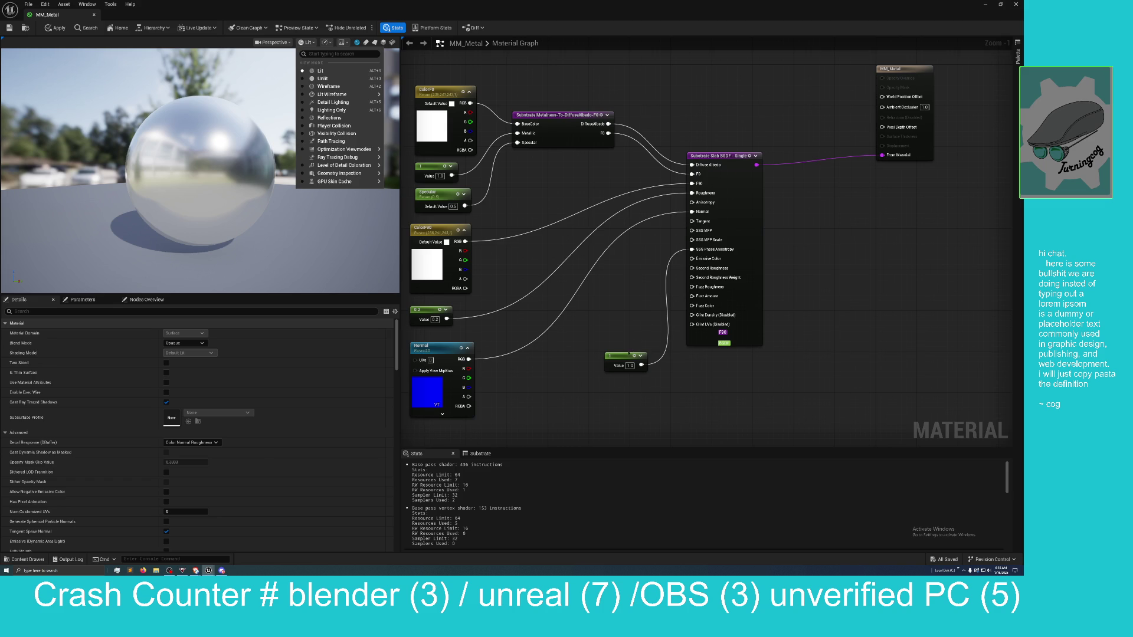
left_click(630, 352)
left_click_drag(628, 354, 570, 349)
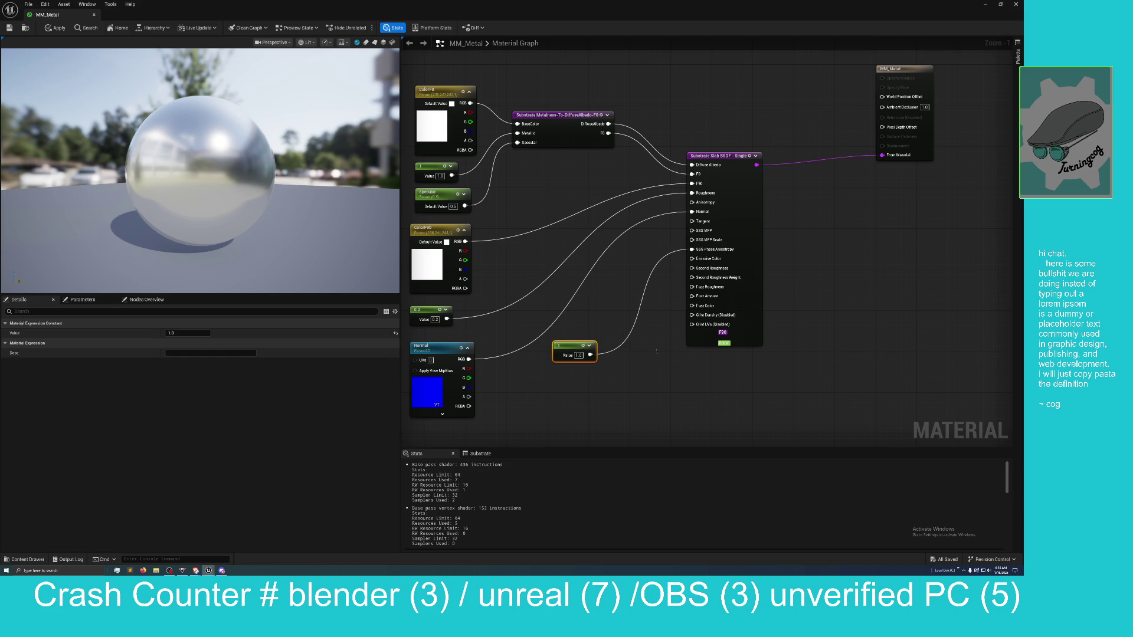
scroll(655, 355, "down", 1)
mouse_move(229, 206)
left_mouse_down()
mouse_move(284, 207)
mouse_move(288, 242)
mouse_move(289, 215)
left_mouse_up()
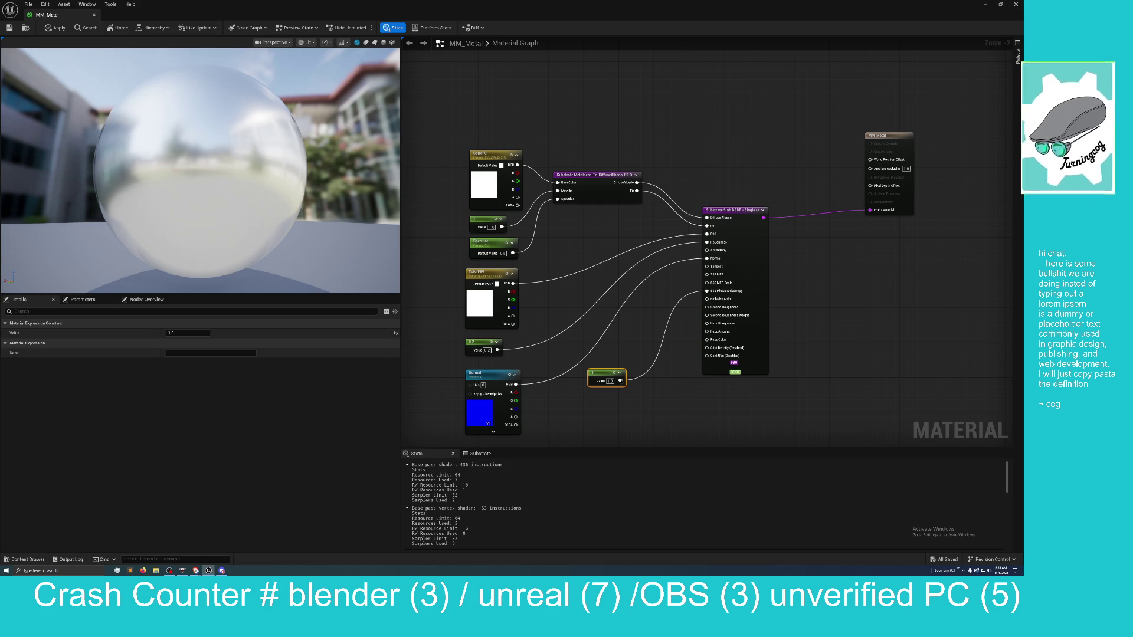
Convert the Constant to a parameter and name it Anisotropy
right_click(601, 378)
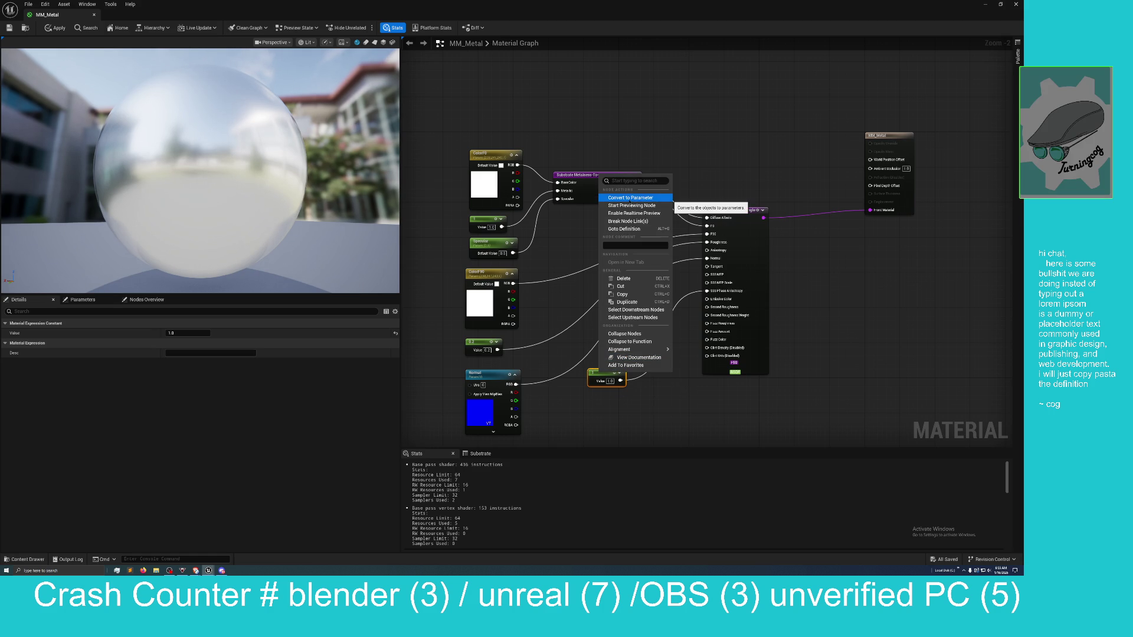
left_click(630, 198)
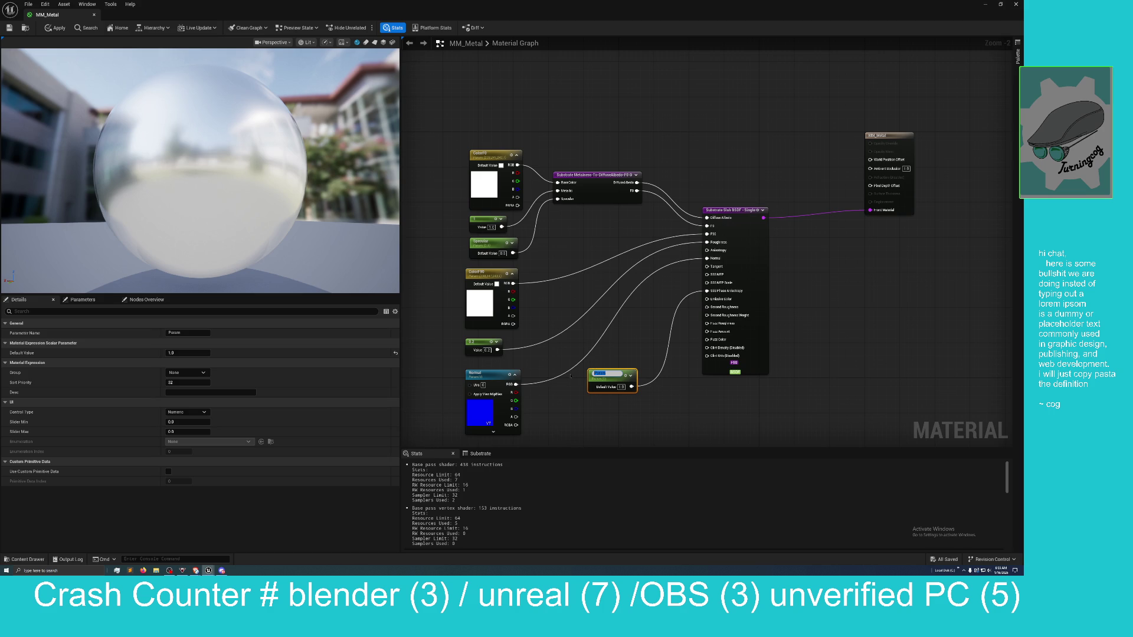
key("BackSpace")
type("Aniso")
type("tr")
type("opy")
key("Return")
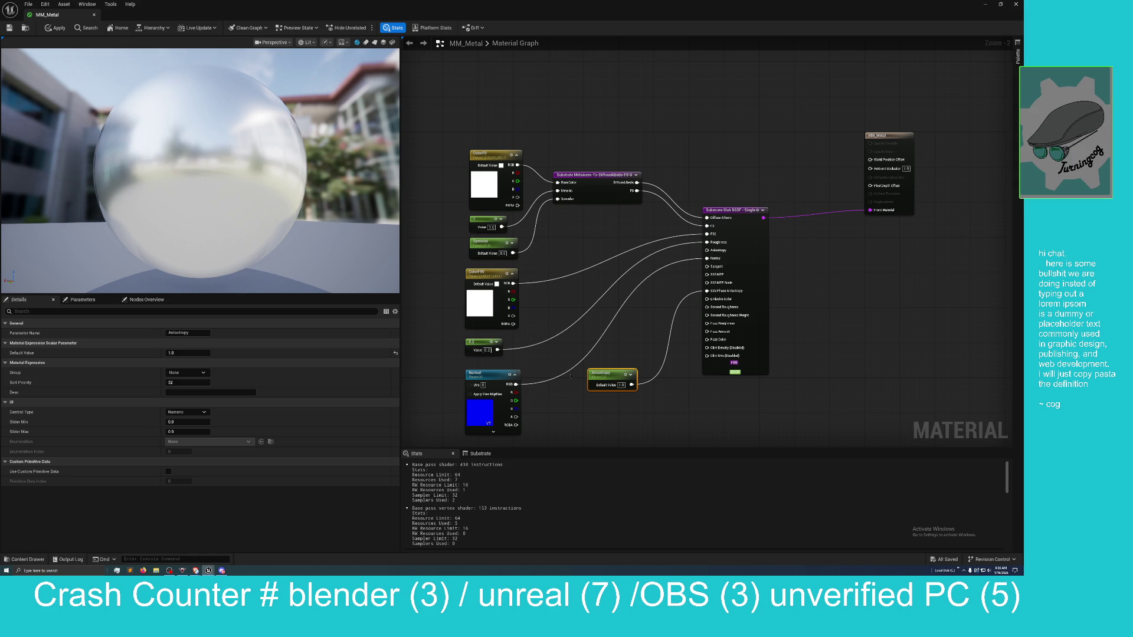
Set the Anisotropy parameter's Default Value to 0.5
left_click(621, 385)
key("Return")
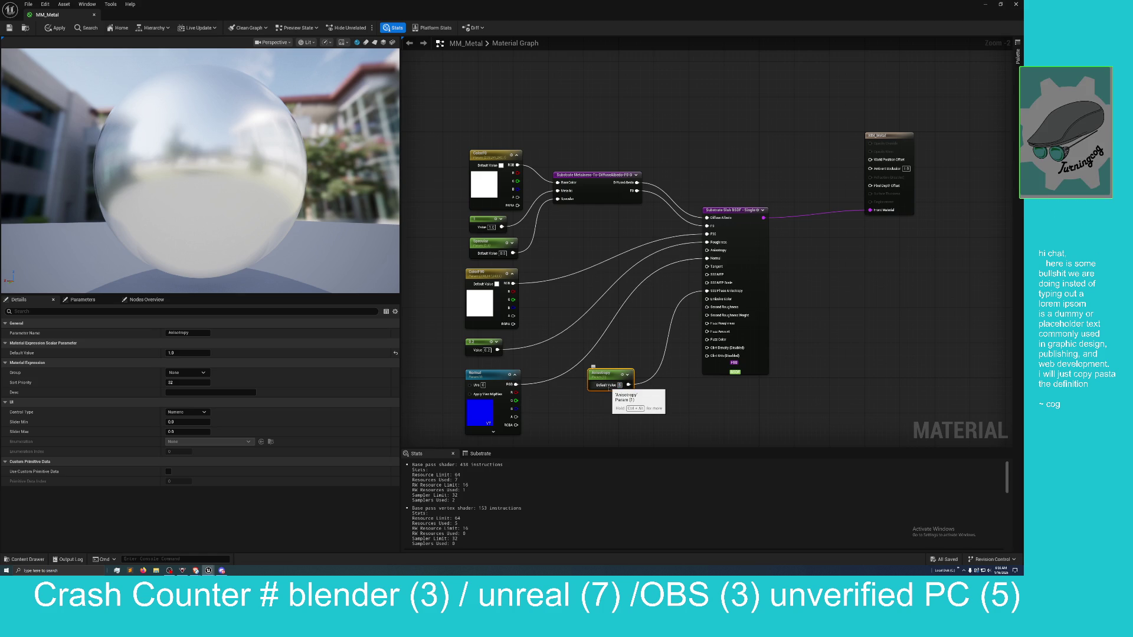
type("0.5")
key("Return")
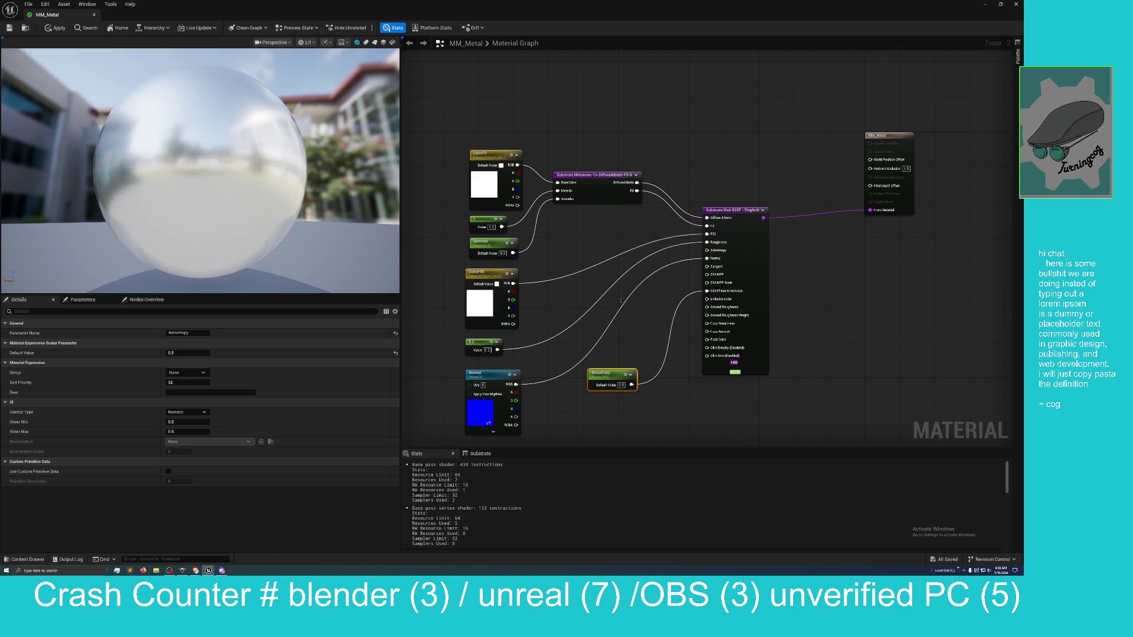
Orbit the preview and open the Color Picker for the ColorF0 node
mouse_move(187, 69)
left_mouse_down()
mouse_move(348, 115)
mouse_move(244, 158)
left_mouse_up()
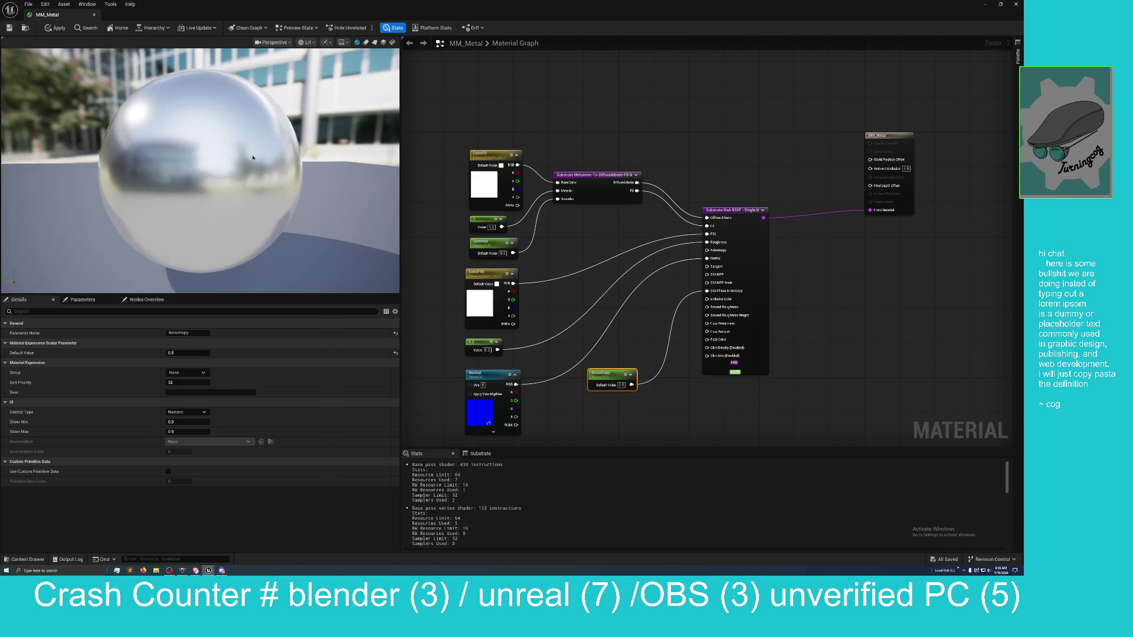
left_click(485, 183)
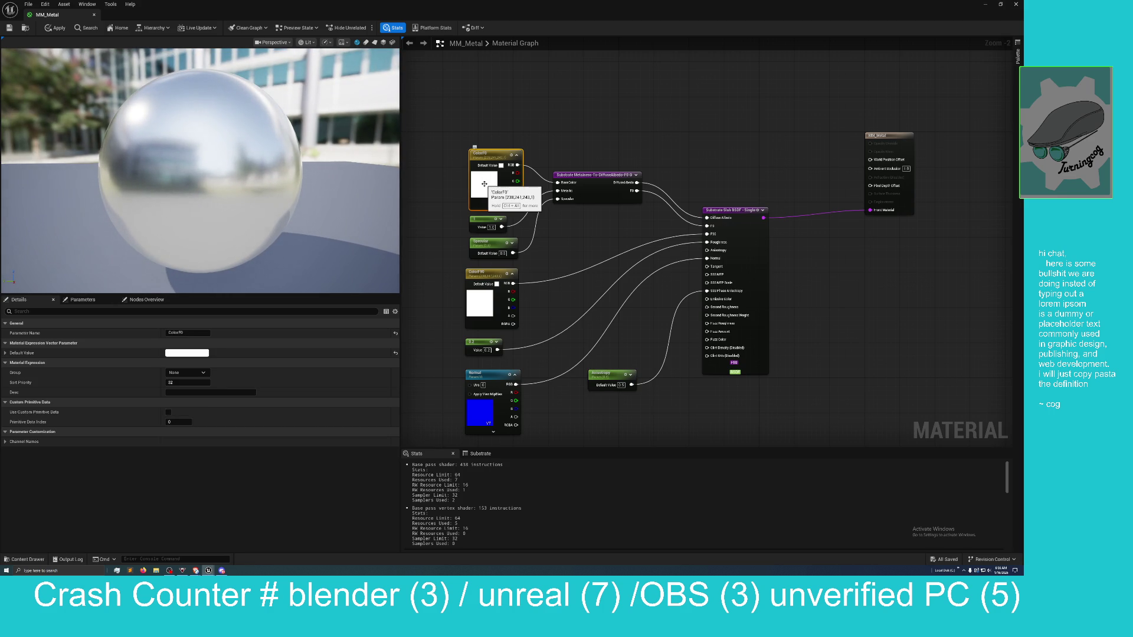
left_click(471, 304)
double_click(471, 304)
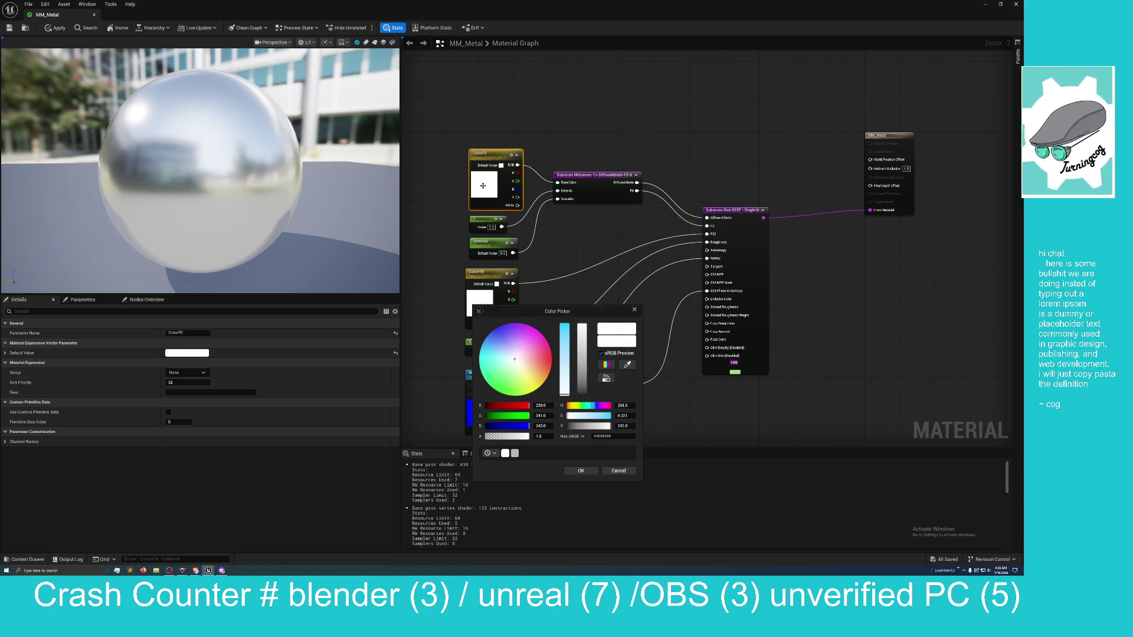
double_click(482, 186)
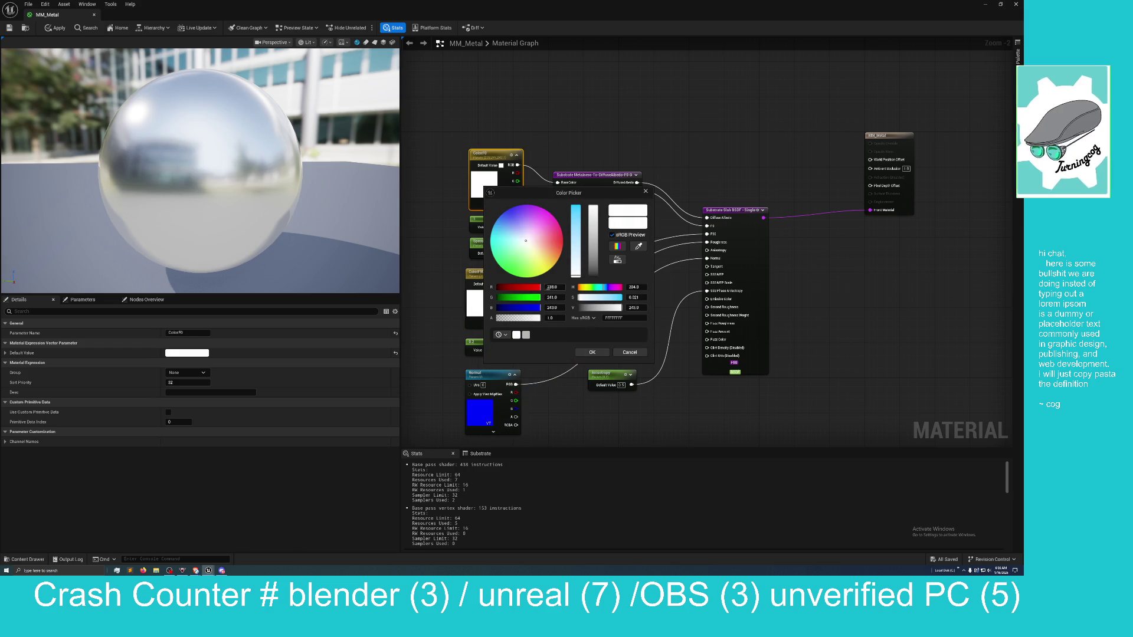
Set ColorF0 red to 243 and blue to 233, then lower blue to about 229.6
left_click(554, 287)
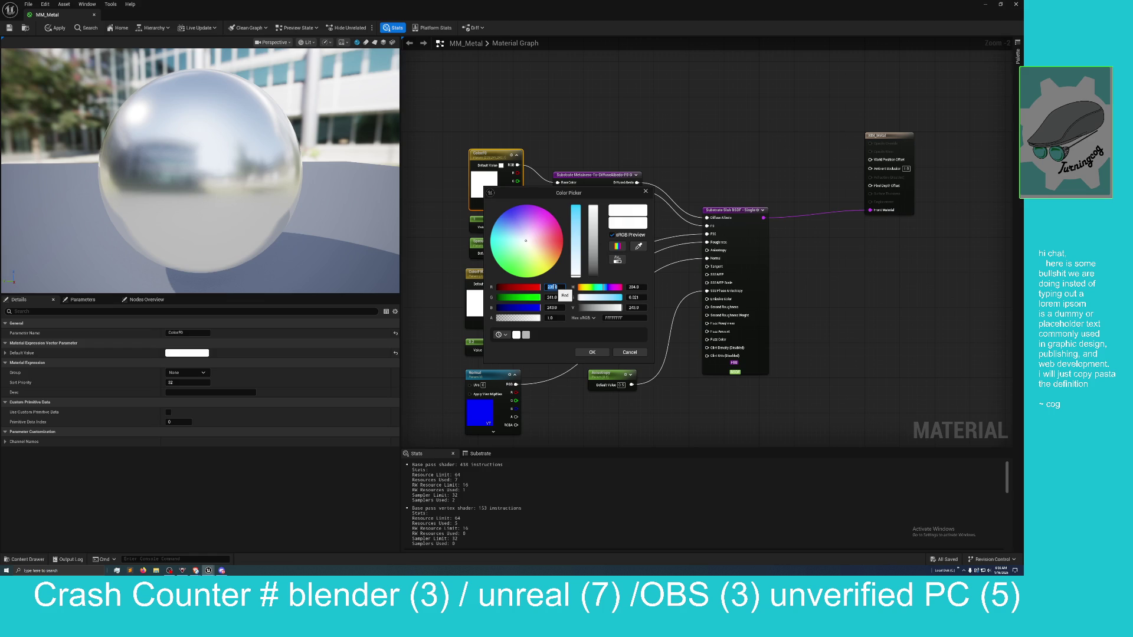
type("2")
type("3")
left_click(563, 308)
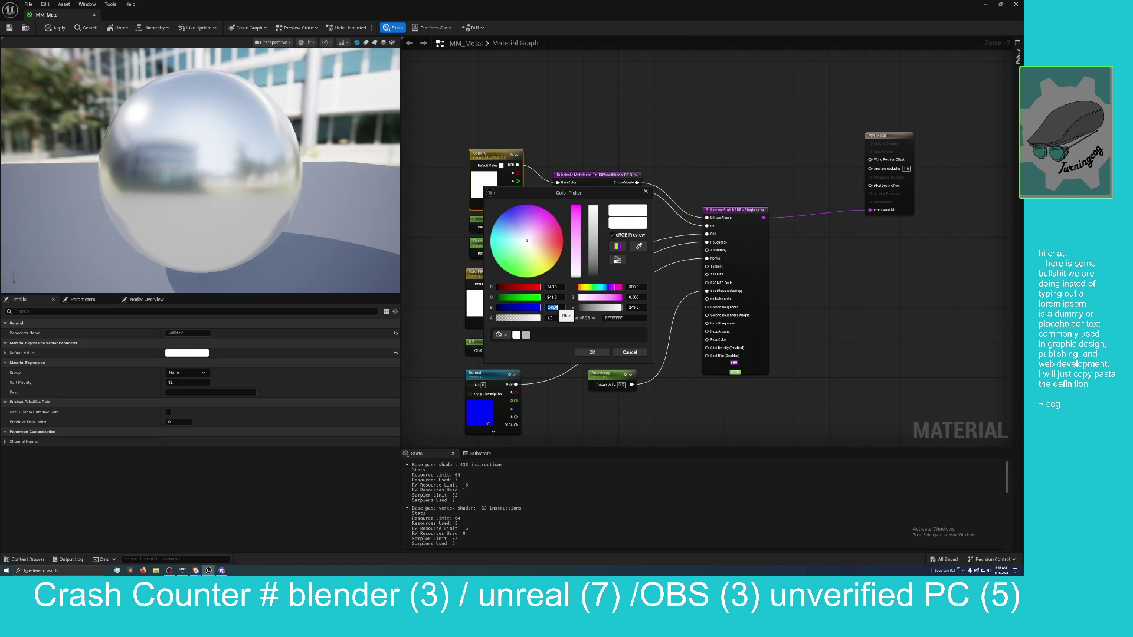
type("233")
key("Return")
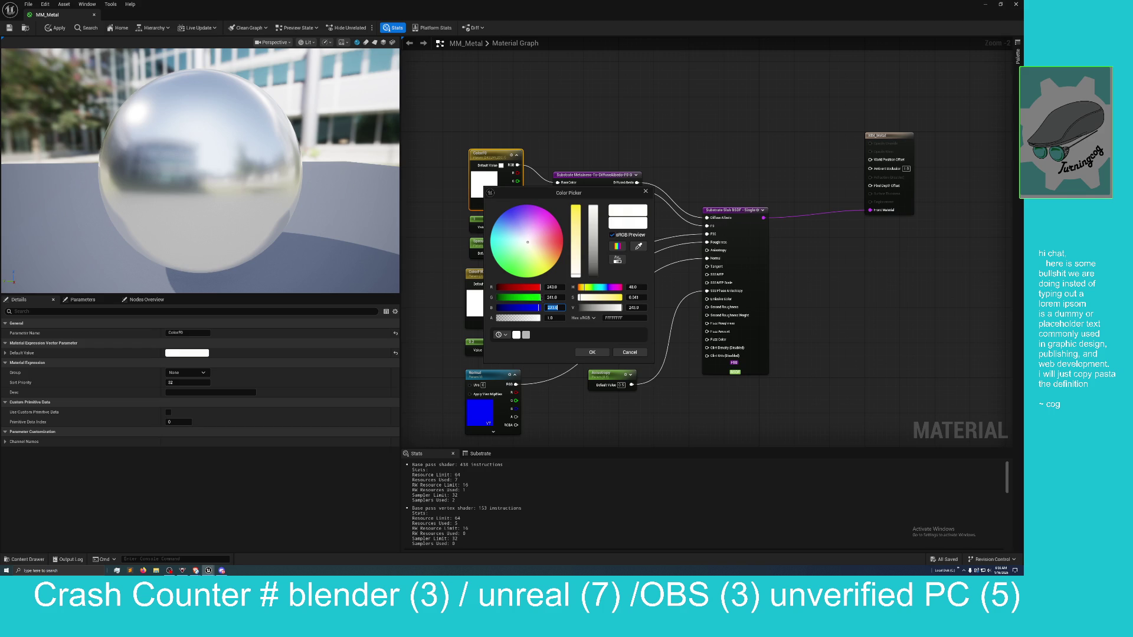
left_click_drag(538, 307, 537, 307)
left_click_drag(537, 308, 536, 307)
Close the Color Picker keeping the warm ColorF0 colour, and adjust the graph view
left_click(601, 135)
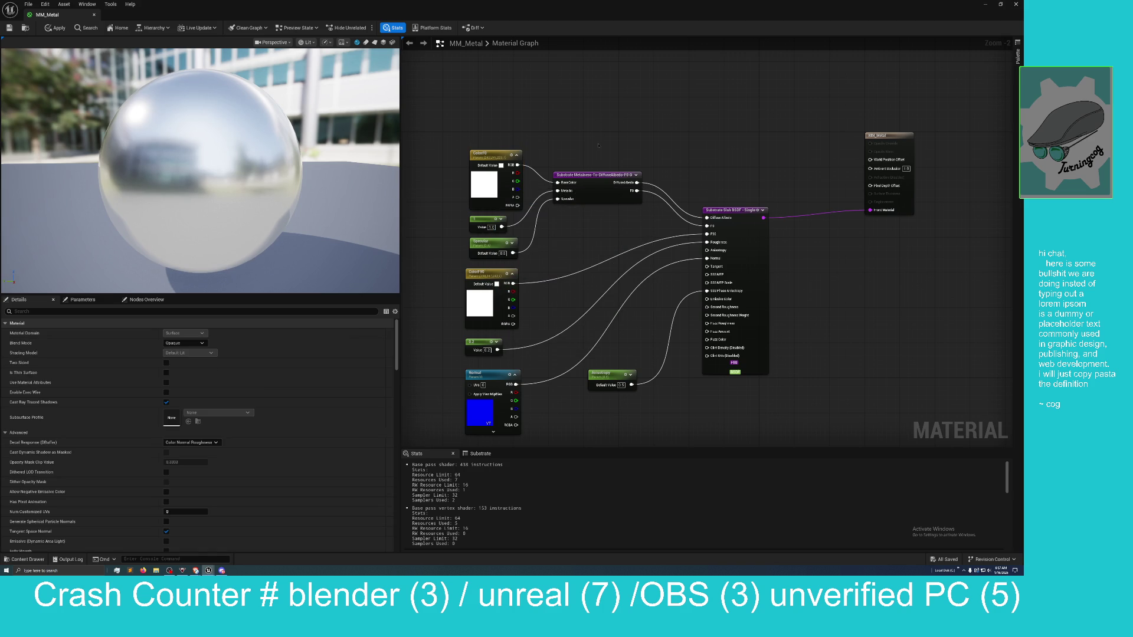
scroll(713, 113, "down", 1)
scroll(713, 113, "up", 1)
mouse_move(713, 113)
left_mouse_down()
mouse_move(684, 114)
mouse_move(708, 119)
left_mouse_up()
scroll(708, 119, "down", 1)
scroll(711, 122, "down", 1)
scroll(714, 123, "up", 1)
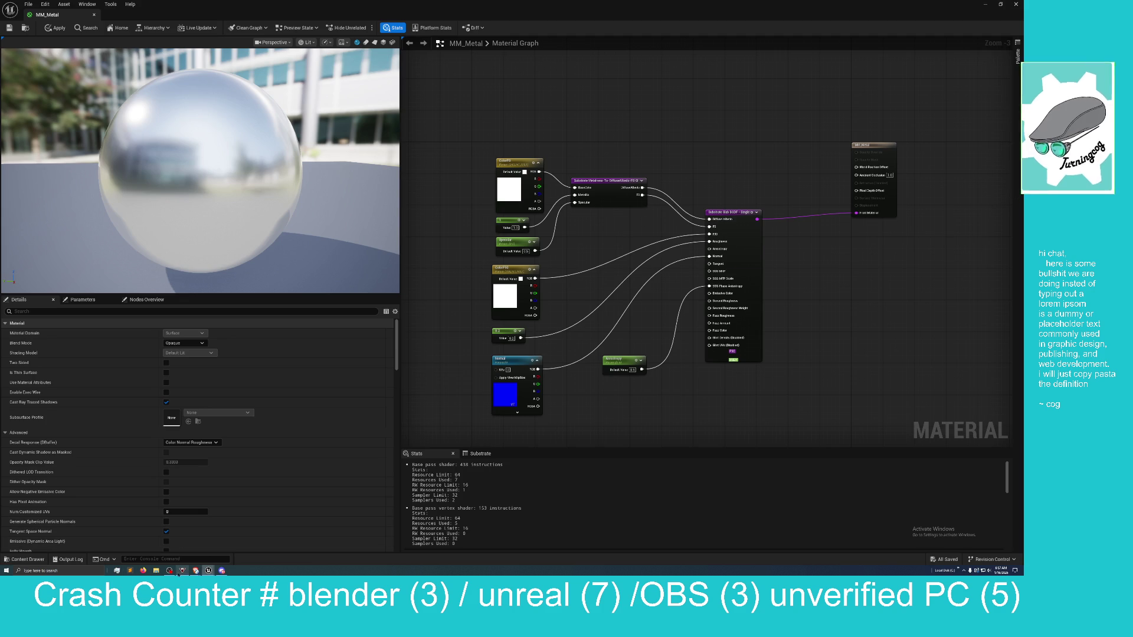
Check the YouTube tutorial, return to Unreal, and save MM_Metal with Ctrl+S
mouse_move(195, 570)
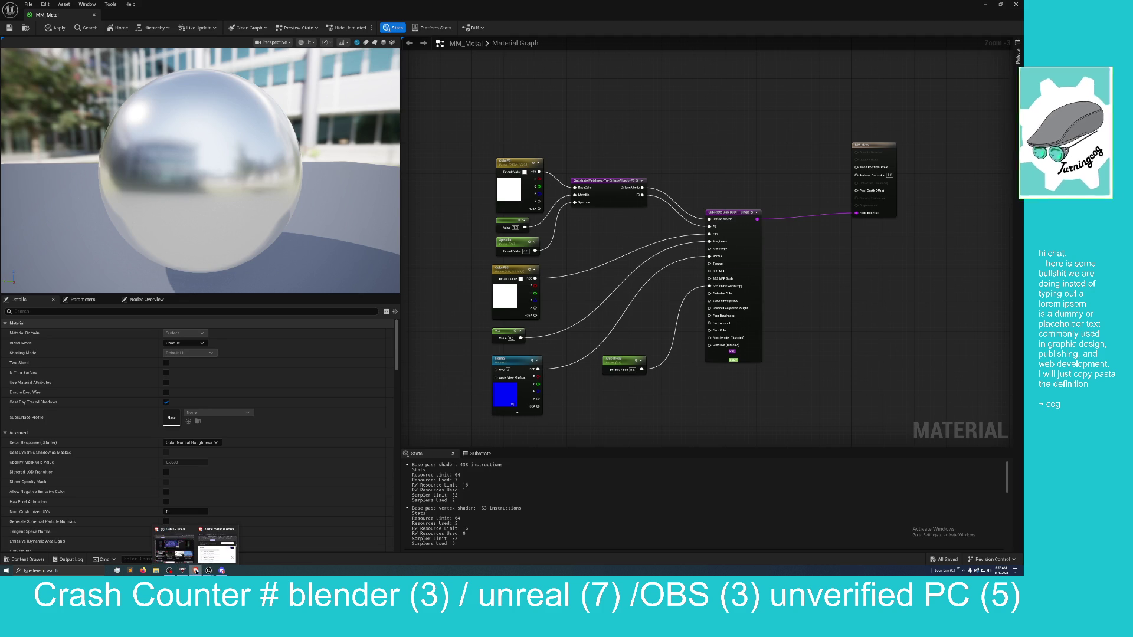
mouse_move(174, 546)
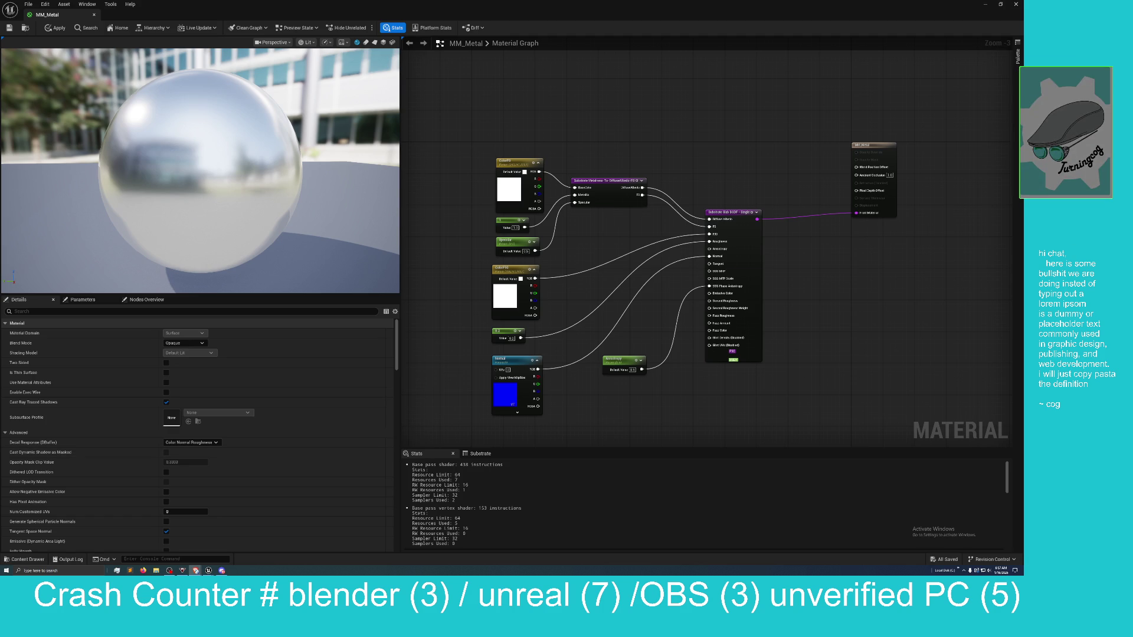
left_click(195, 571)
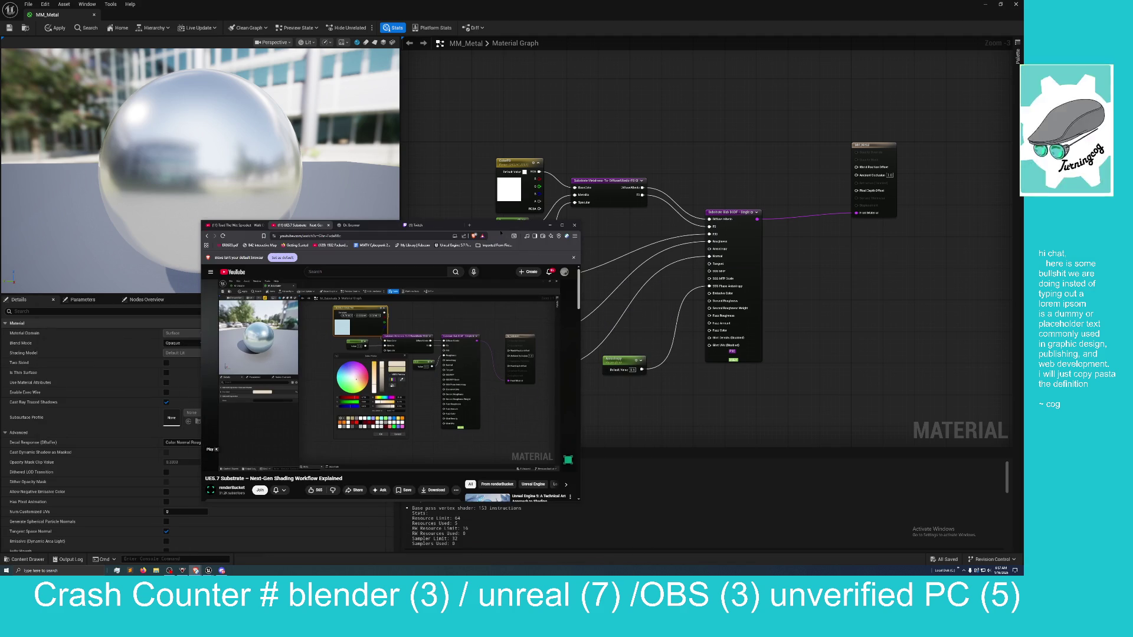
left_click(947, 562)
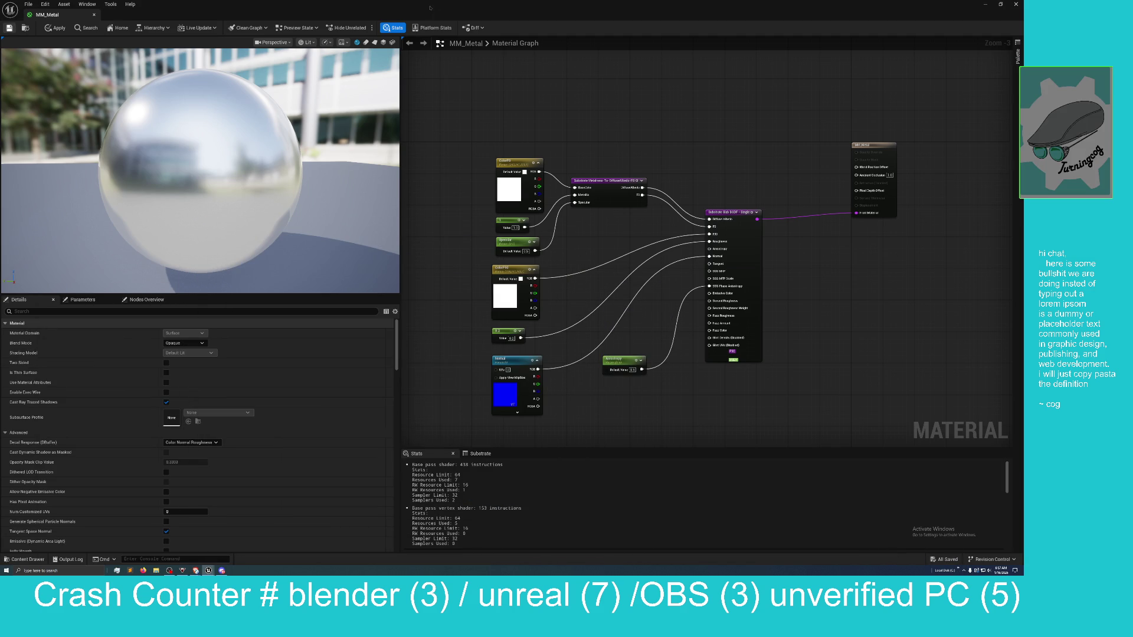
key("ctrl+s")
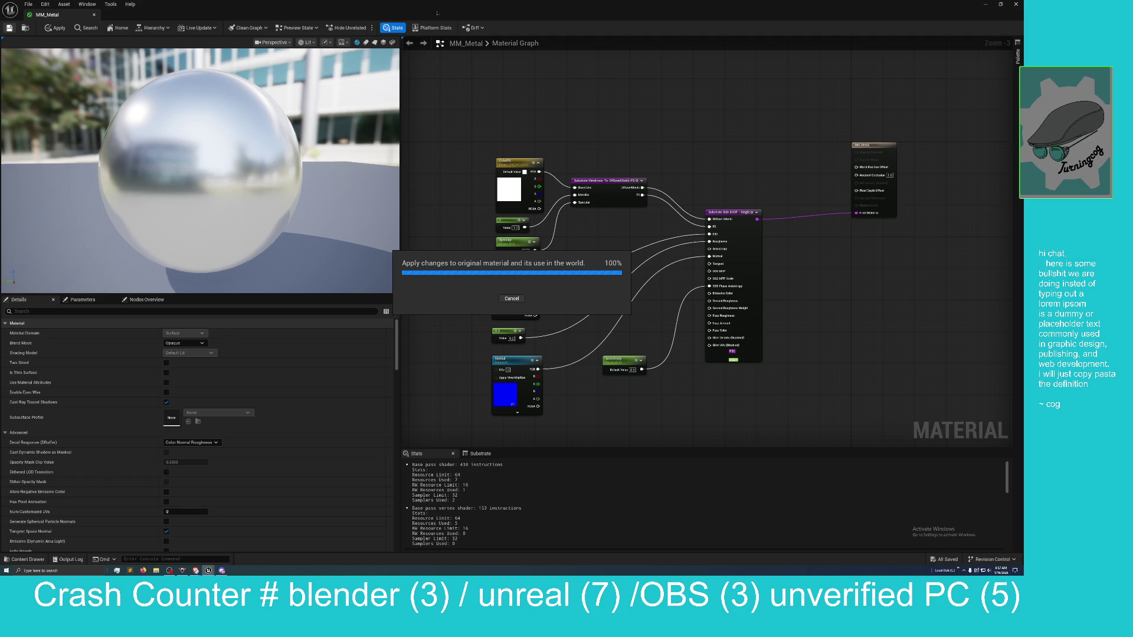
Float the MM_Metal and texture editors as smaller windows and arrange them side by side
left_click_drag(441, 12, 429, 69)
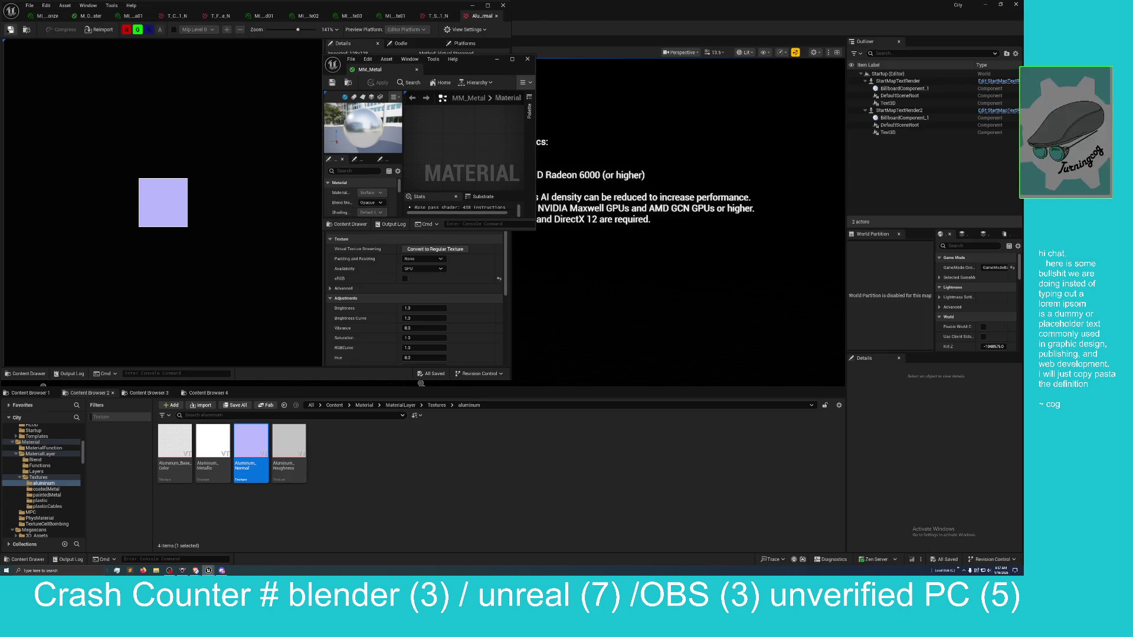
left_click(194, 151)
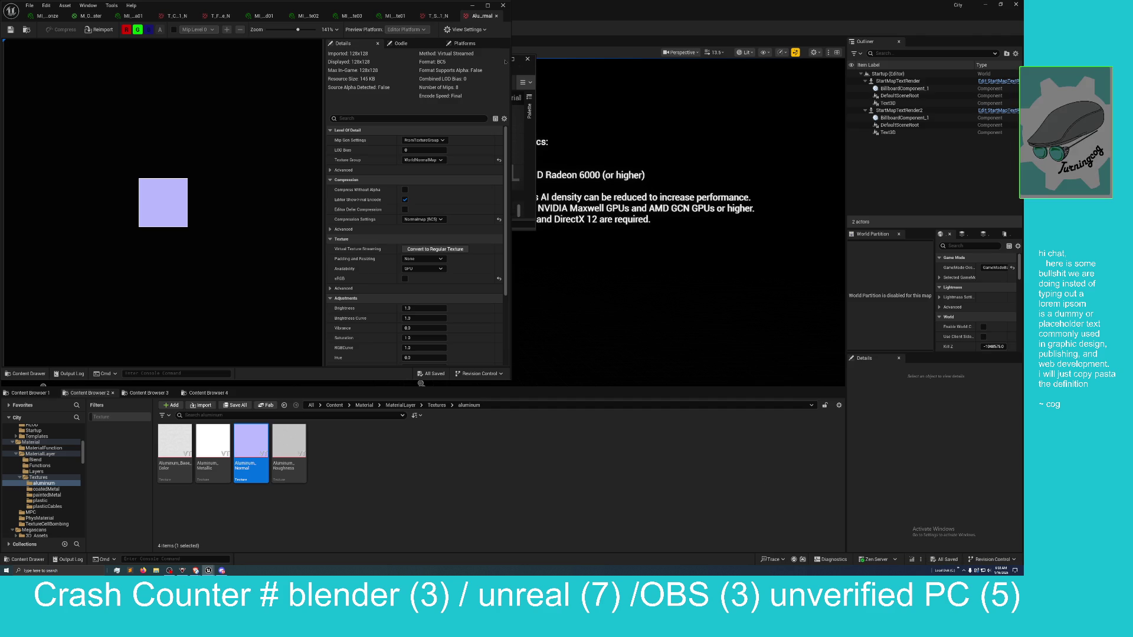
mouse_move(330, 5)
left_mouse_down()
mouse_move(332, 83)
mouse_move(294, 210)
mouse_move(262, 182)
left_mouse_up()
left_click_drag(481, 66, 602, 214)
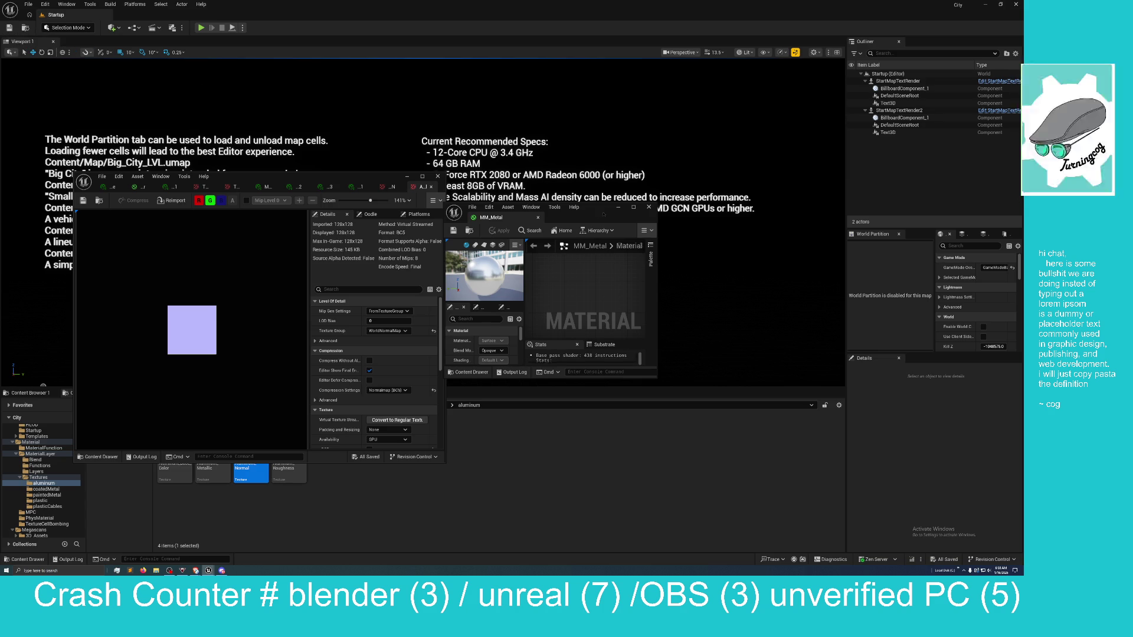
left_click_drag(598, 213, 637, 233)
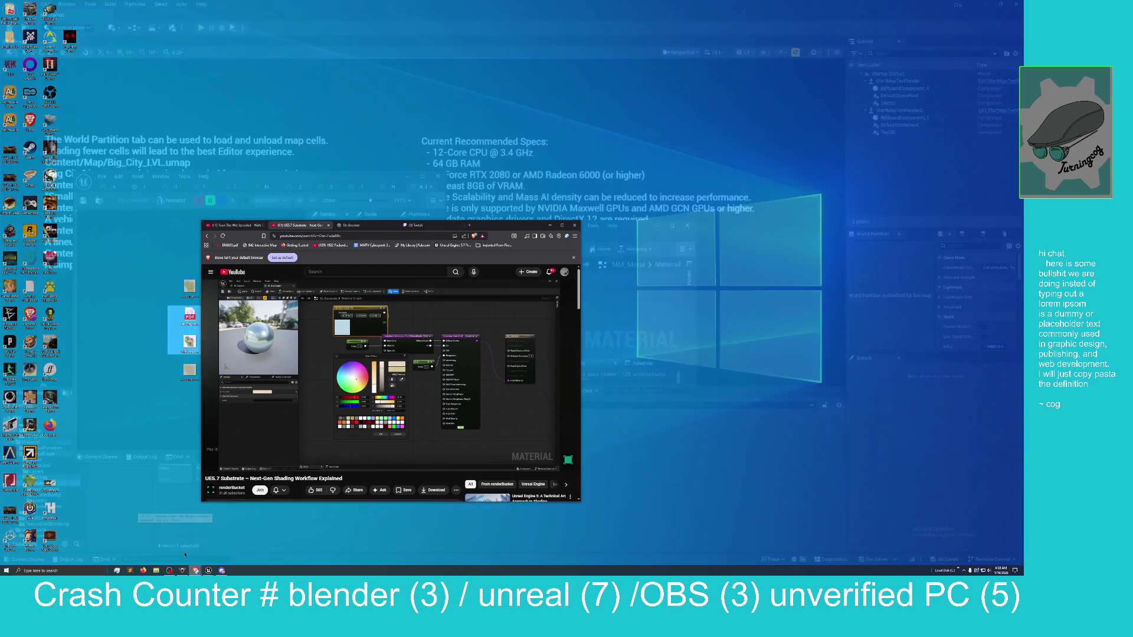
Bring the browser forward, maximize it, and play the UE5.7 Substrate tutorial video
left_click(185, 555)
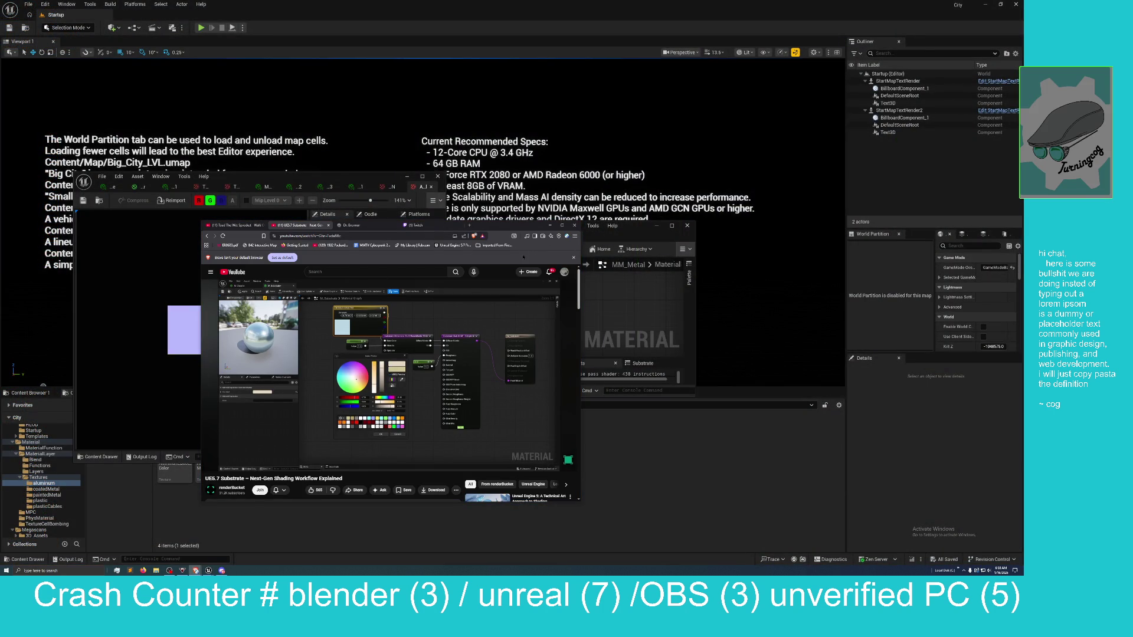
mouse_move(370, 299)
mouse_move(479, 229)
left_mouse_down()
mouse_move(500, 221)
mouse_move(517, 121)
mouse_move(489, 3)
left_mouse_up()
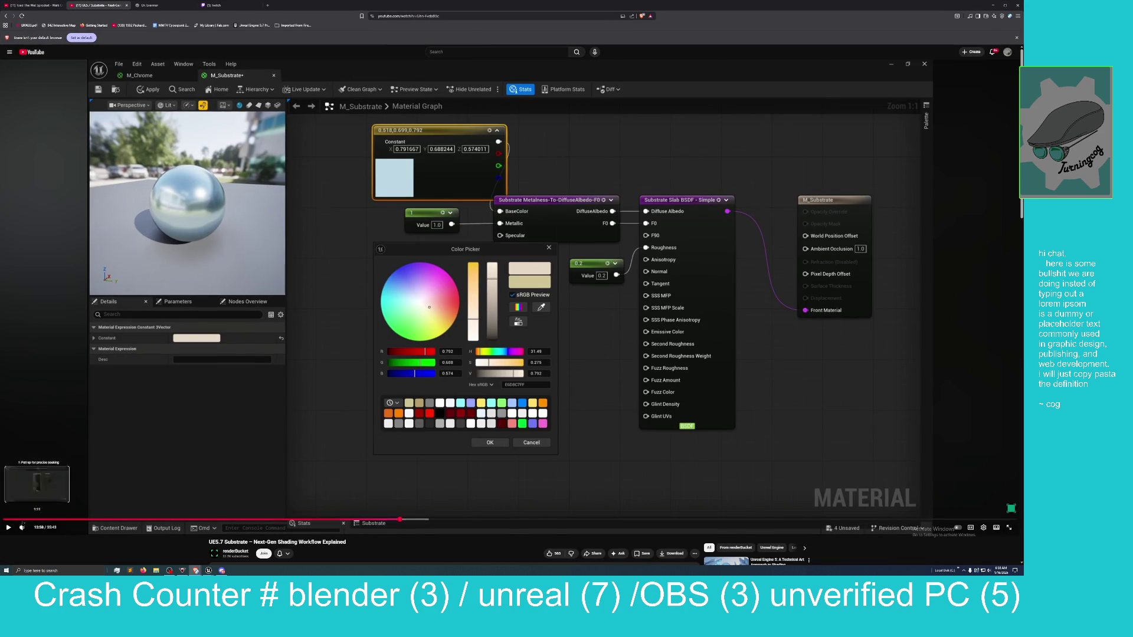
left_click(9, 526)
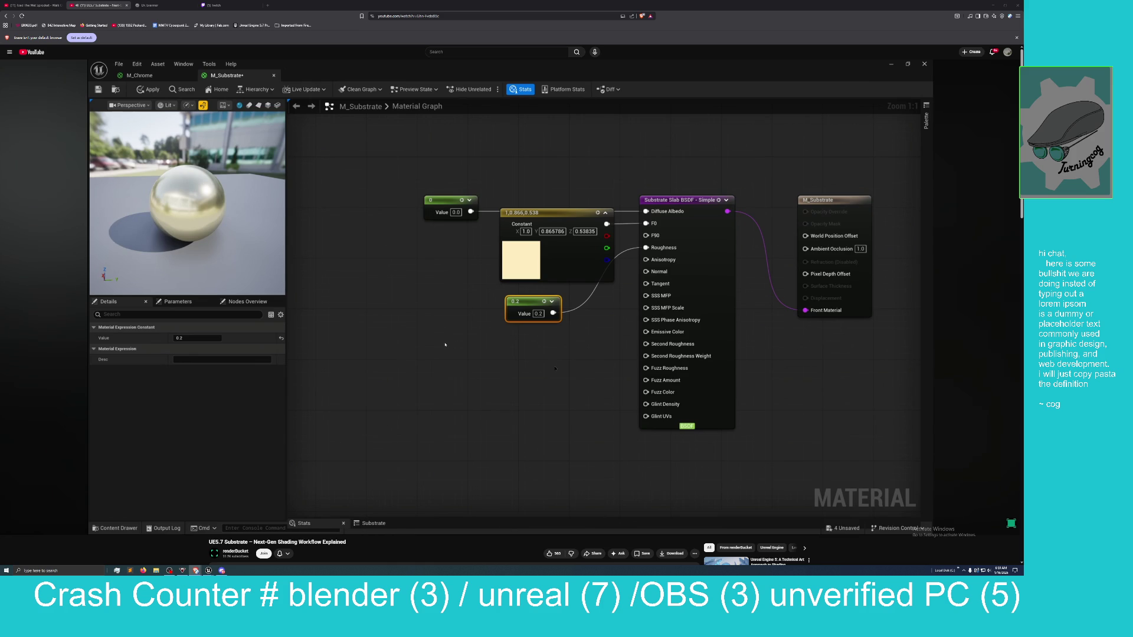
mouse_move(362, 160)
left_mouse_down()
mouse_move(584, 330)
mouse_move(563, 355)
left_mouse_up()
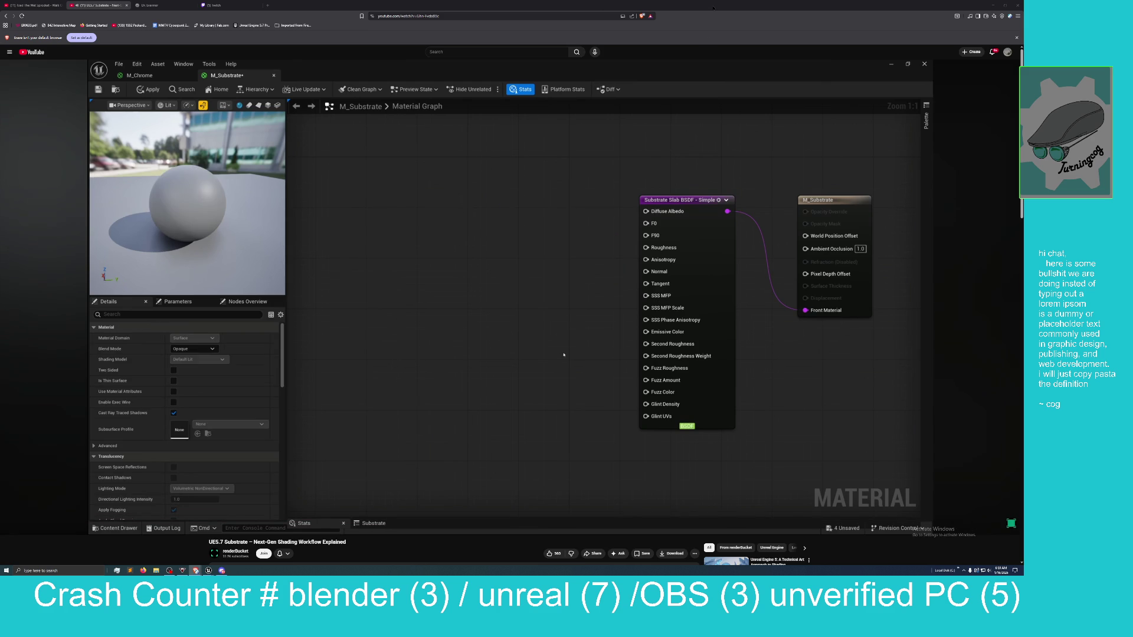
Minimize the browser, enlarge the MM_Metal editor window, pan the graph and select ColorF0
left_click(863, 18)
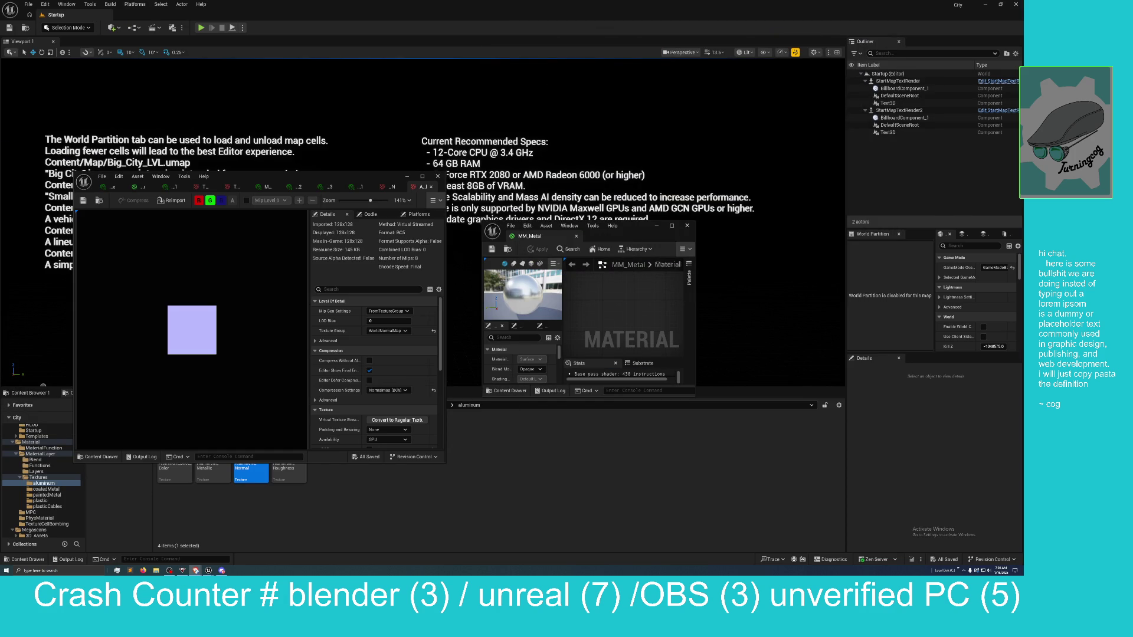
mouse_move(636, 238)
left_mouse_down()
mouse_move(630, 254)
mouse_move(498, 303)
mouse_move(475, 201)
mouse_move(366, 69)
mouse_move(384, 50)
left_mouse_up()
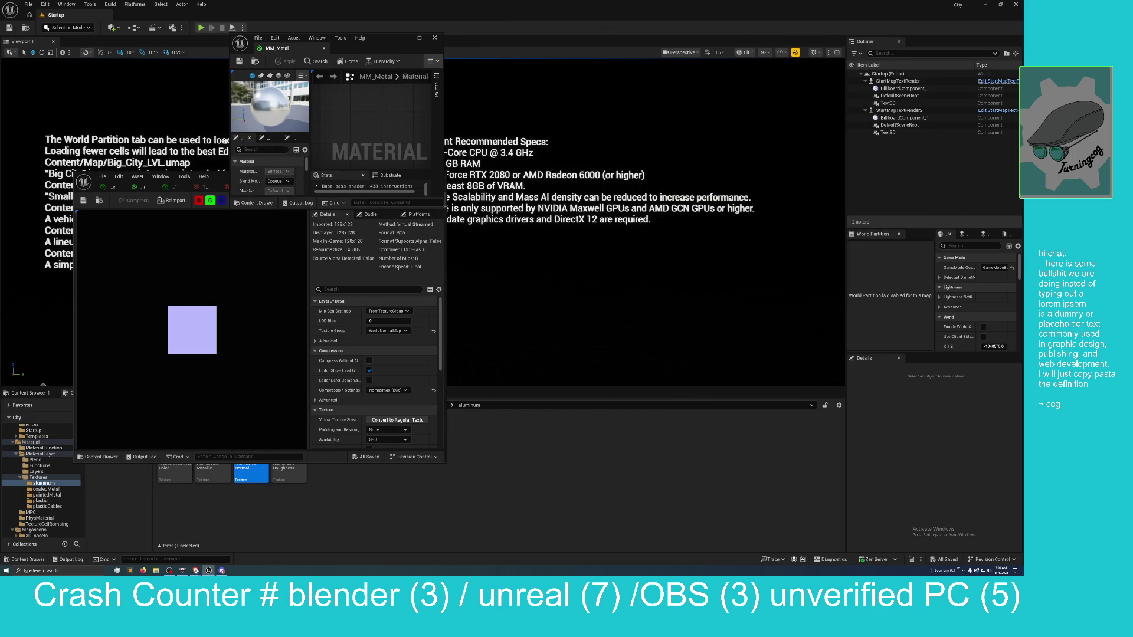
mouse_move(444, 208)
left_mouse_down()
mouse_move(775, 468)
mouse_move(815, 484)
left_mouse_up()
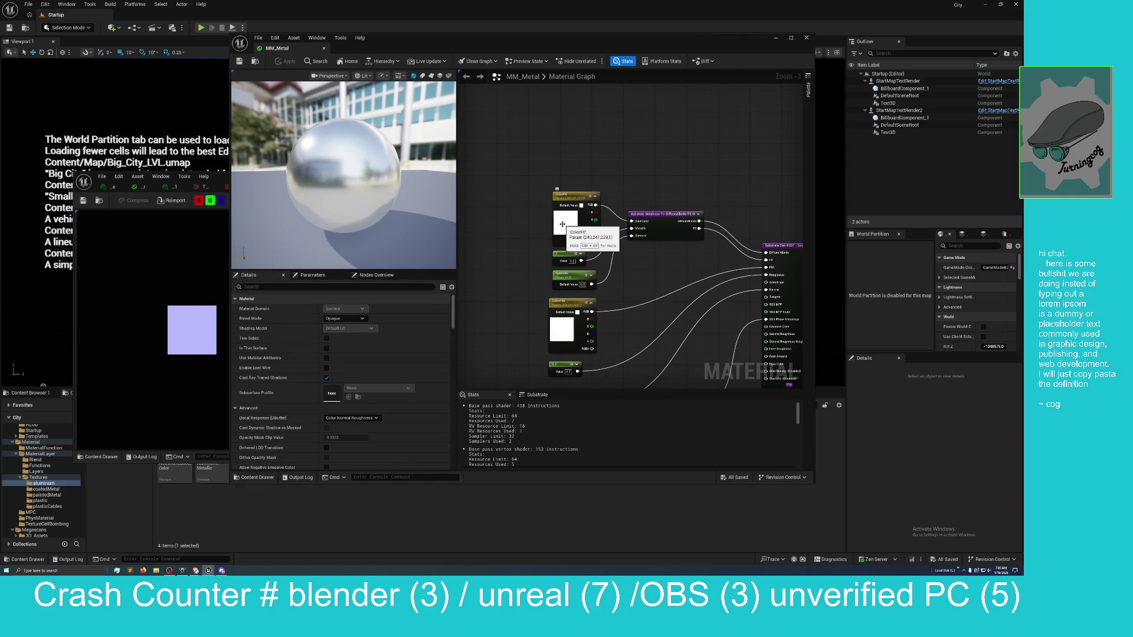
left_click_drag(644, 204, 626, 124)
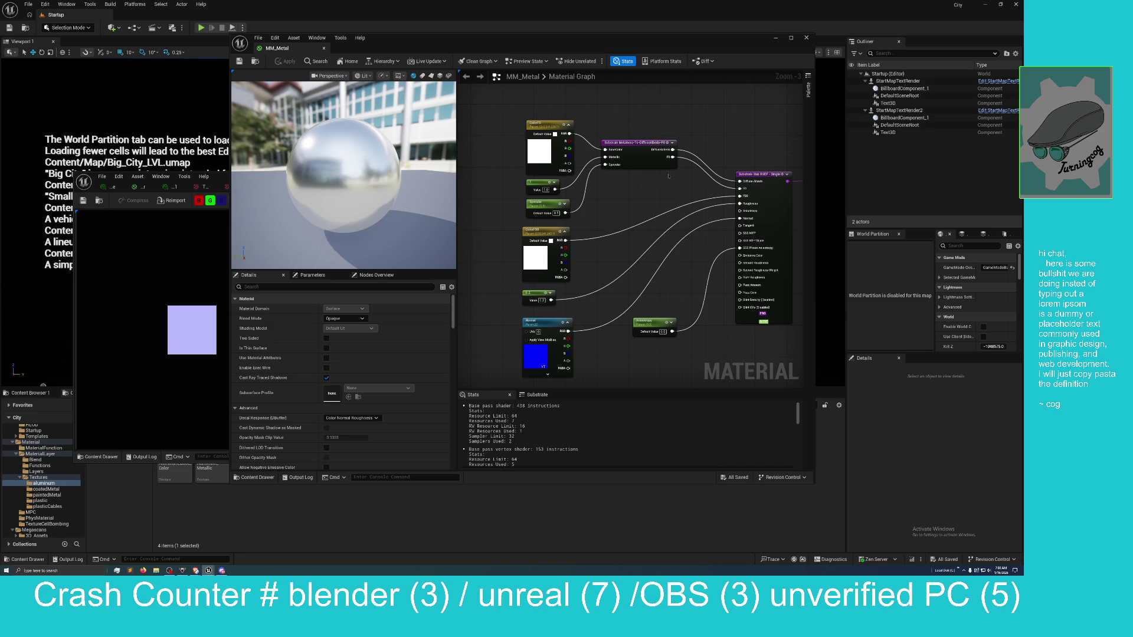
left_click(538, 151)
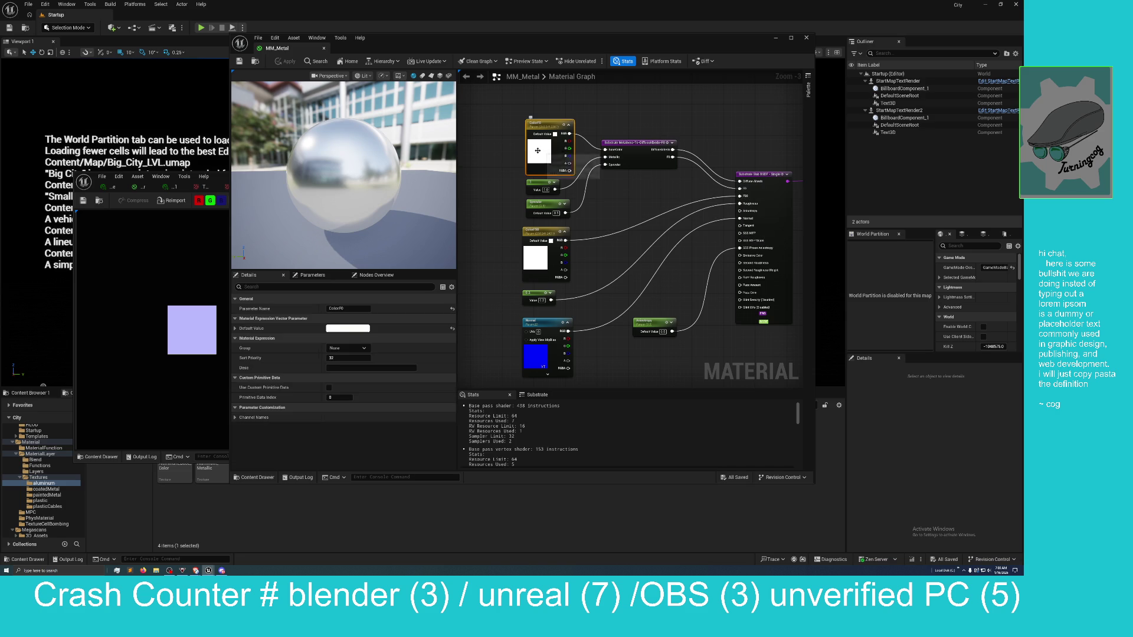
Darken the ColorF0 colour slightly and apply the material change
double_click(537, 151)
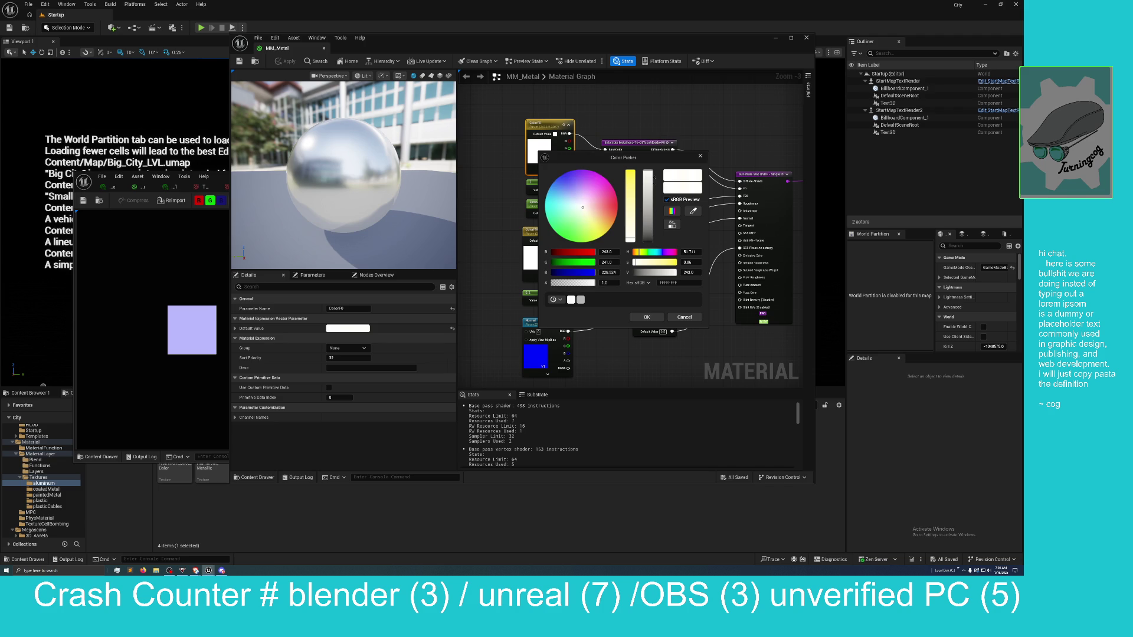
left_click_drag(652, 172, 648, 235)
left_click(286, 61)
Tune ColorF0 to a near-white tint at about 2.8 intensity, confirm it, and reopen the default colour
left_click_drag(553, 273, 555, 273)
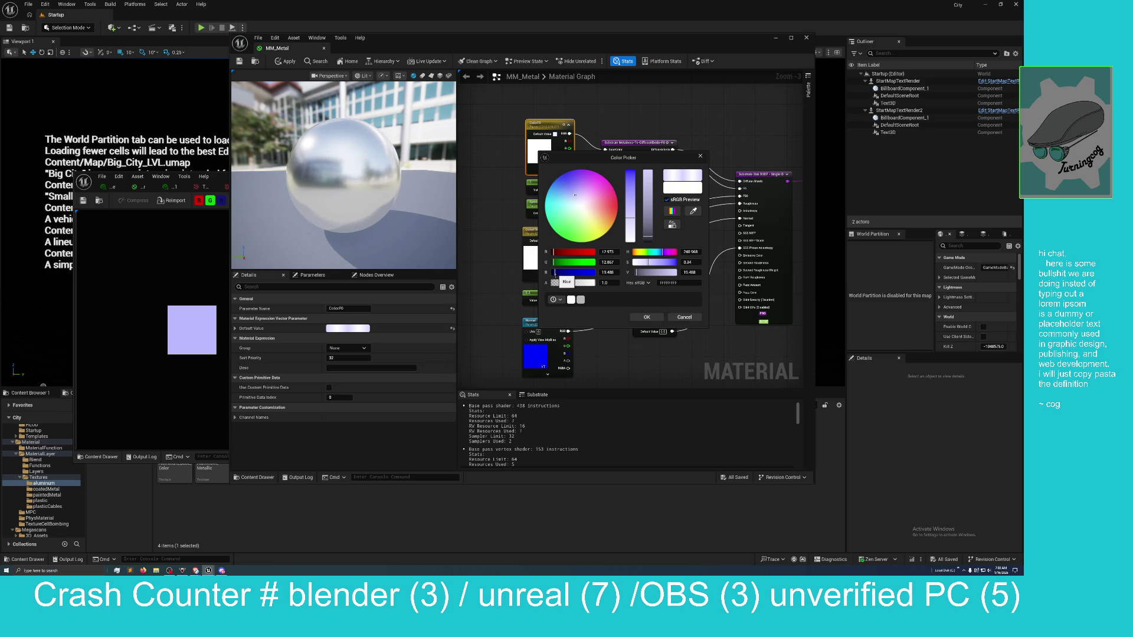
left_click_drag(555, 273, 554, 275)
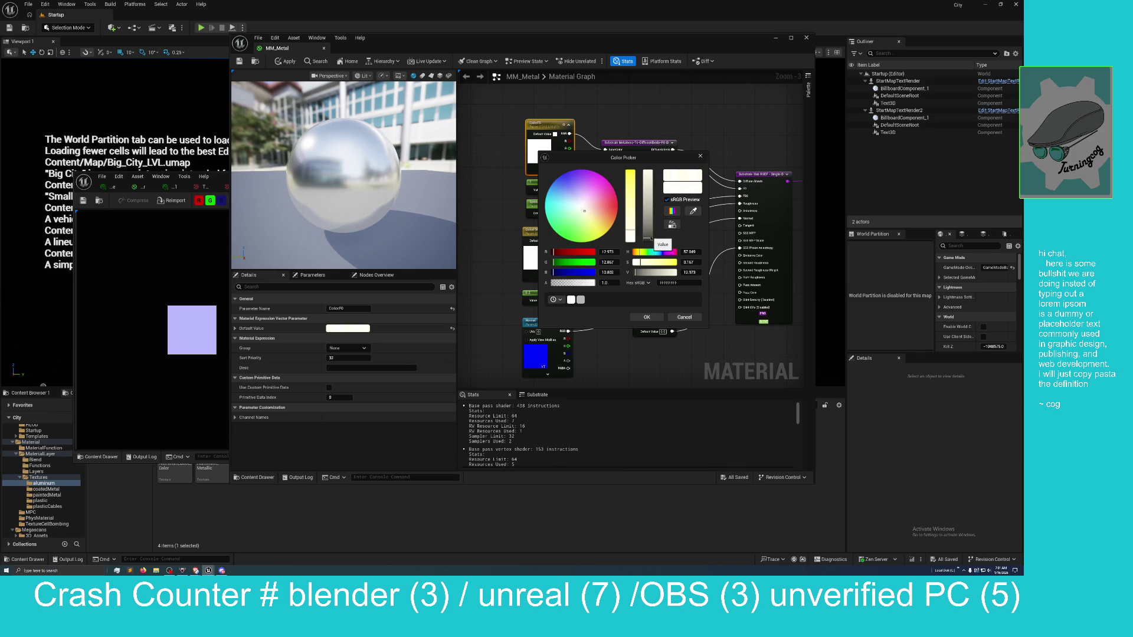
left_click_drag(648, 238, 651, 239)
left_click_drag(652, 242, 643, 212)
mouse_move(659, 158)
left_mouse_down()
mouse_move(682, 249)
mouse_move(667, 262)
mouse_move(654, 210)
left_mouse_up()
left_click(642, 366)
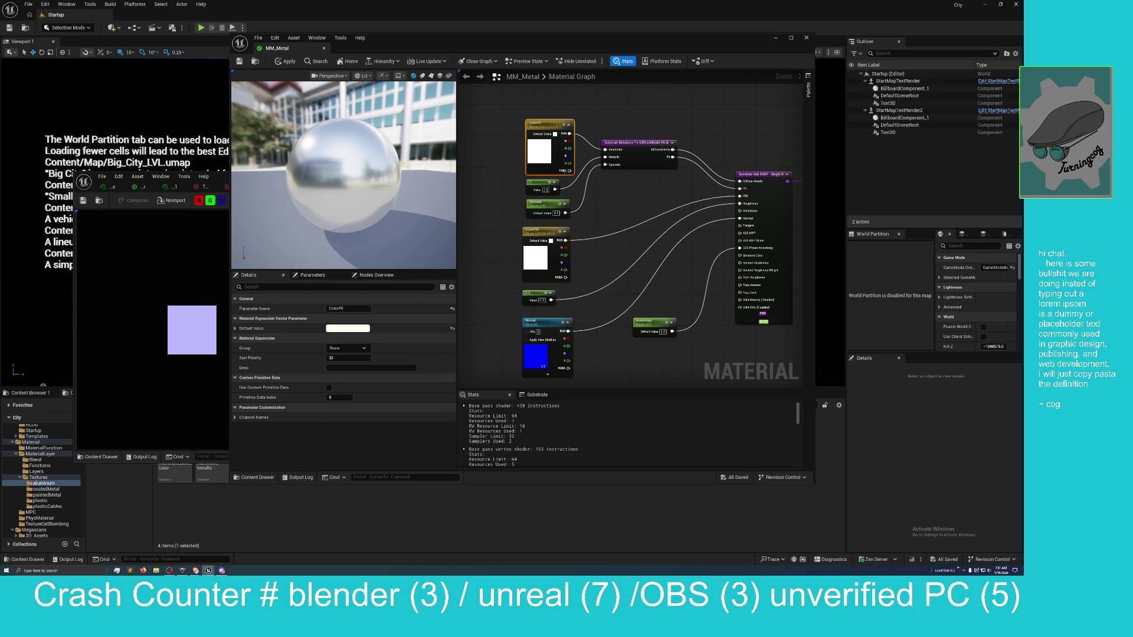
left_click(345, 328)
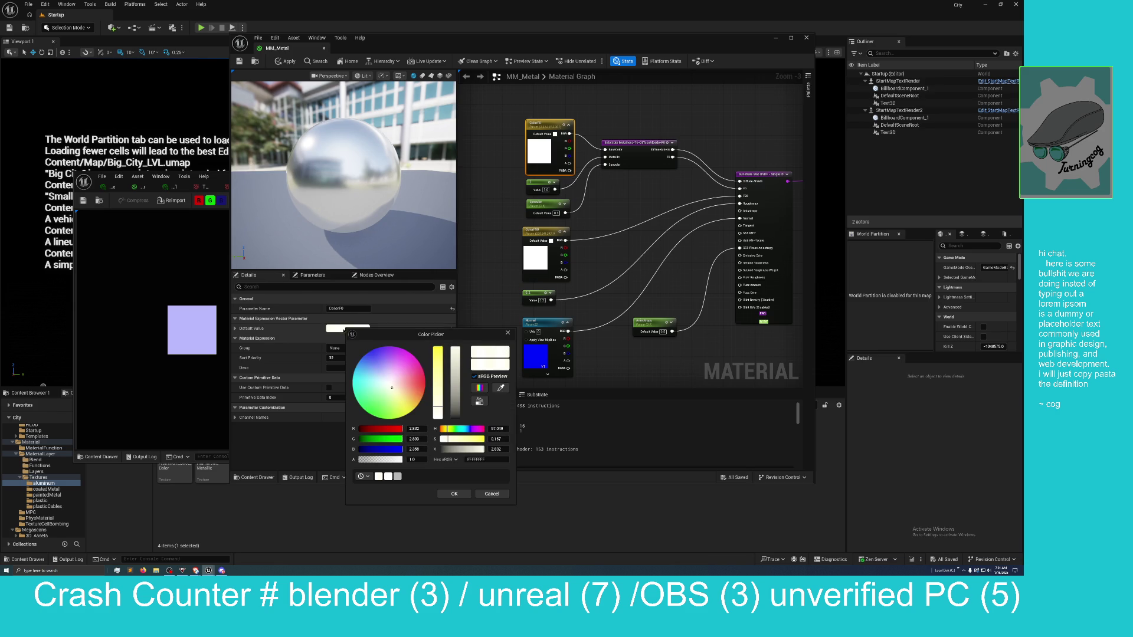
Set ColorF0's default colour to a slightly warm grey (about 0.427, 0.417, 0.401) and confirm
mouse_move(454, 359)
left_mouse_down()
mouse_move(454, 349)
mouse_move(455, 413)
mouse_move(455, 402)
left_mouse_up()
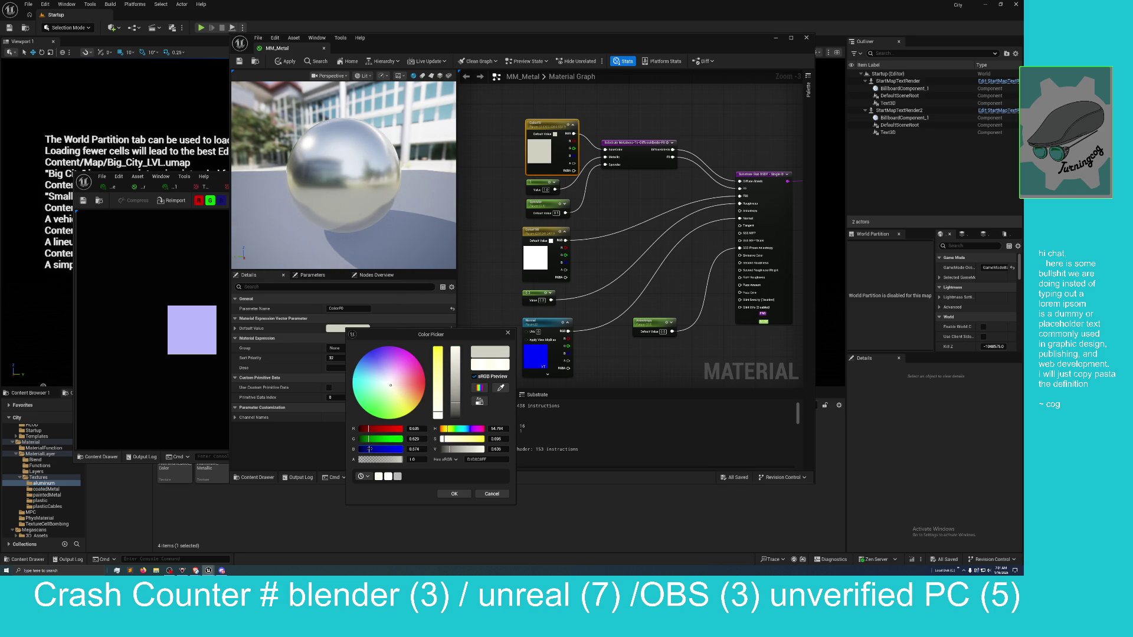
left_click_drag(370, 449, 373, 450)
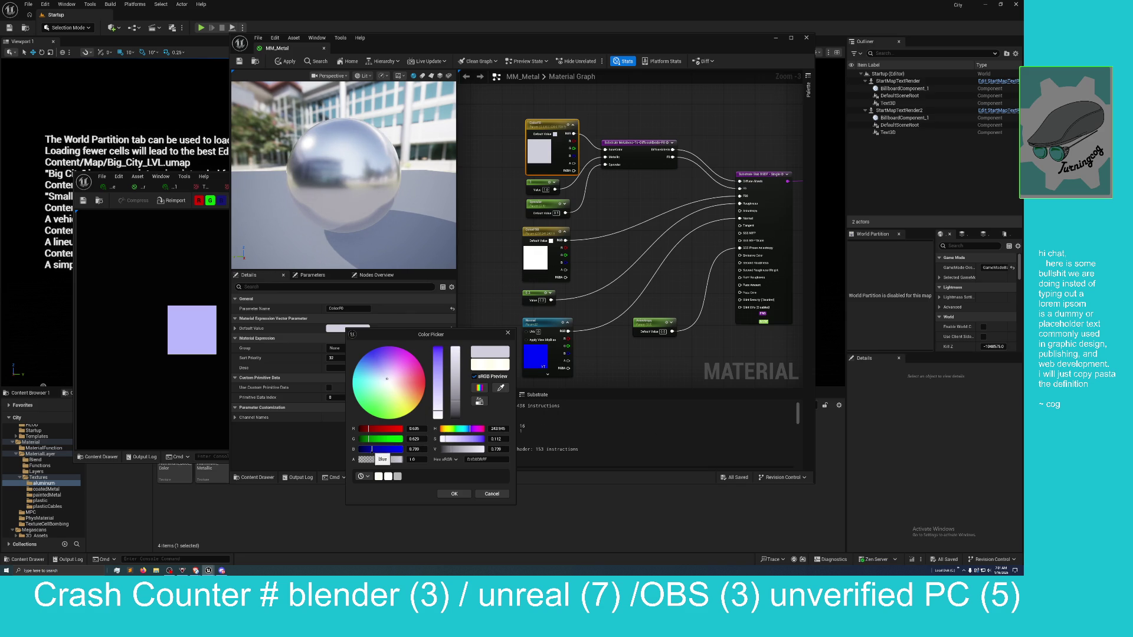
left_click_drag(372, 449, 370, 450)
left_click_drag(457, 407, 458, 407)
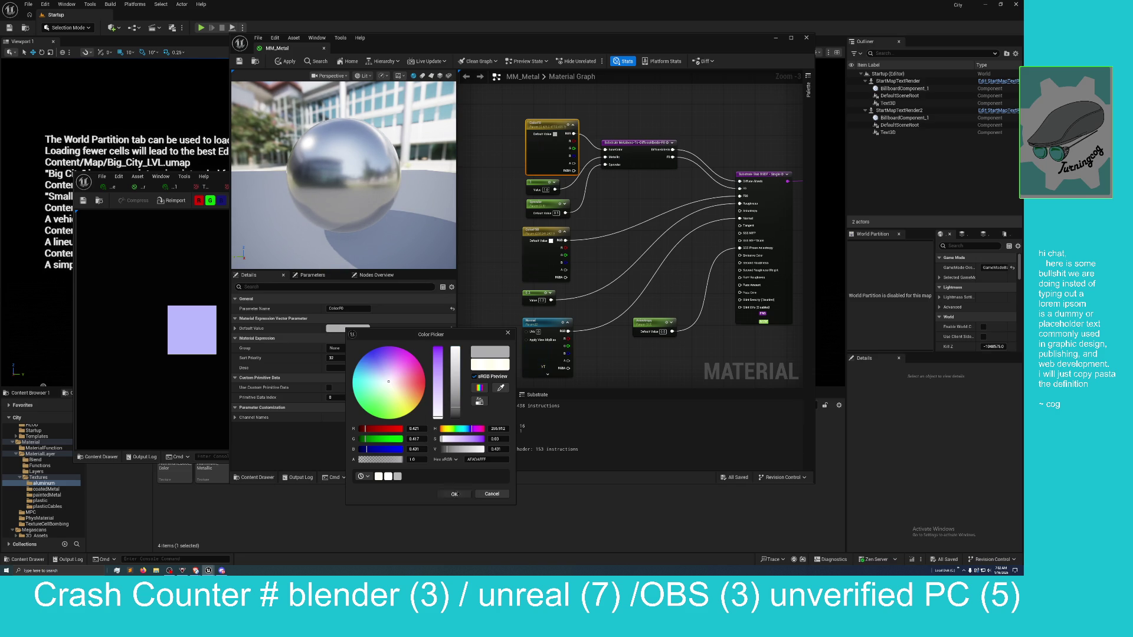
left_click(454, 494)
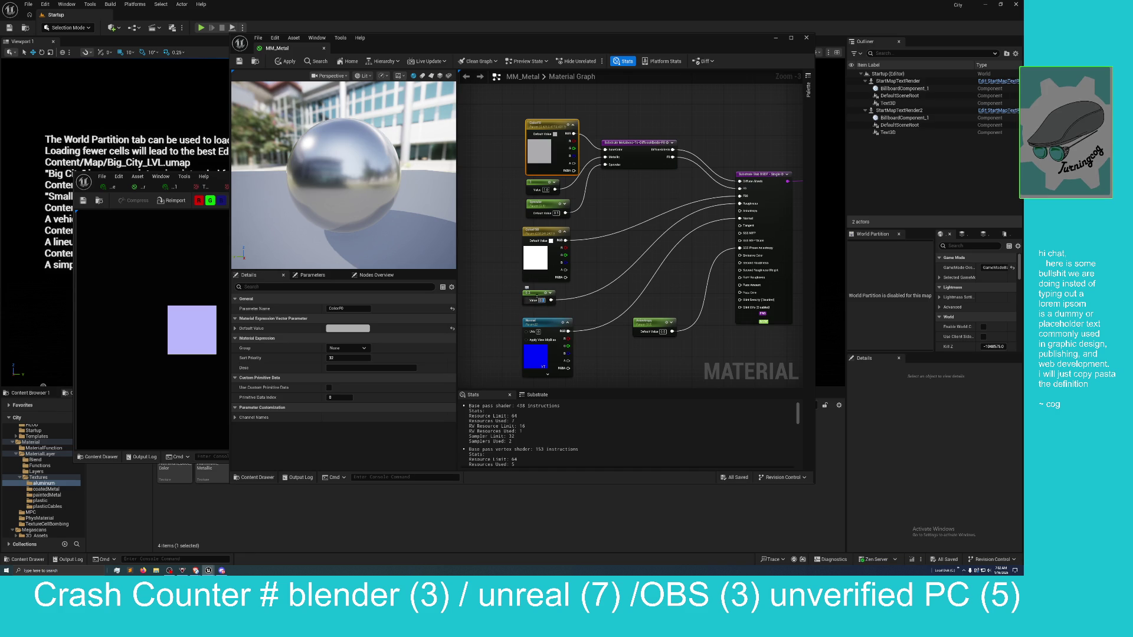
Change the scalar constant's value to 0.5
left_click(531, 294)
left_click(341, 308)
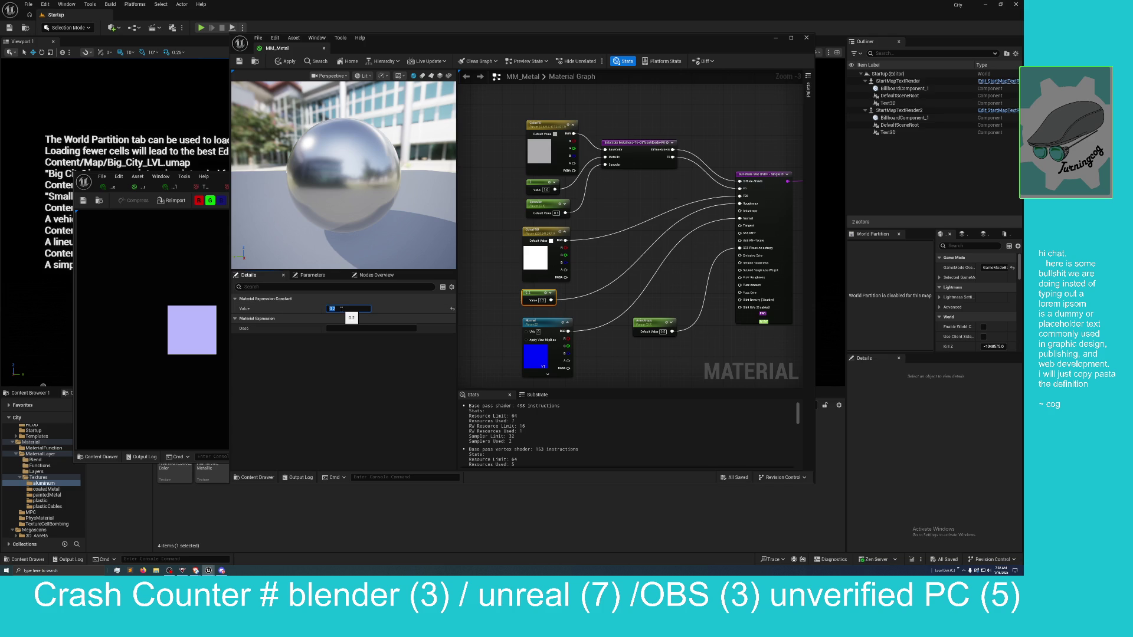
type(".5")
key("Return")
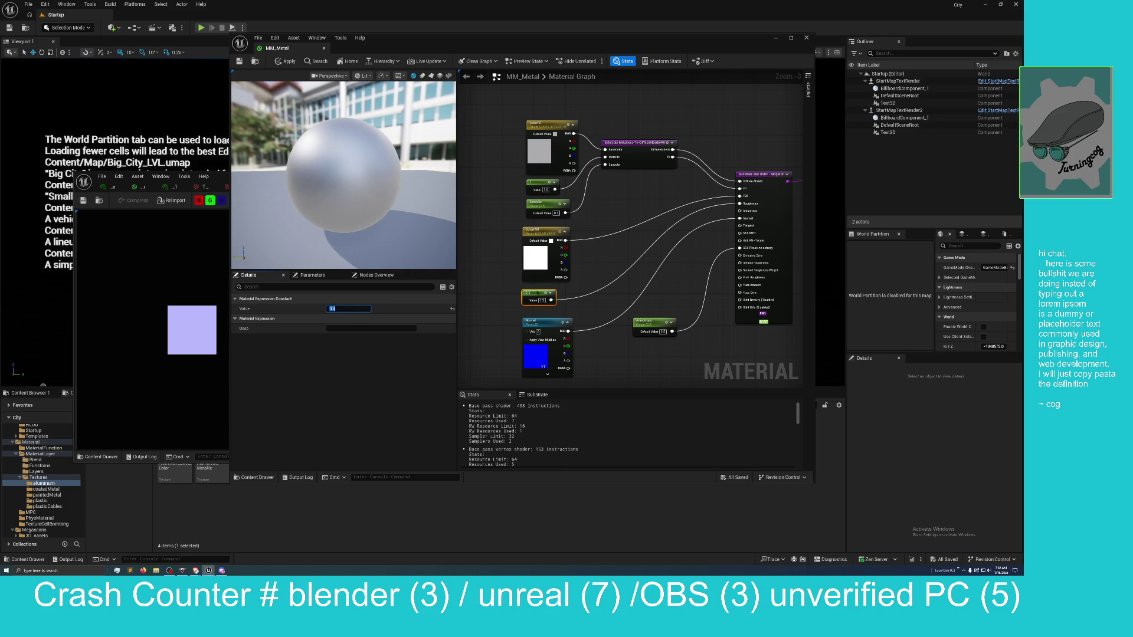
Convert the constant to a parameter named roughness with default value 0.2
right_click(538, 294)
left_click(563, 320)
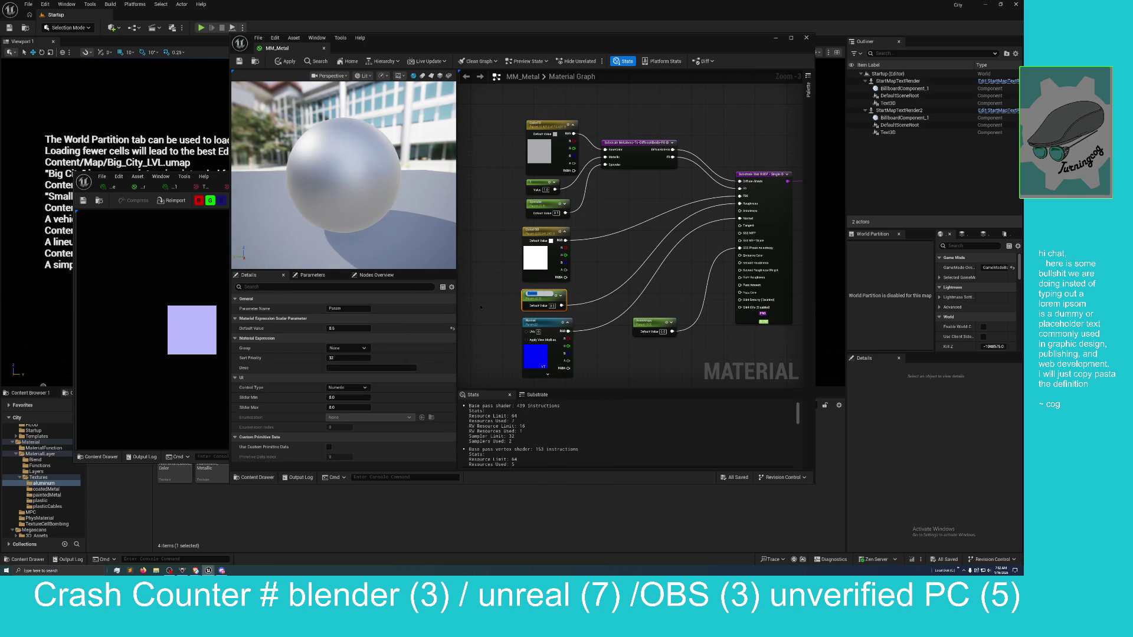
type("roughness")
key("Return")
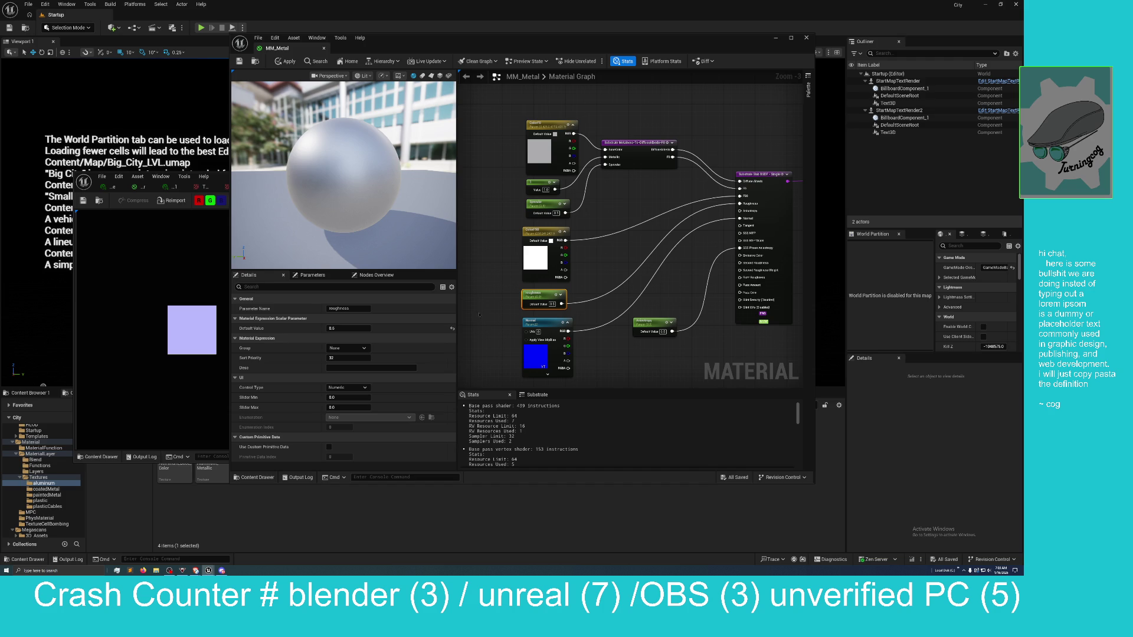
left_click(552, 303)
key("BackSpace")
type("0.2")
key("Return")
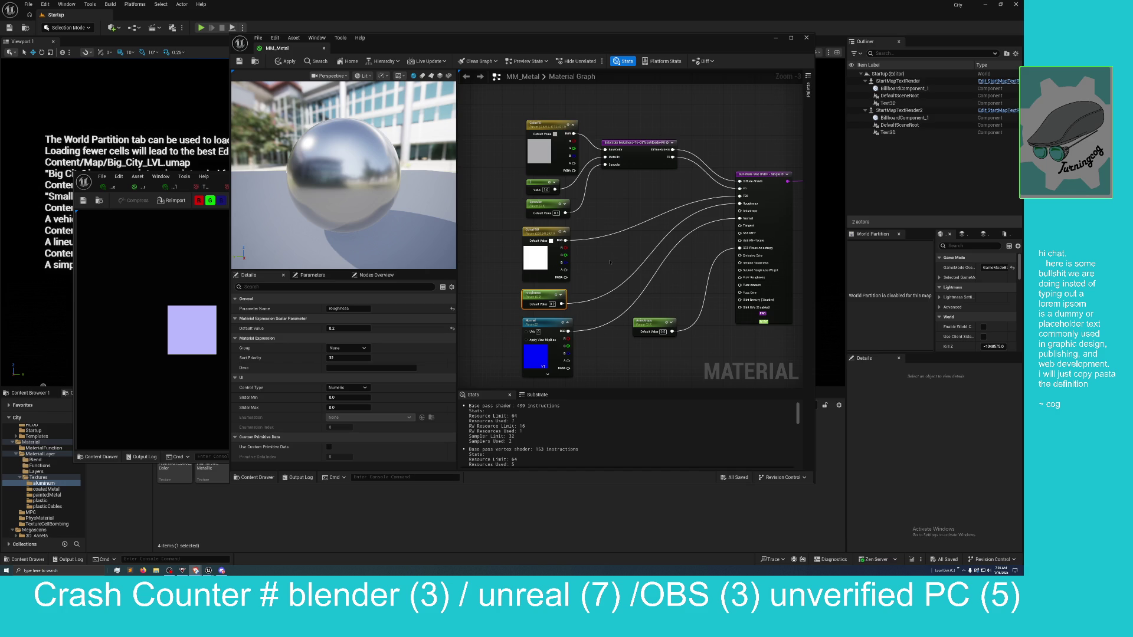
Shift the result node right and add a Substrate Slab BSDF - Simple node found by searching 'substra'
mouse_move(630, 264)
left_mouse_down()
mouse_move(563, 269)
mouse_move(437, 321)
left_mouse_up()
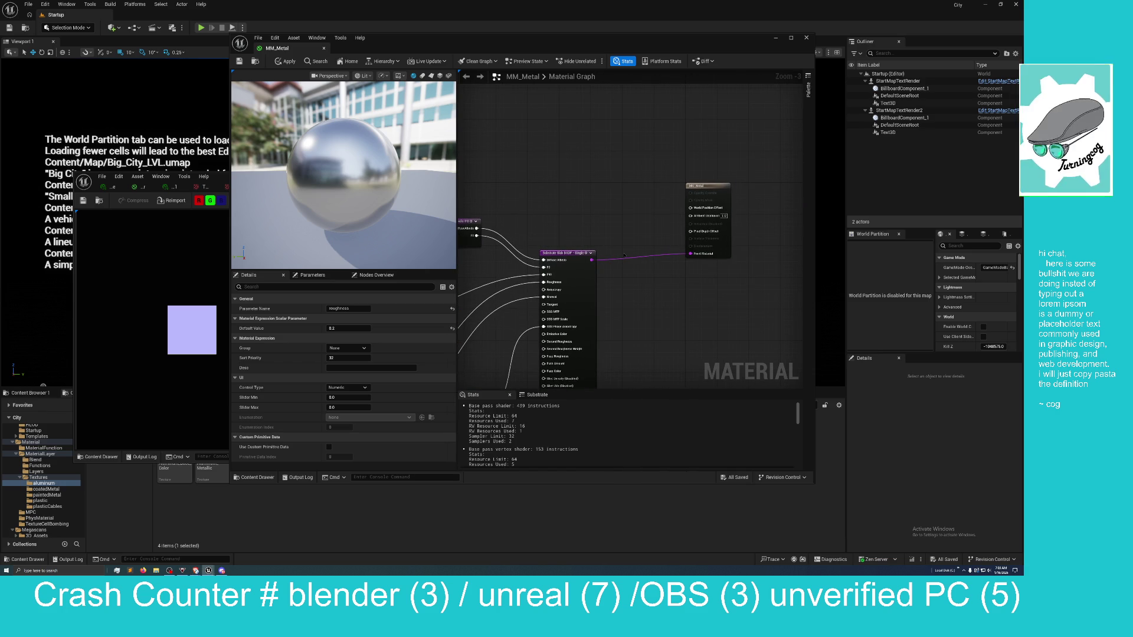
left_click_drag(715, 189, 737, 193)
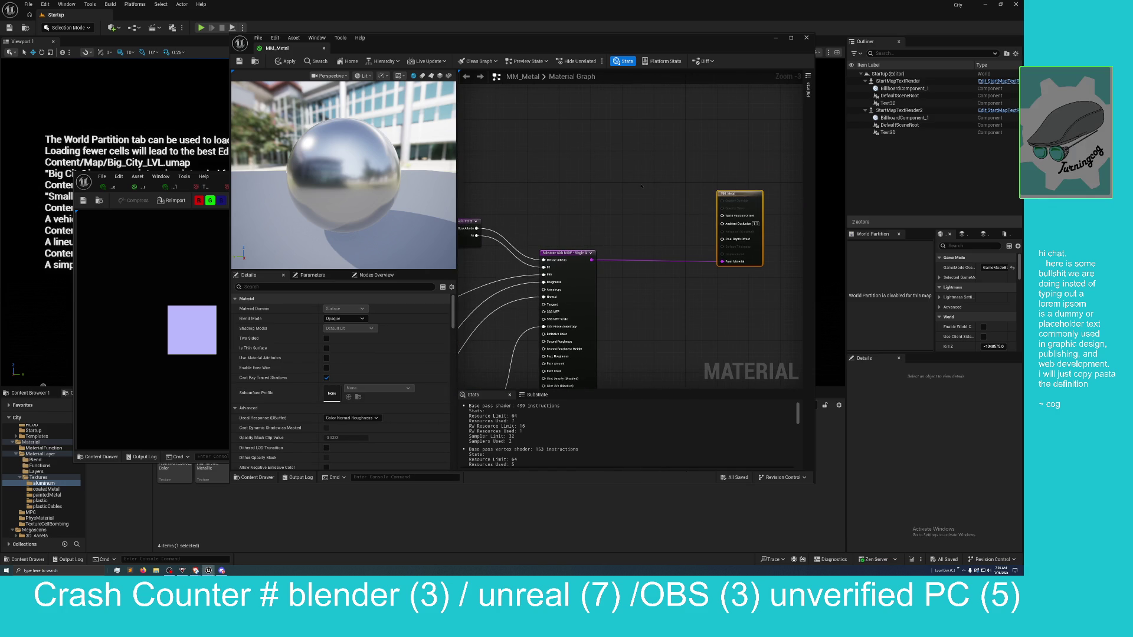
right_click(604, 177)
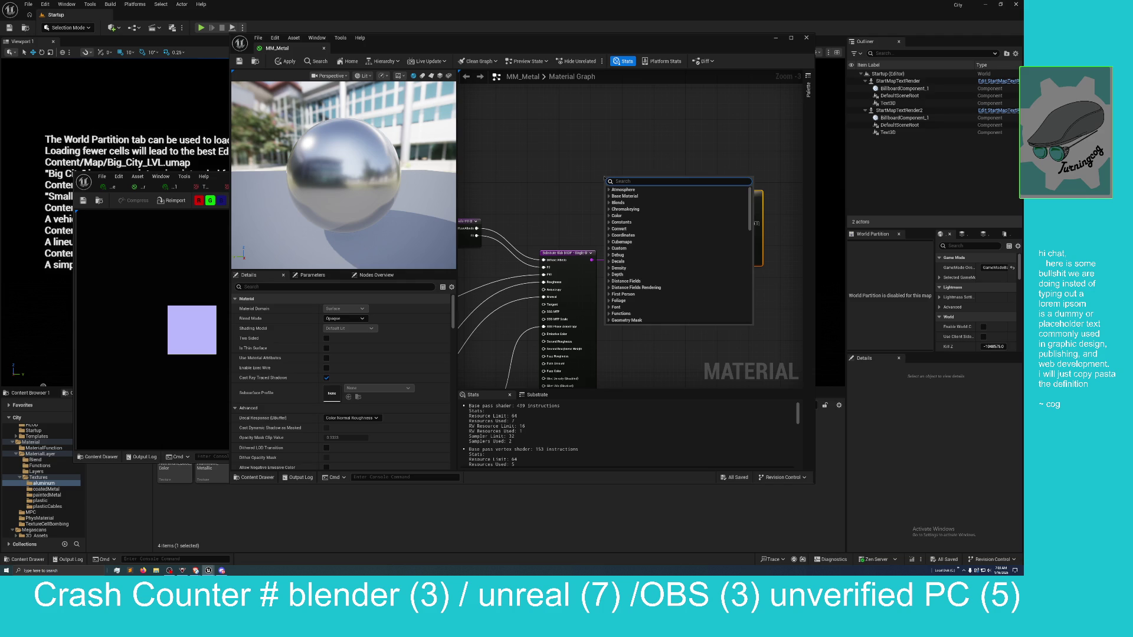
type("substra")
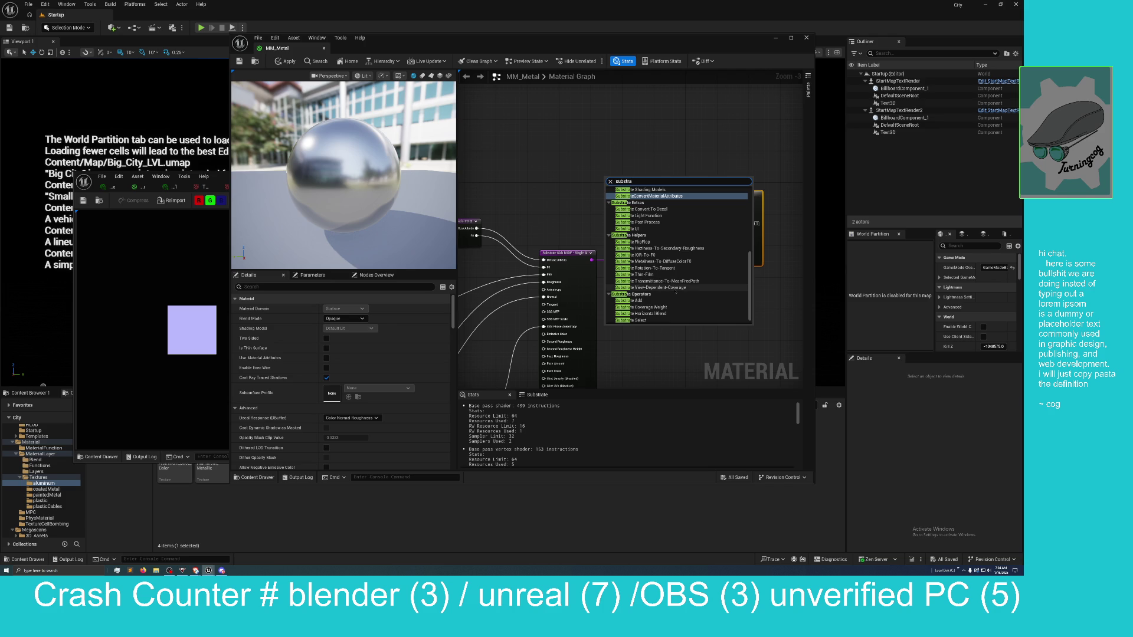
scroll(673, 299, "down", 1)
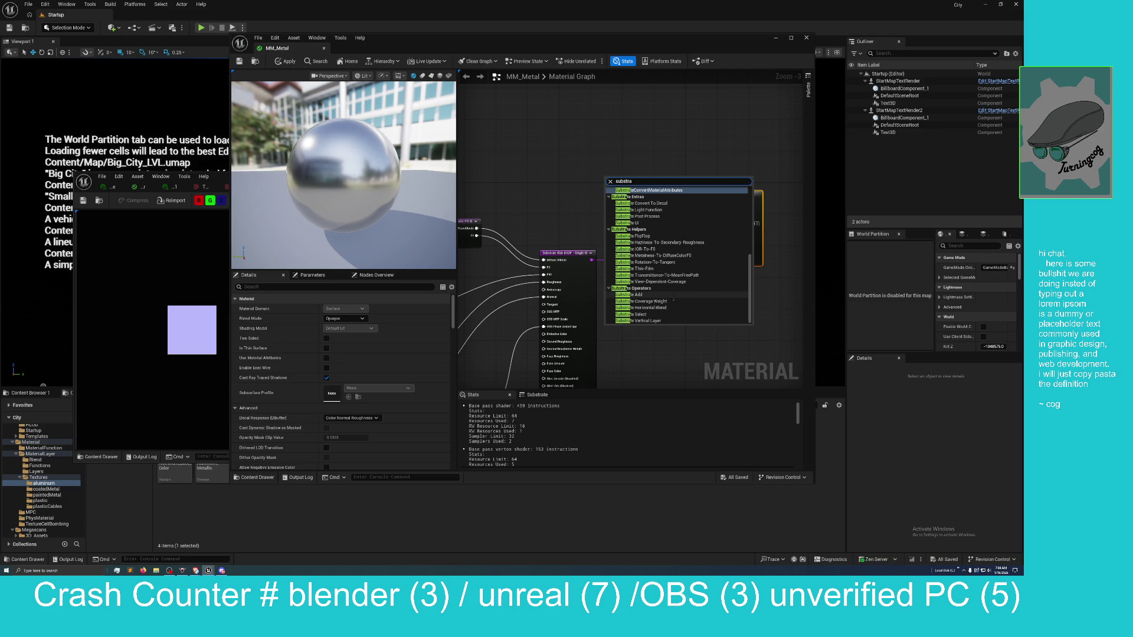
scroll(671, 304, "up", 7)
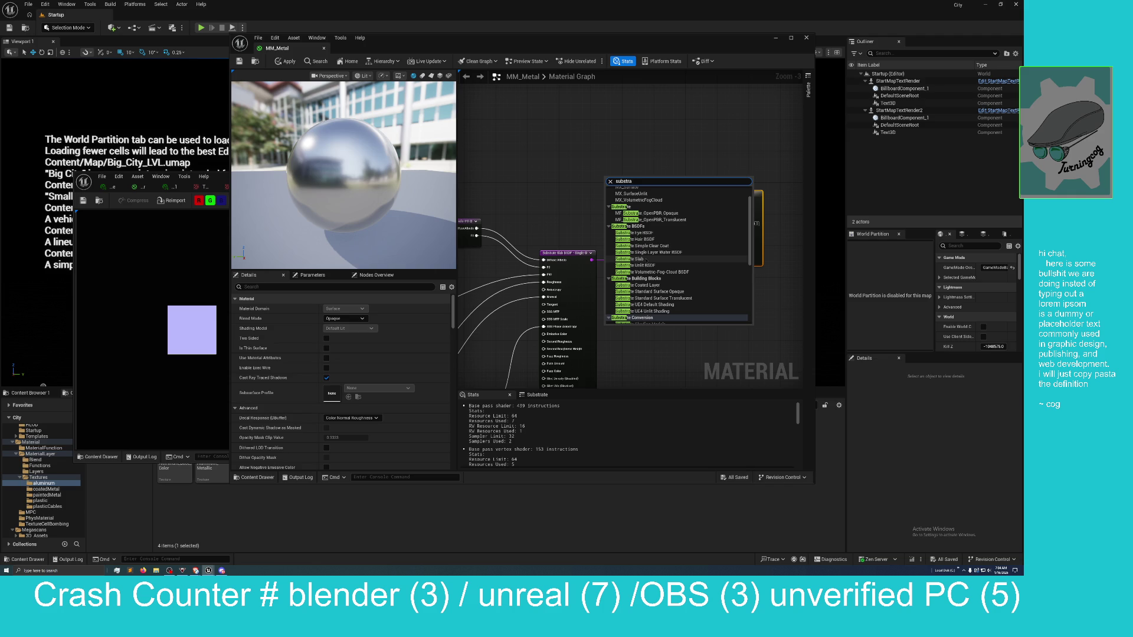
scroll(646, 260, "up", 2)
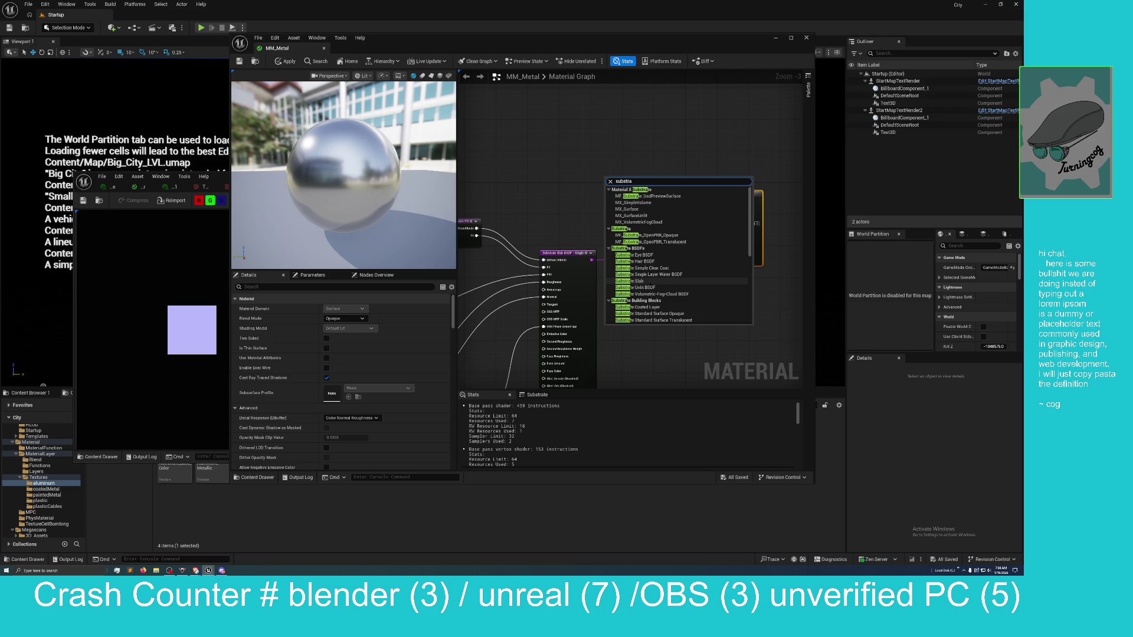
left_click(630, 281)
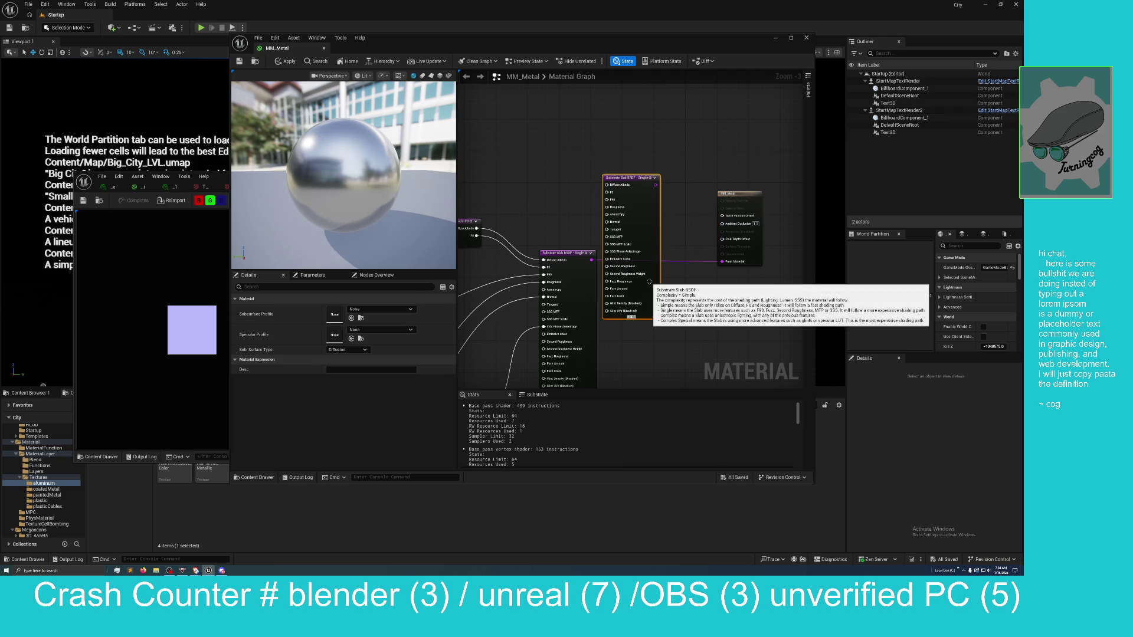
Drag the new Substrate Slab node above the existing network and bring it back into view
scroll(679, 247, "down", 4)
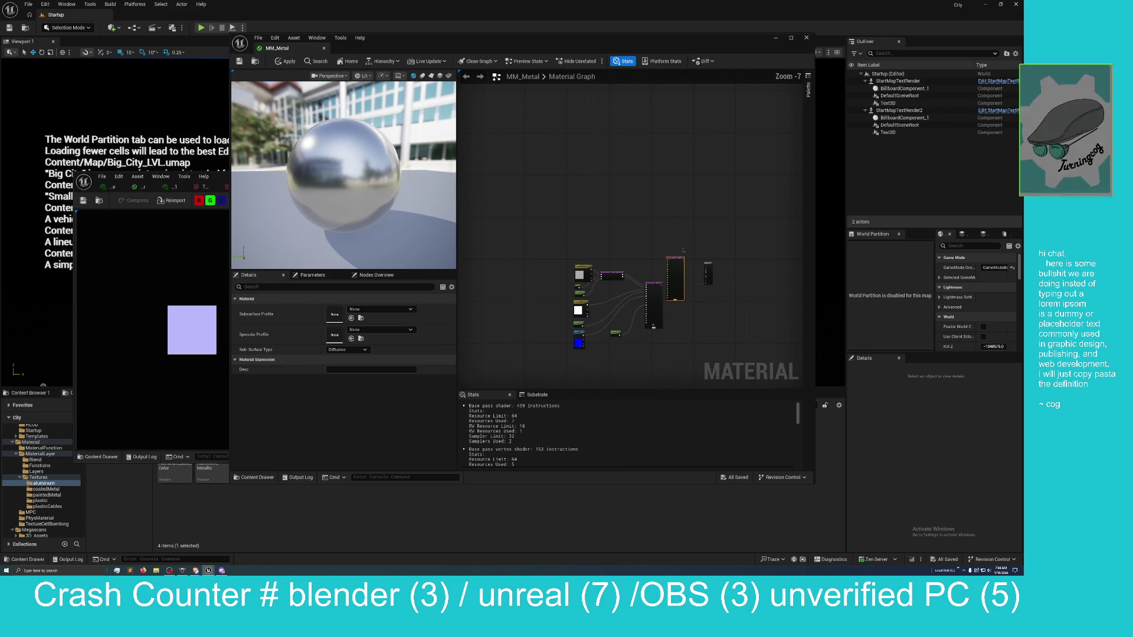
mouse_move(672, 223)
left_mouse_down()
mouse_move(574, 178)
mouse_move(583, 172)
left_mouse_up()
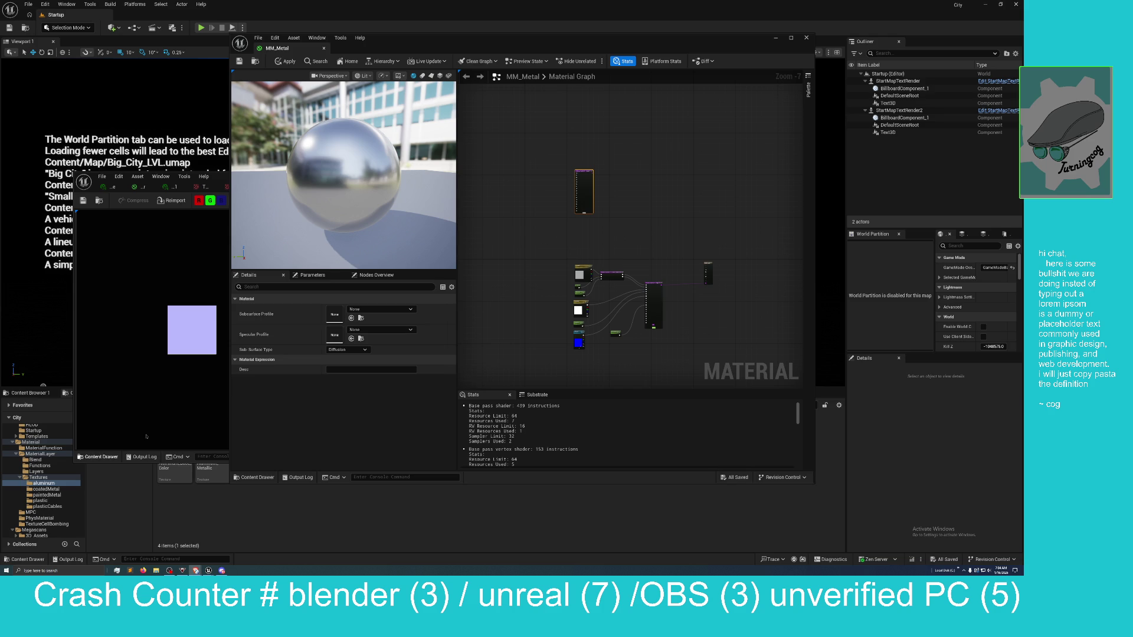
scroll(523, 335, "up", 3)
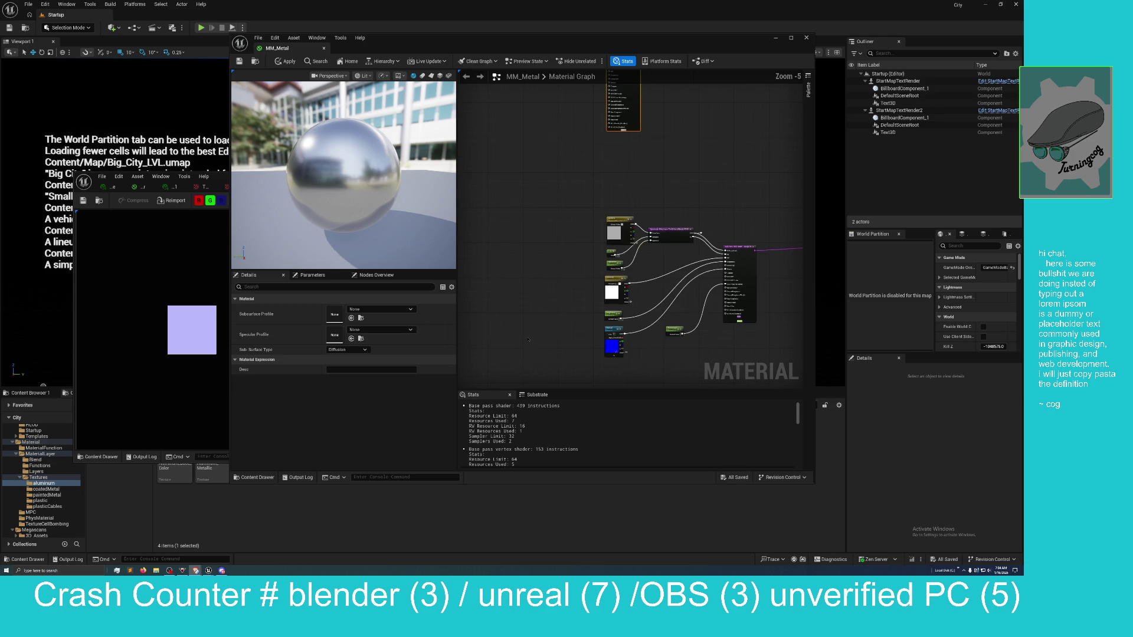
mouse_move(518, 317)
left_mouse_down()
mouse_move(534, 298)
mouse_move(549, 304)
mouse_move(527, 358)
left_mouse_up()
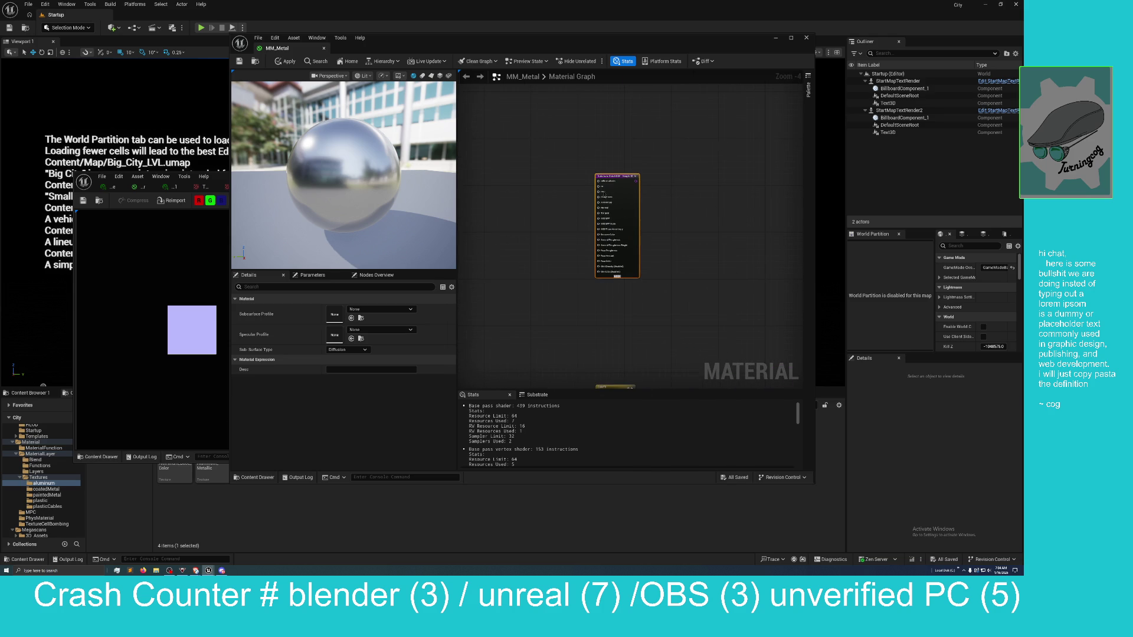
right_click(612, 176)
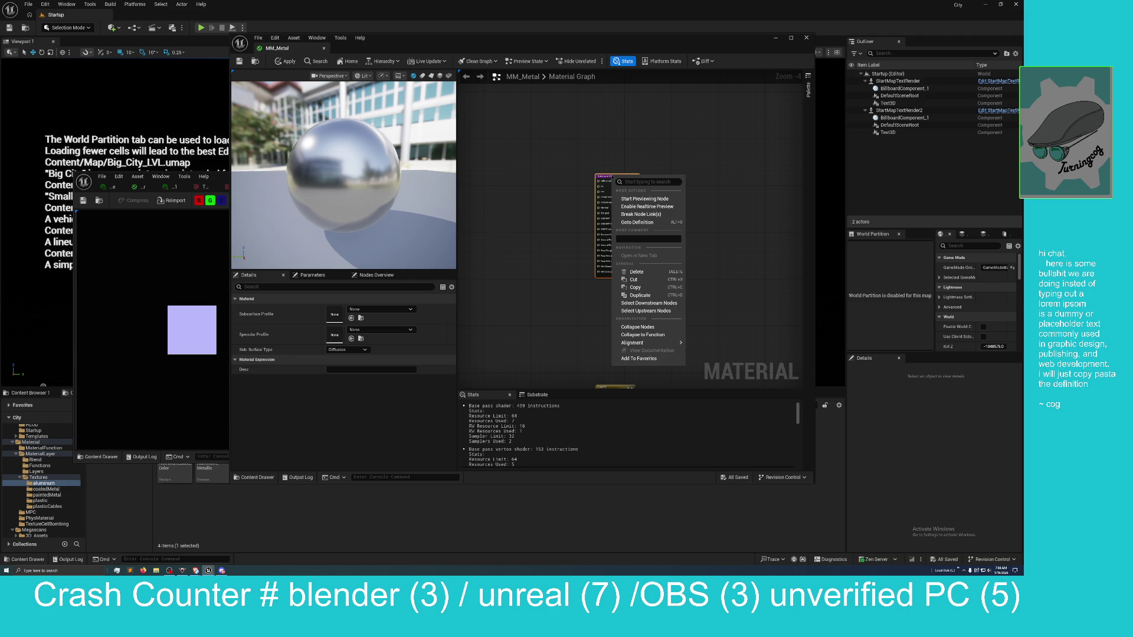
Maximize the MM_Metal material editor window to fill the screen
left_click(551, 240)
left_click_drag(554, 248, 490, 253)
scroll(531, 283, "down", 2)
scroll(560, 301, "up", 2)
right_click(566, 290)
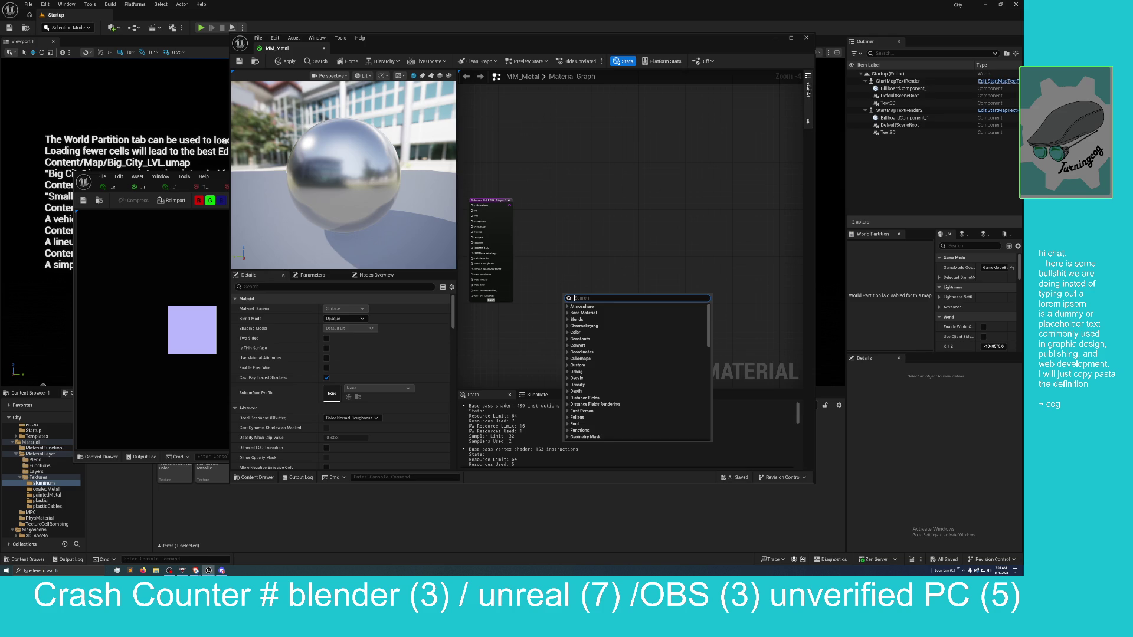
left_click(808, 88)
mouse_move(754, 40)
left_mouse_down()
mouse_move(753, 68)
mouse_move(754, 2)
left_mouse_up()
left_click_drag(791, 233, 779, 242)
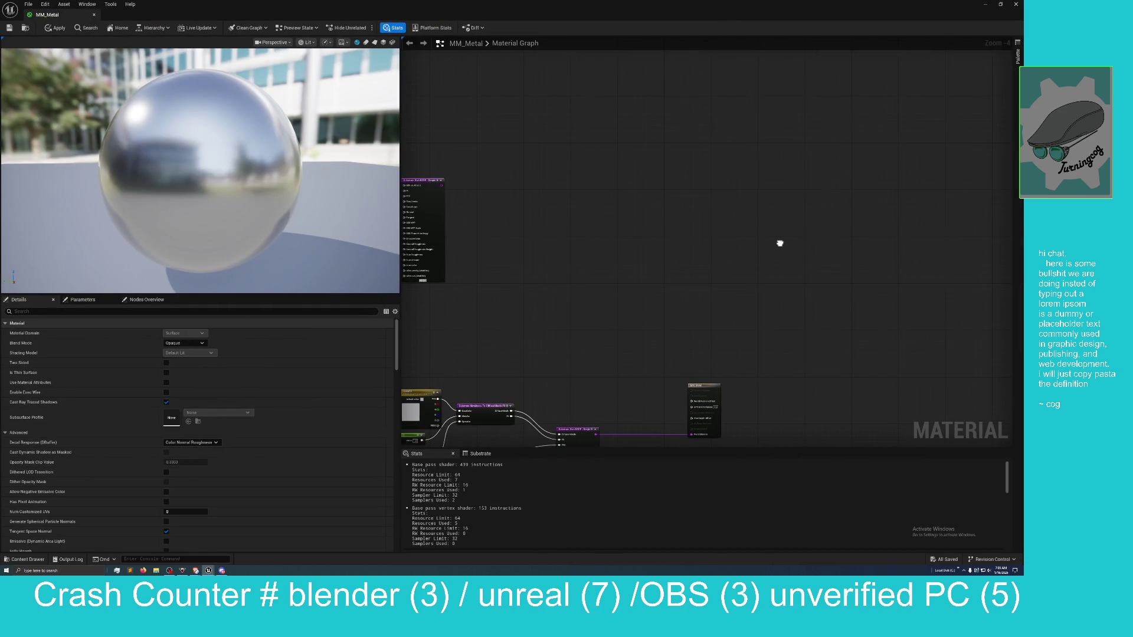
Show the Palette of material nodes and scroll its categories down toward Functions
left_click(1017, 56)
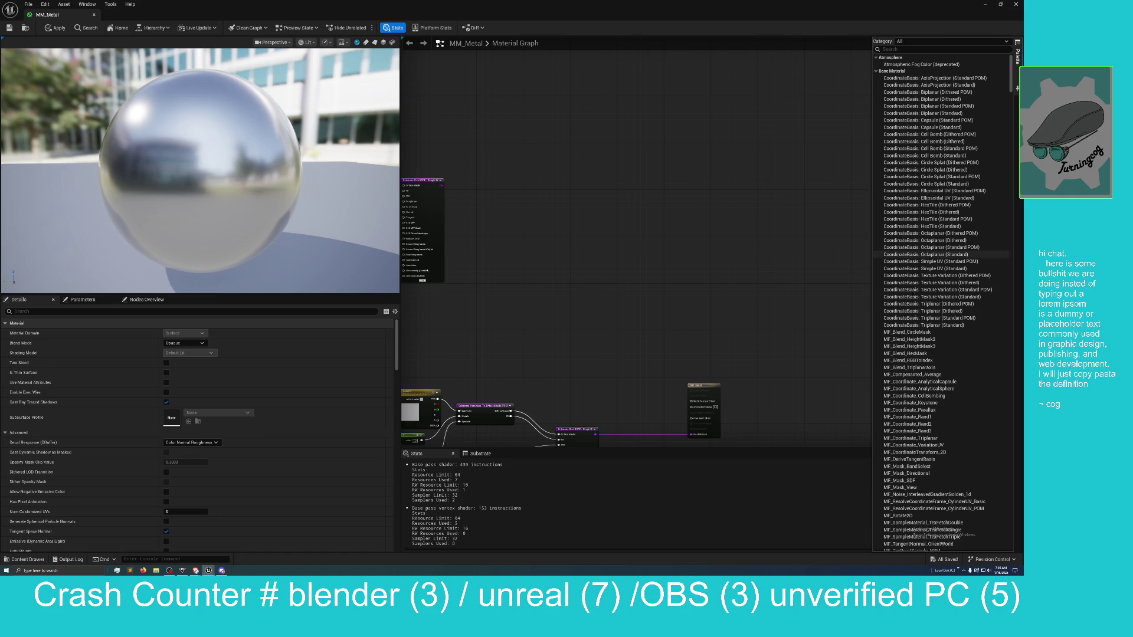
scroll(944, 339, "down", 5)
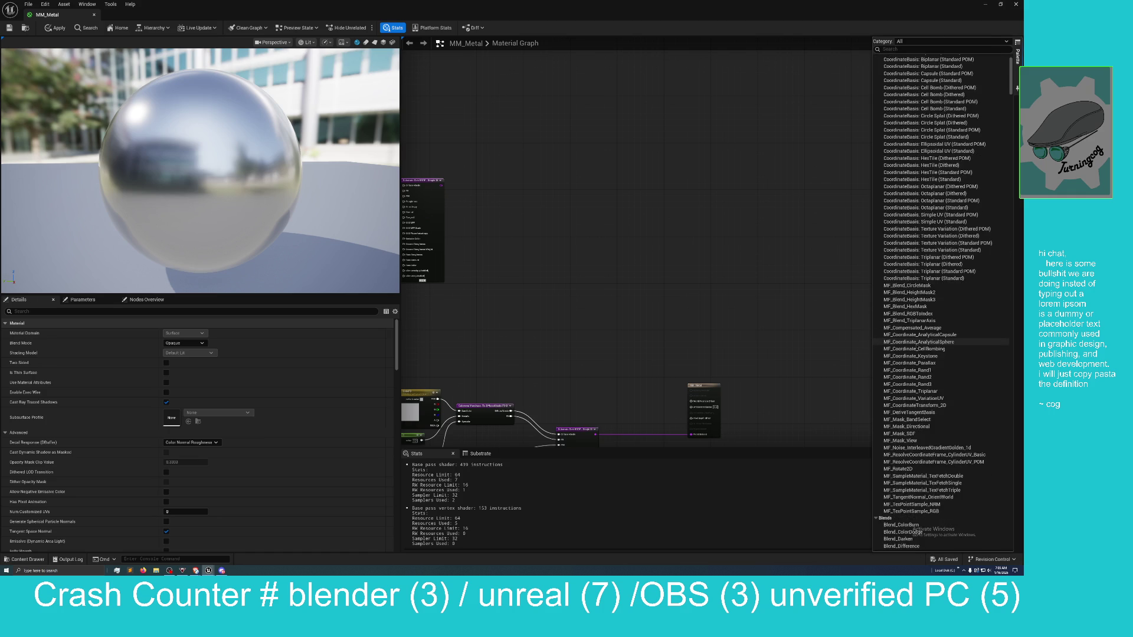
scroll(916, 345, "down", 1)
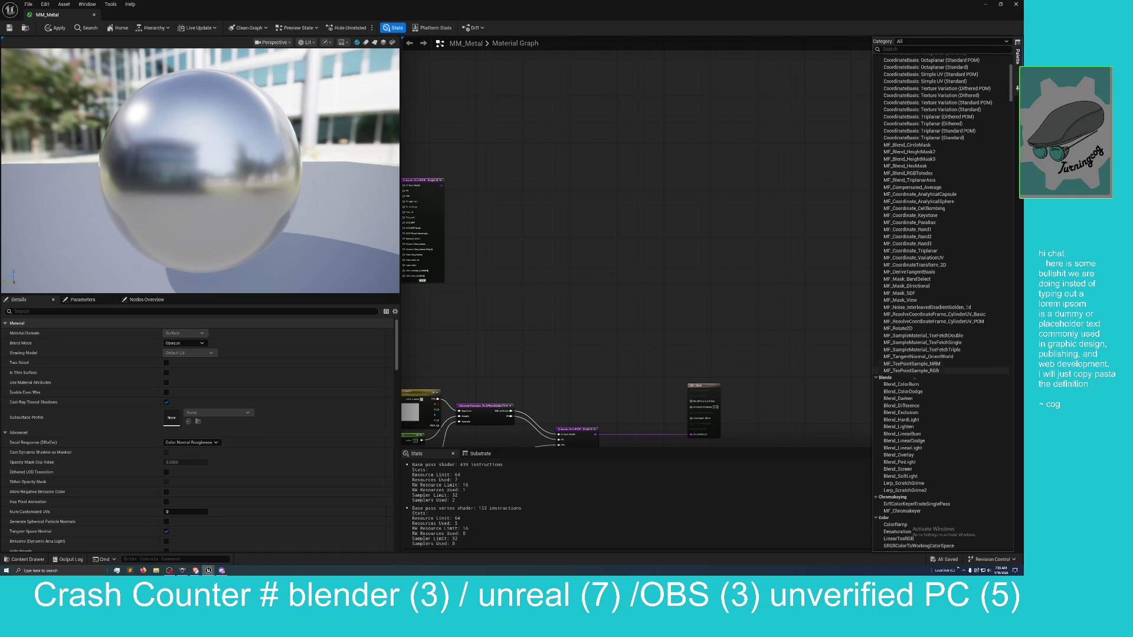
scroll(918, 455, "down", 1)
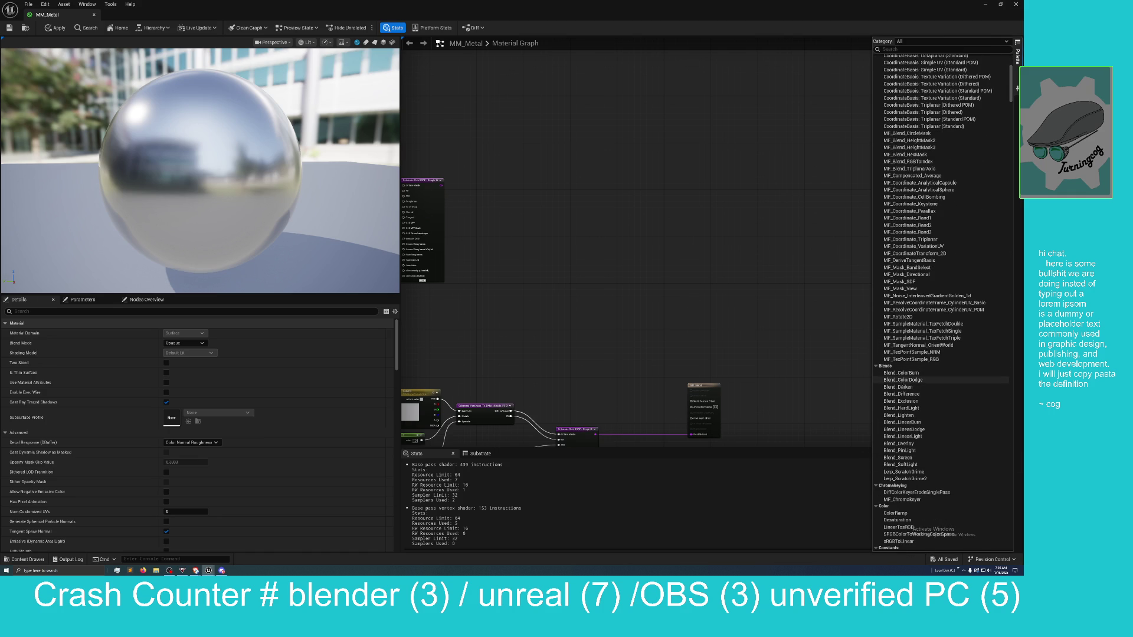
scroll(913, 404, "down", 1)
scroll(913, 404, "down", 5)
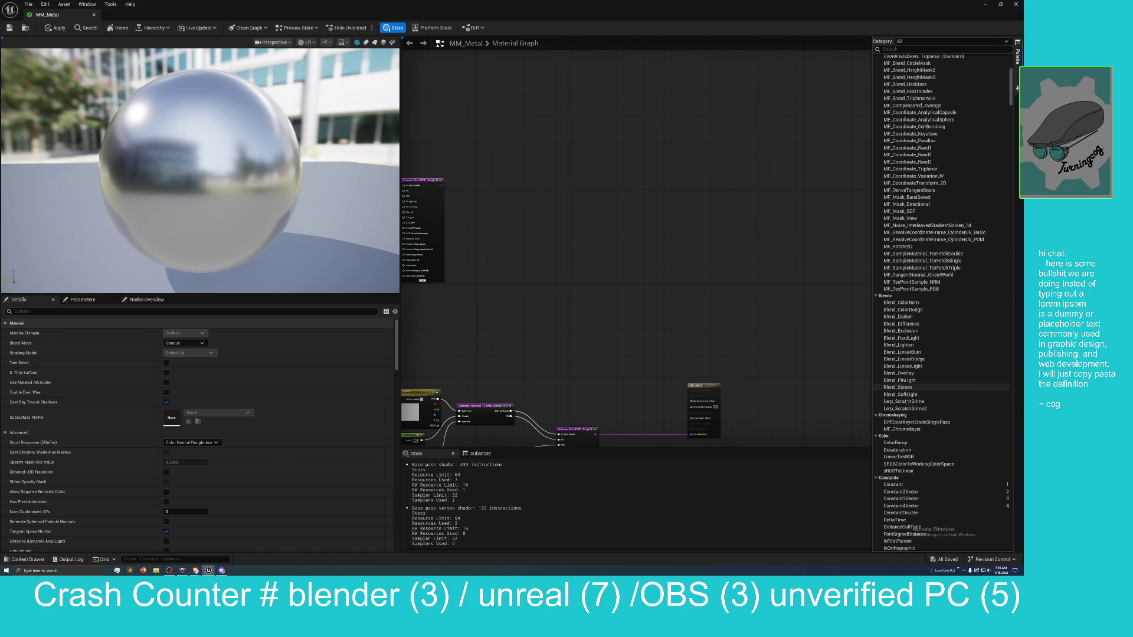
scroll(909, 404, "down", 5)
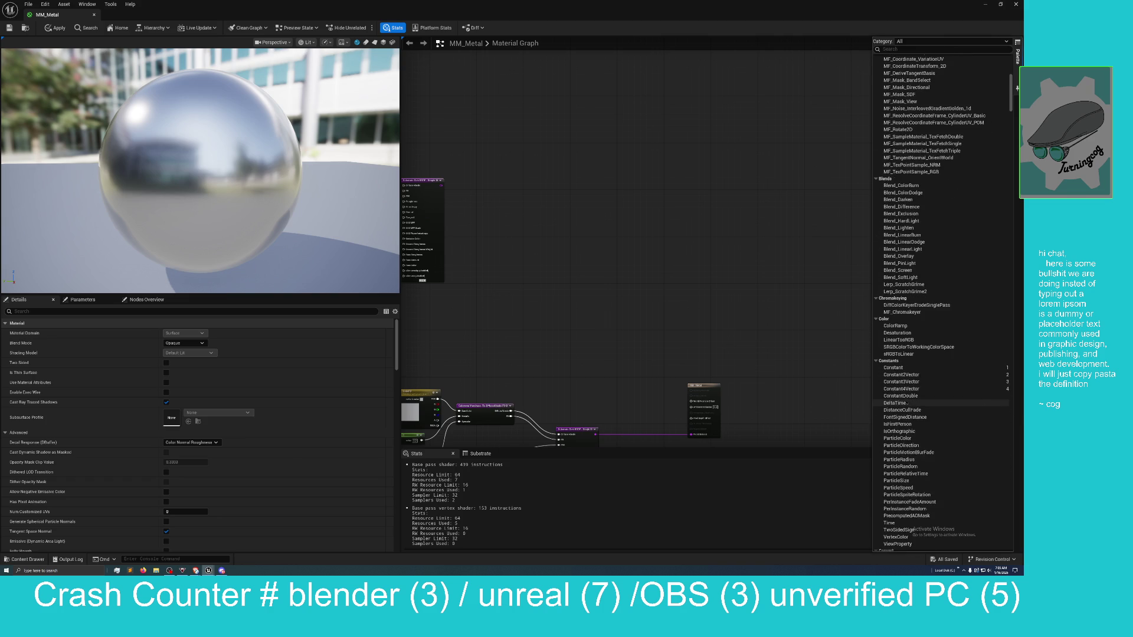
scroll(906, 400, "down", 5)
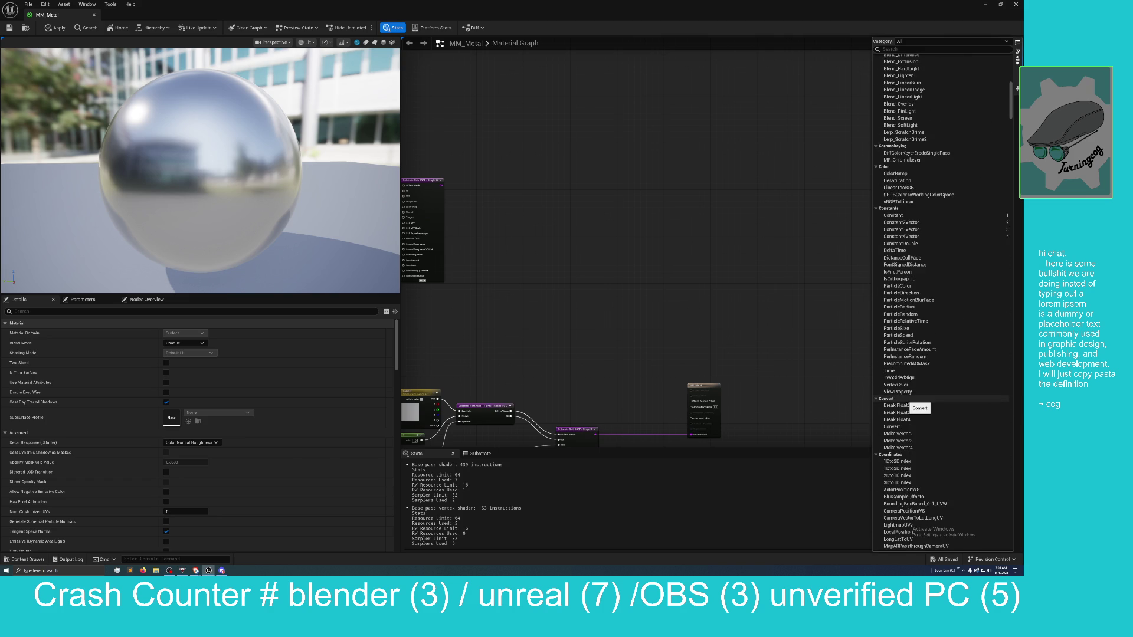
scroll(913, 400, "down", 2)
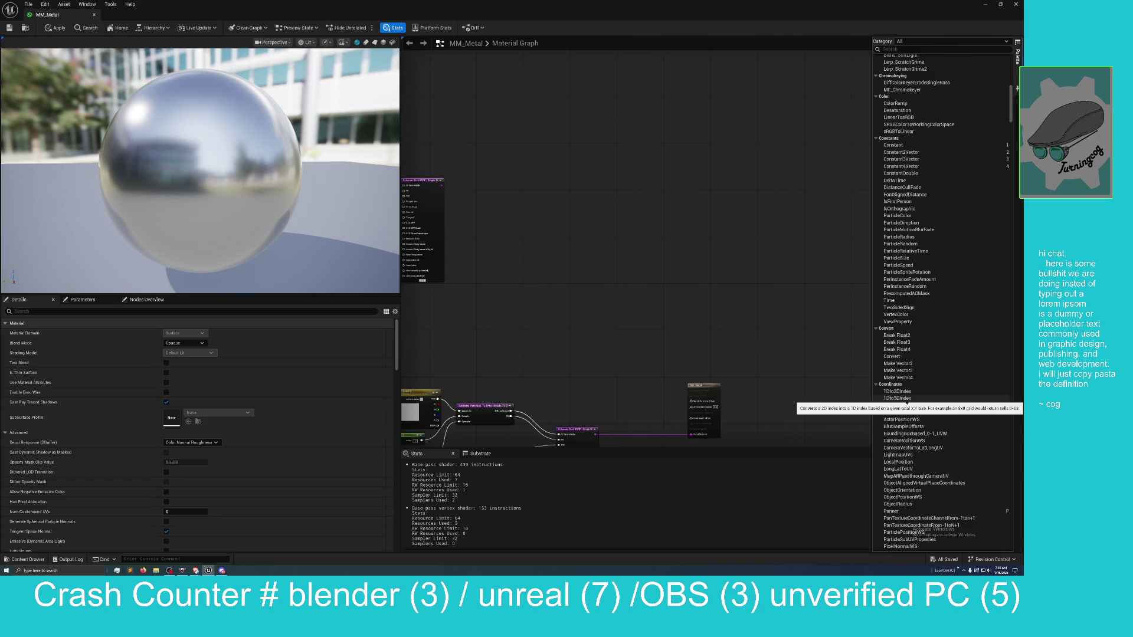
scroll(912, 401, "down", 3)
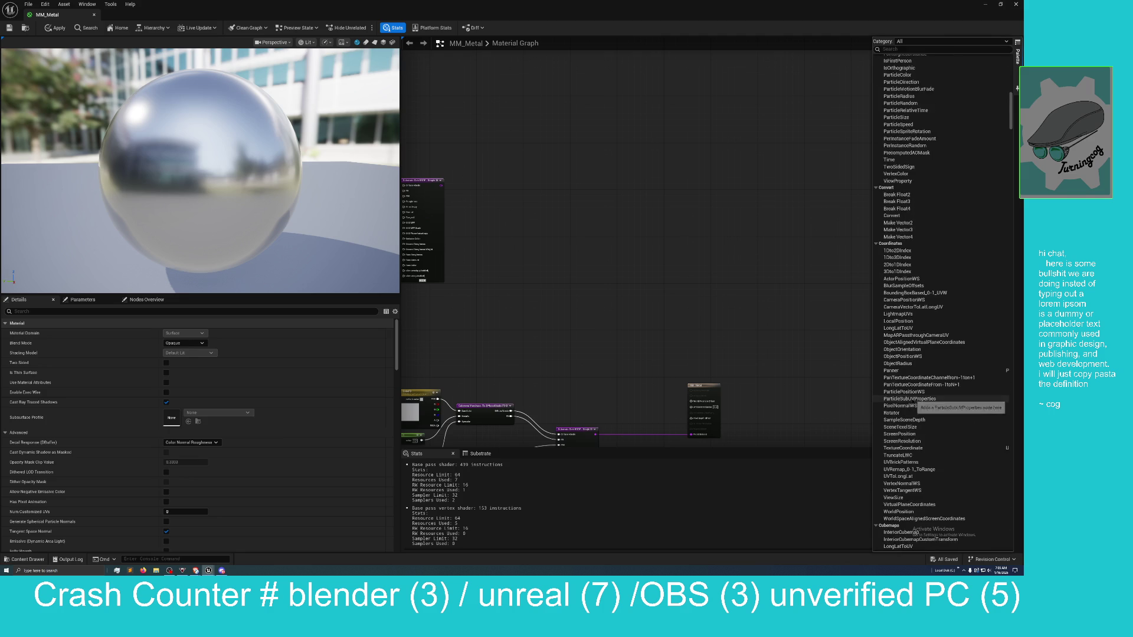
scroll(912, 399, "down", 2)
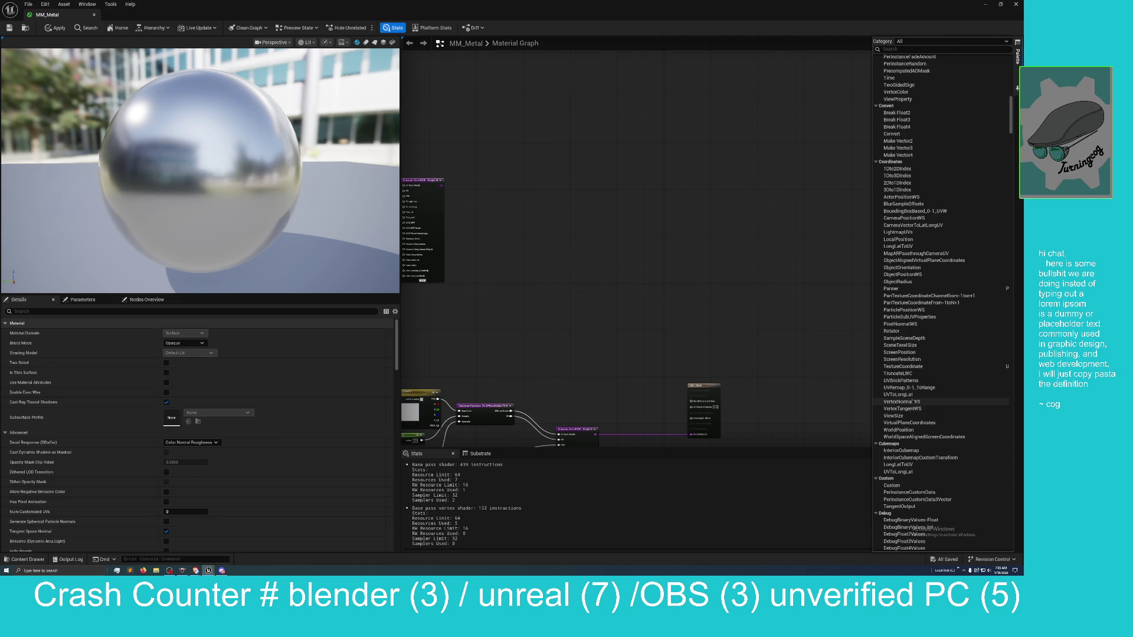
scroll(912, 401, "down", 3)
scroll(912, 401, "down", 2)
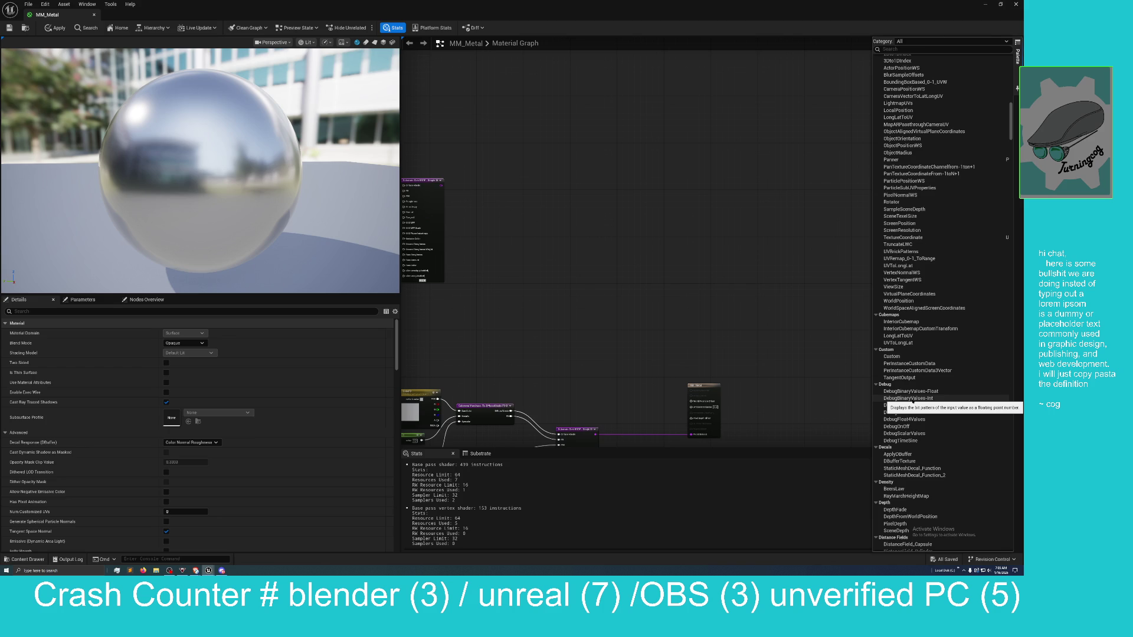
scroll(912, 401, "down", 3)
scroll(912, 401, "down", 3)
scroll(912, 402, "down", 3)
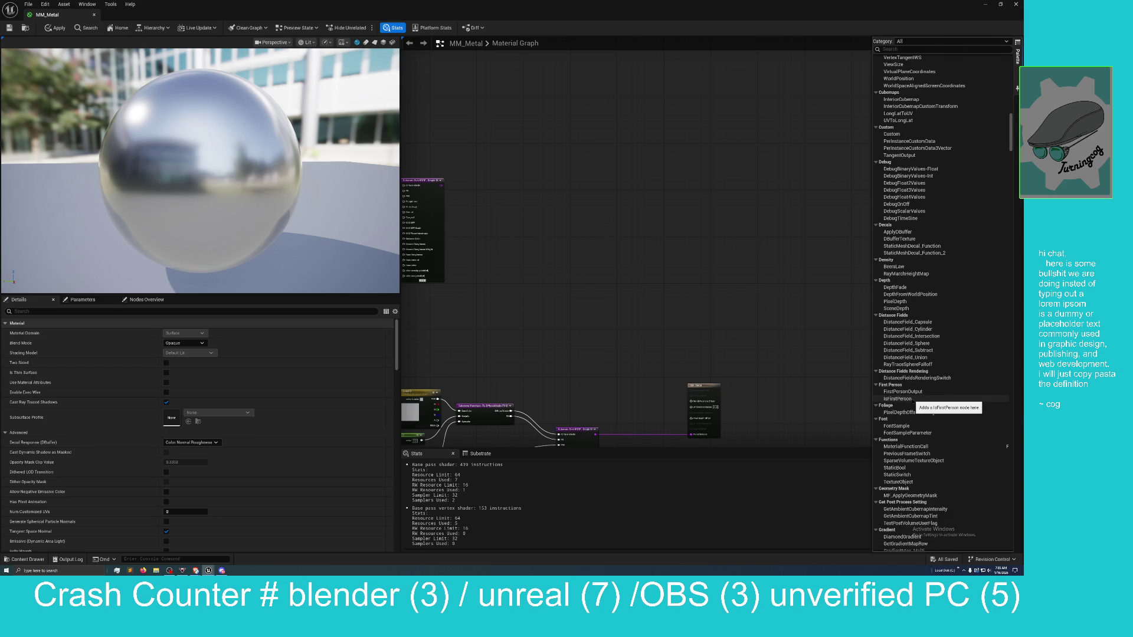
scroll(912, 402, "down", 1)
scroll(912, 402, "down", 1)
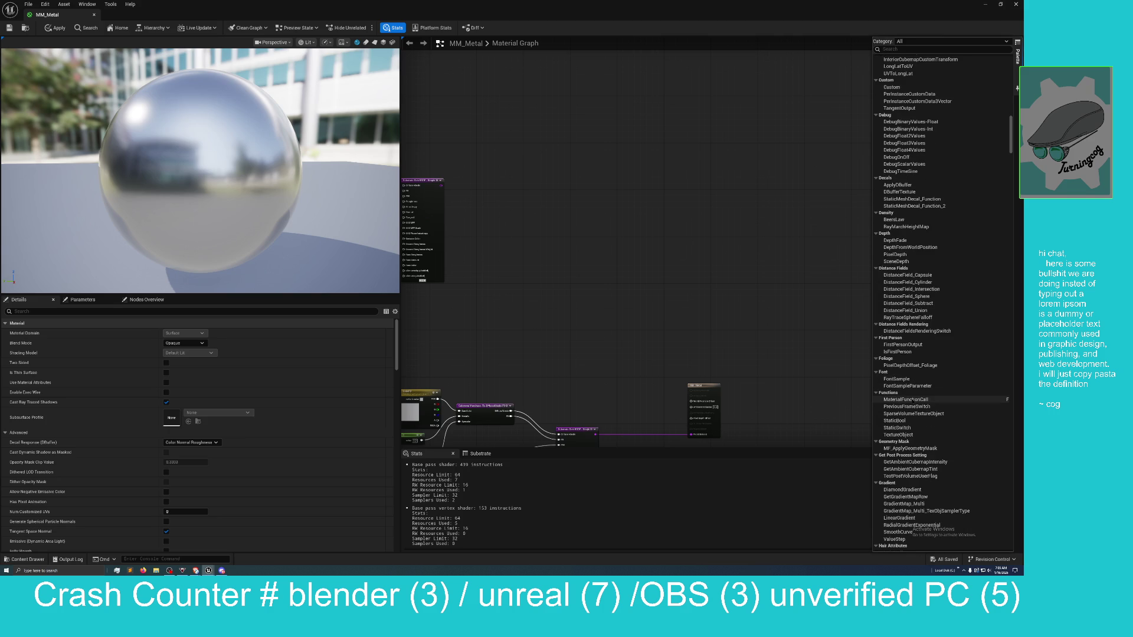
scroll(912, 402, "down", 3)
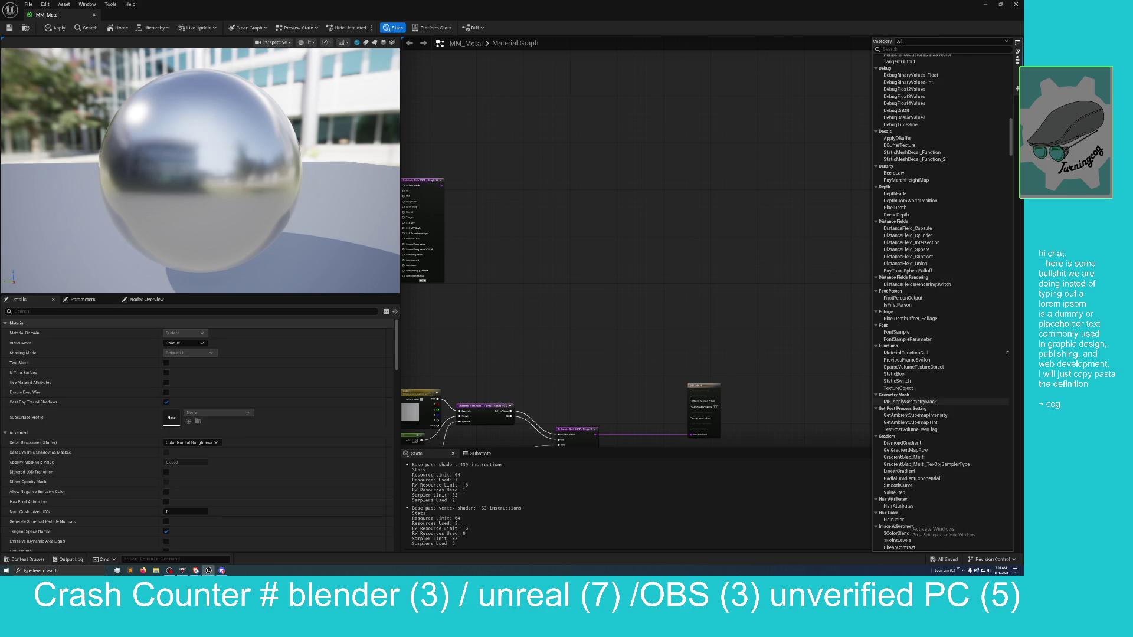
scroll(912, 401, "down", 1)
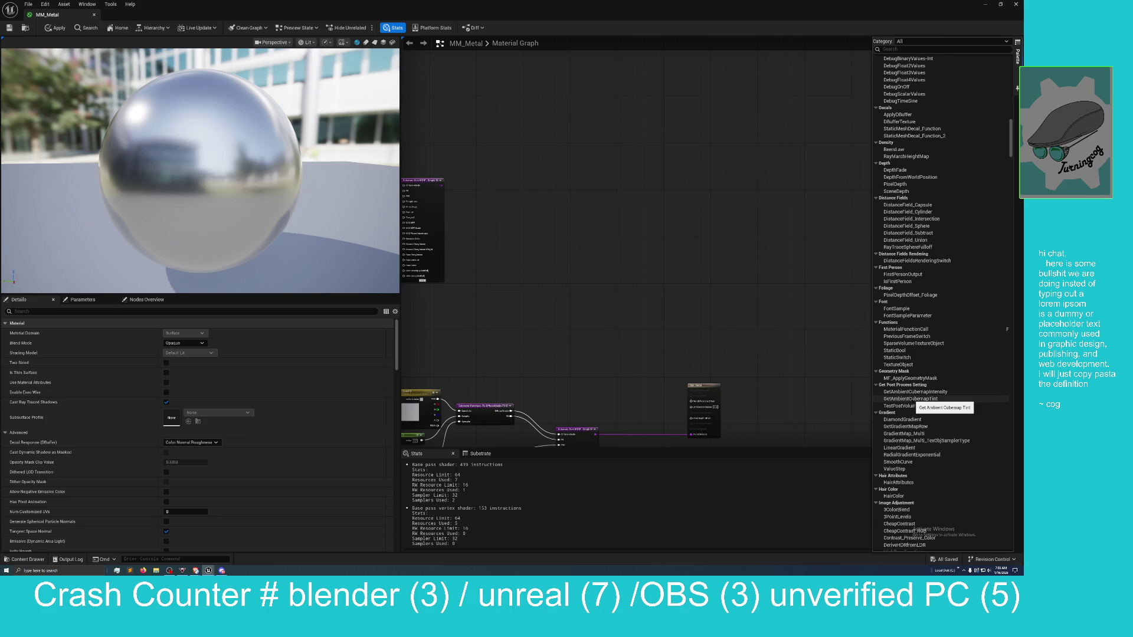
scroll(912, 402, "down", 2)
scroll(912, 411, "down", 3)
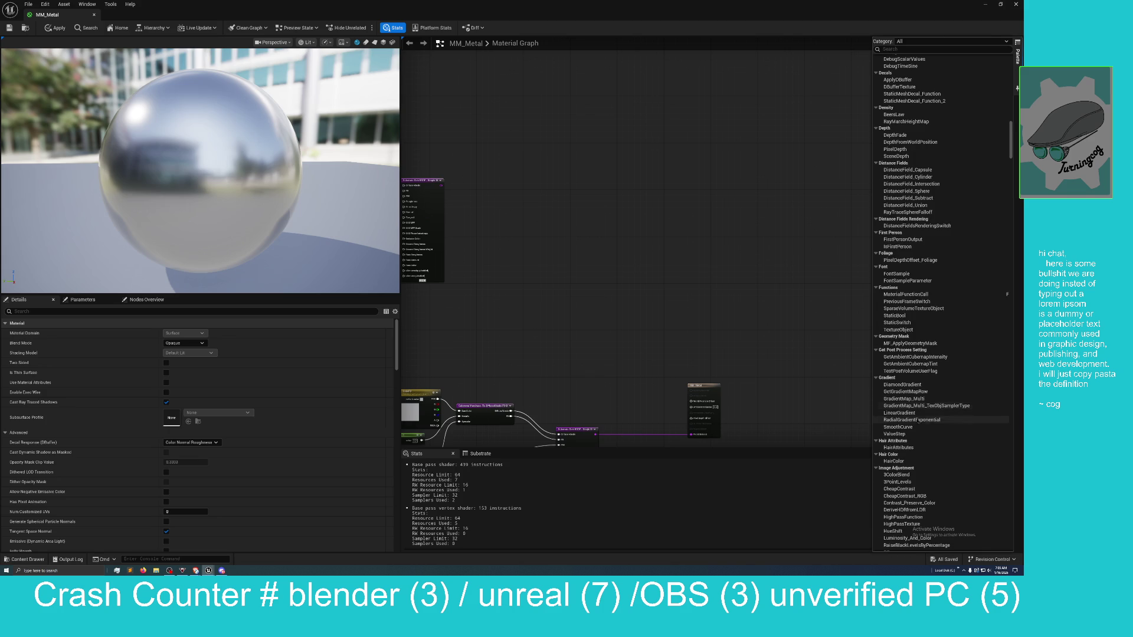
scroll(916, 424, "down", 5)
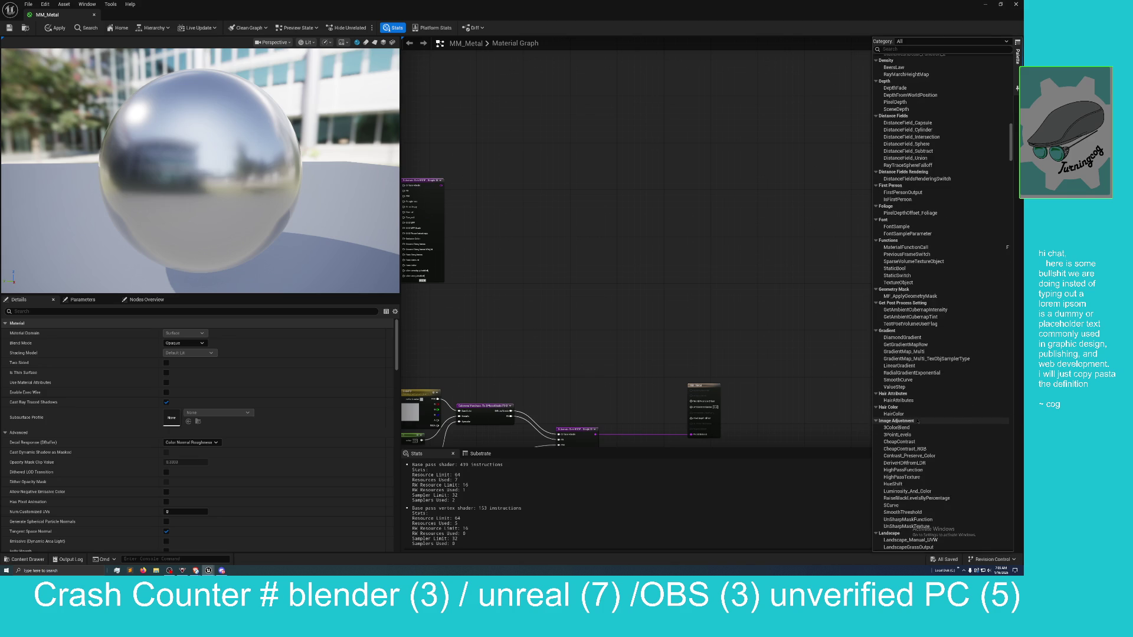
scroll(916, 406, "down", 4)
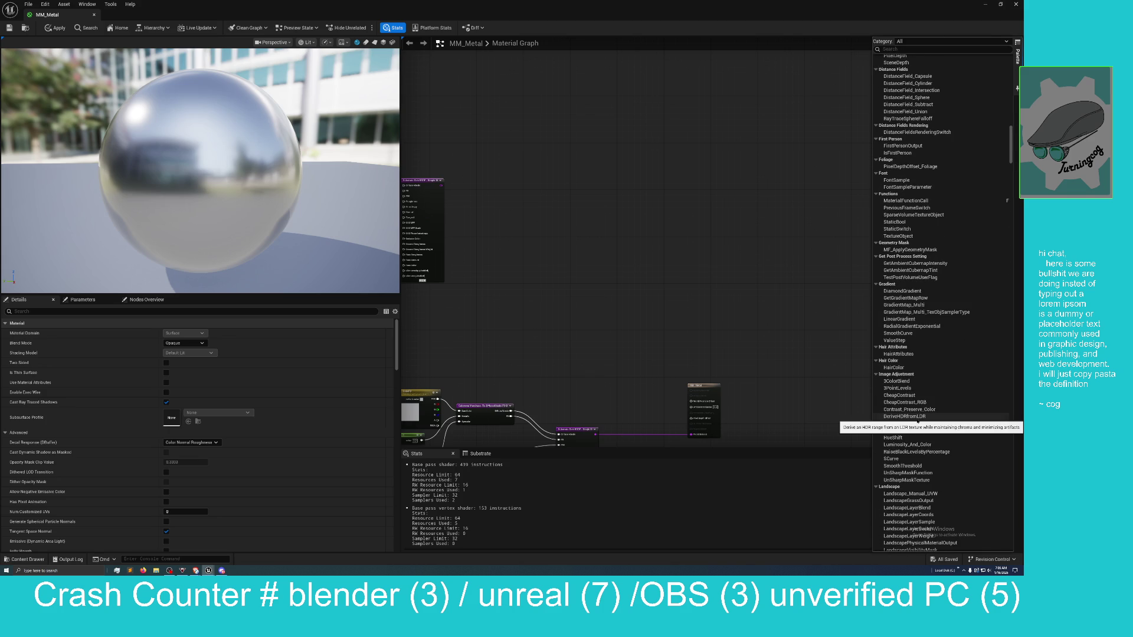
scroll(916, 418, "down", 4)
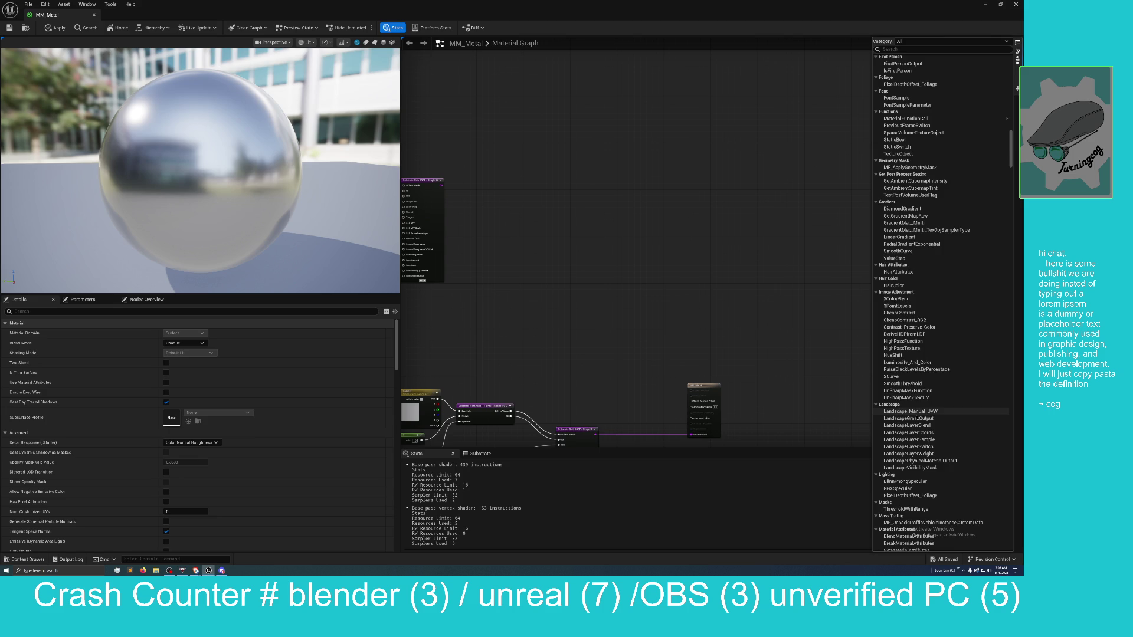
scroll(916, 418, "down", 1)
scroll(916, 418, "down", 2)
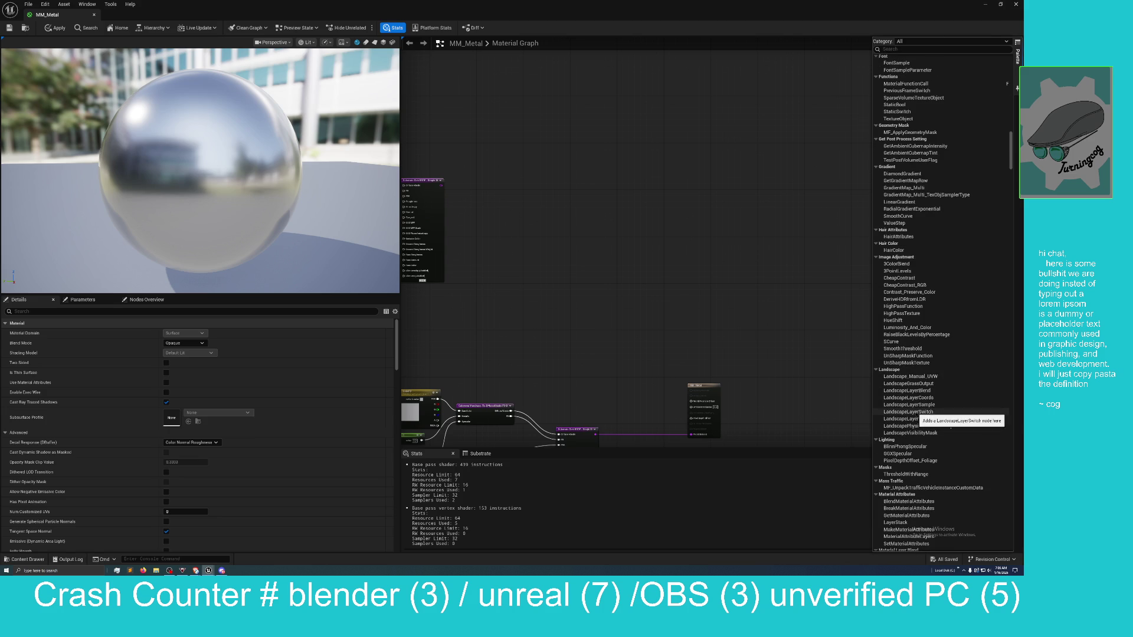
scroll(916, 418, "down", 1)
scroll(916, 415, "down", 5)
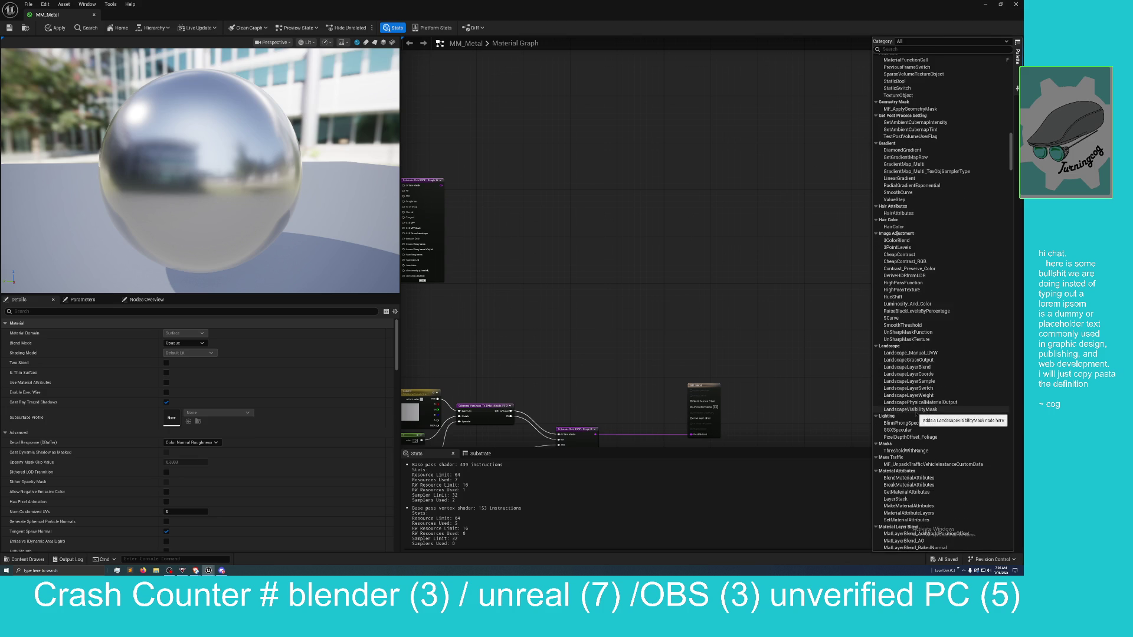
scroll(916, 414, "down", 1)
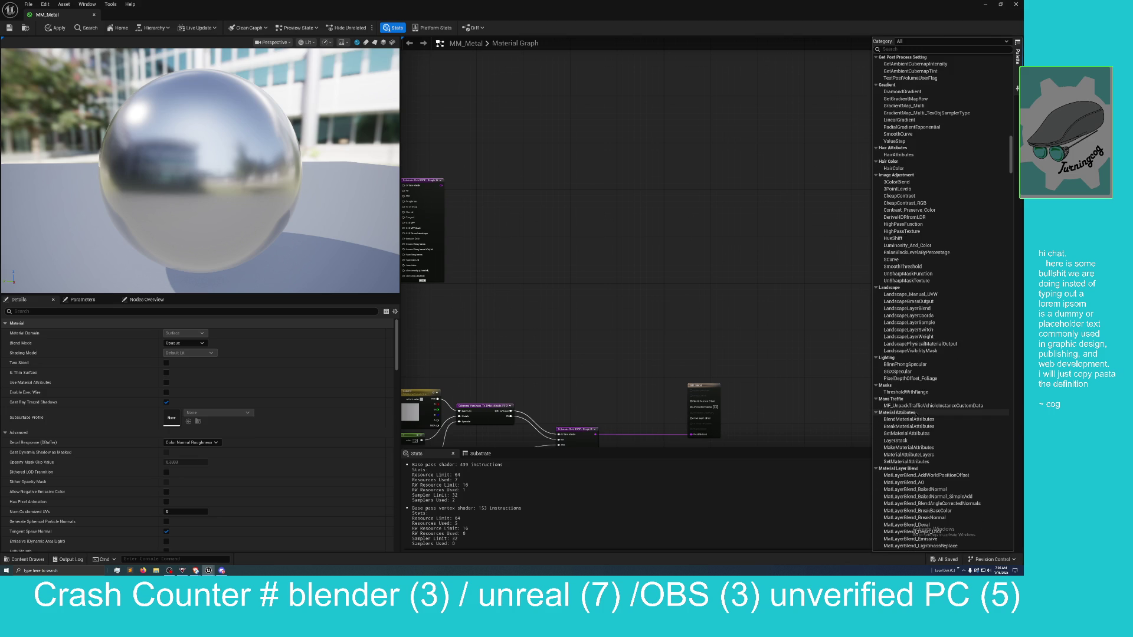
scroll(916, 415, "down", 5)
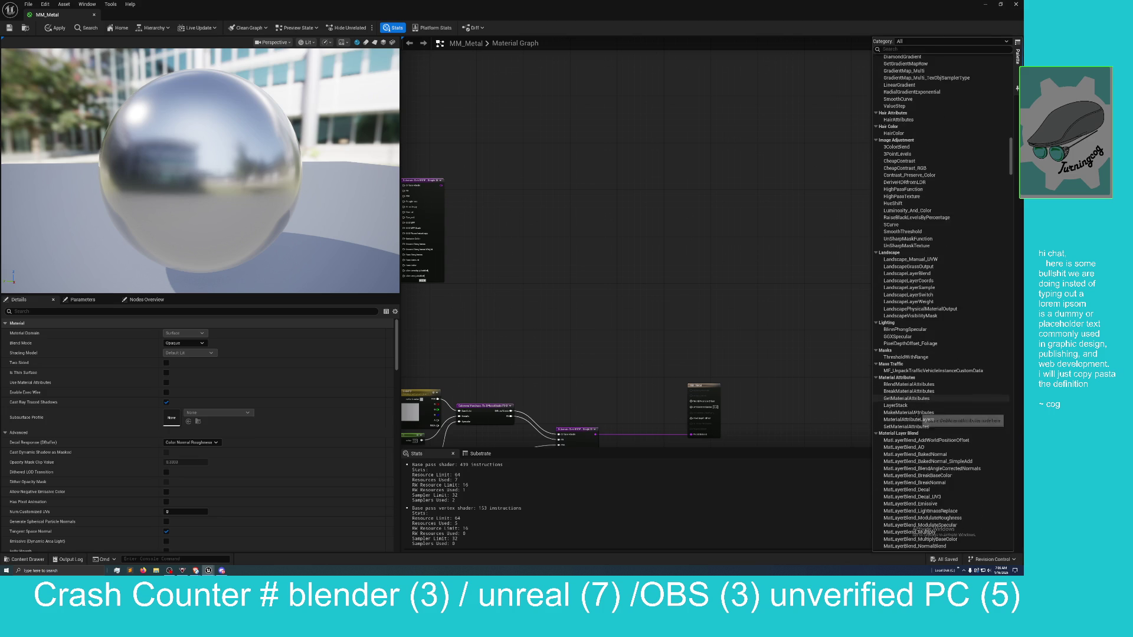
scroll(917, 413, "down", 1)
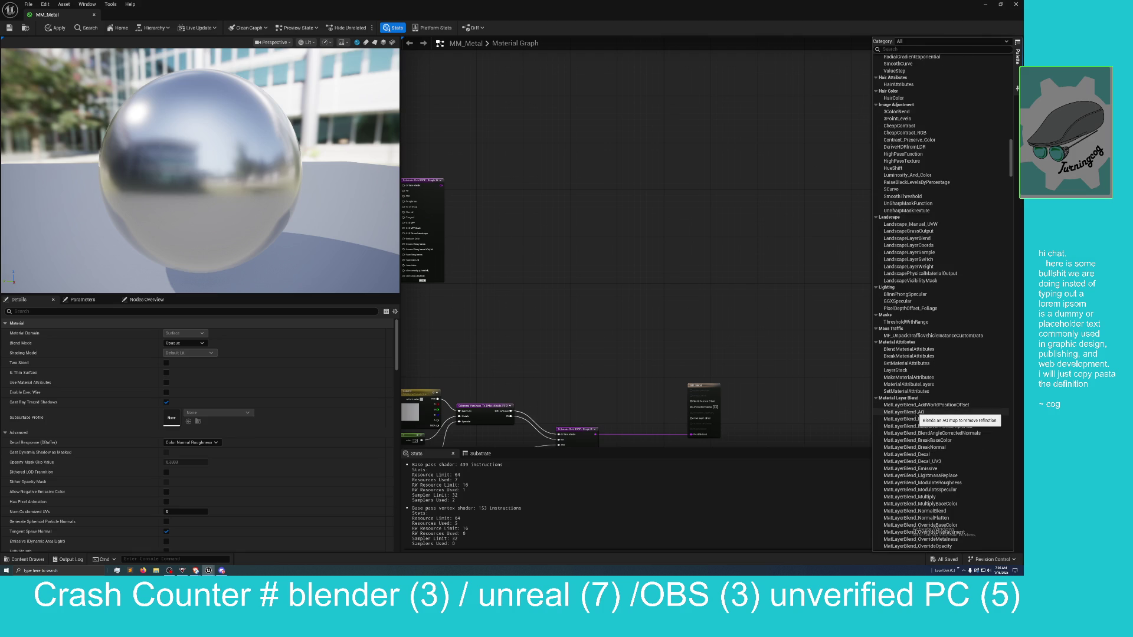
scroll(916, 412, "down", 1)
scroll(915, 415, "down", 7)
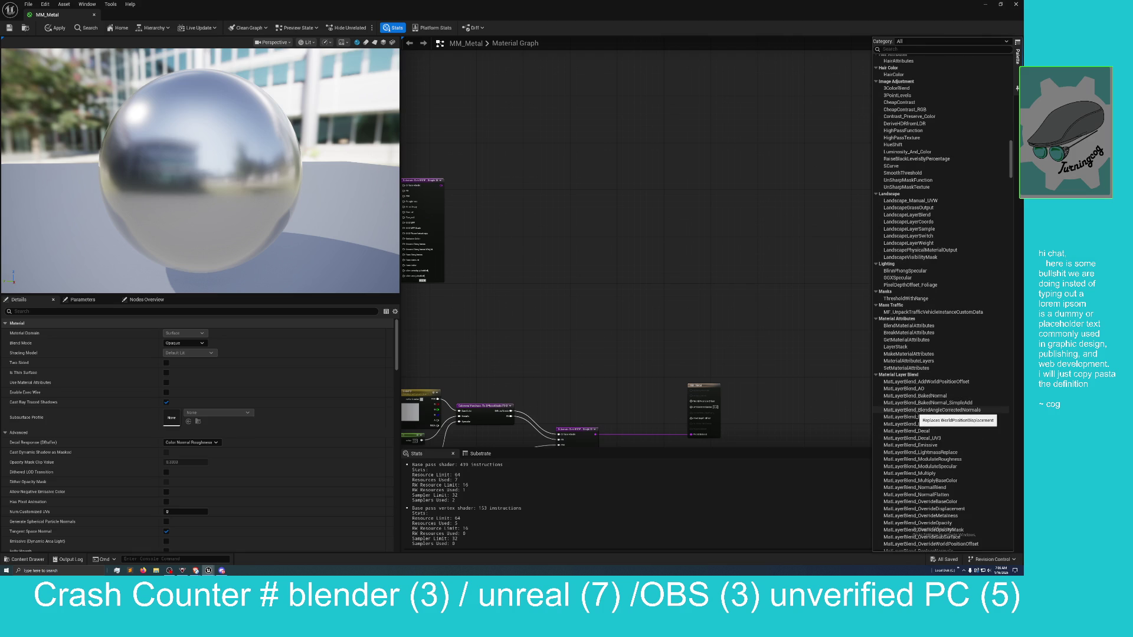
scroll(916, 407, "down", 13)
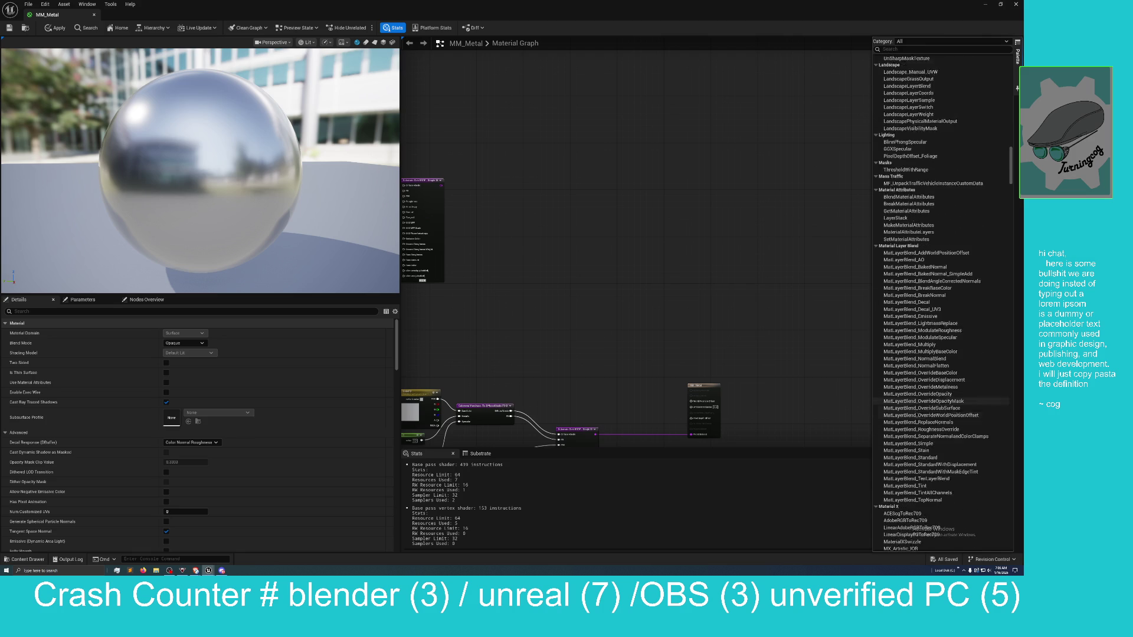
scroll(916, 413, "down", 8)
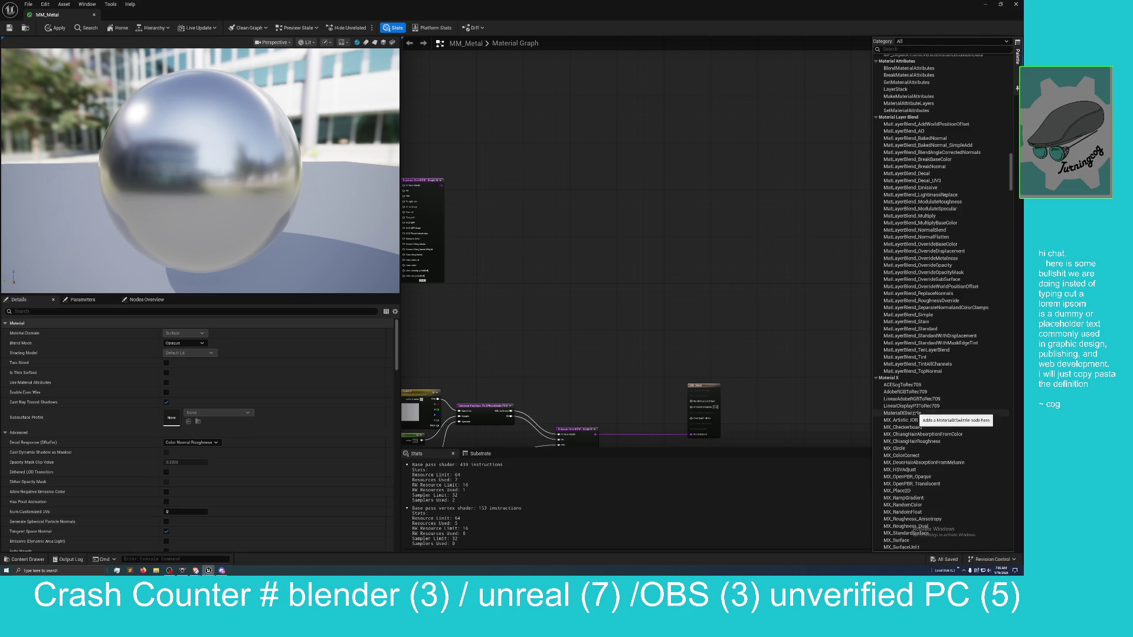
scroll(916, 416, "down", 10)
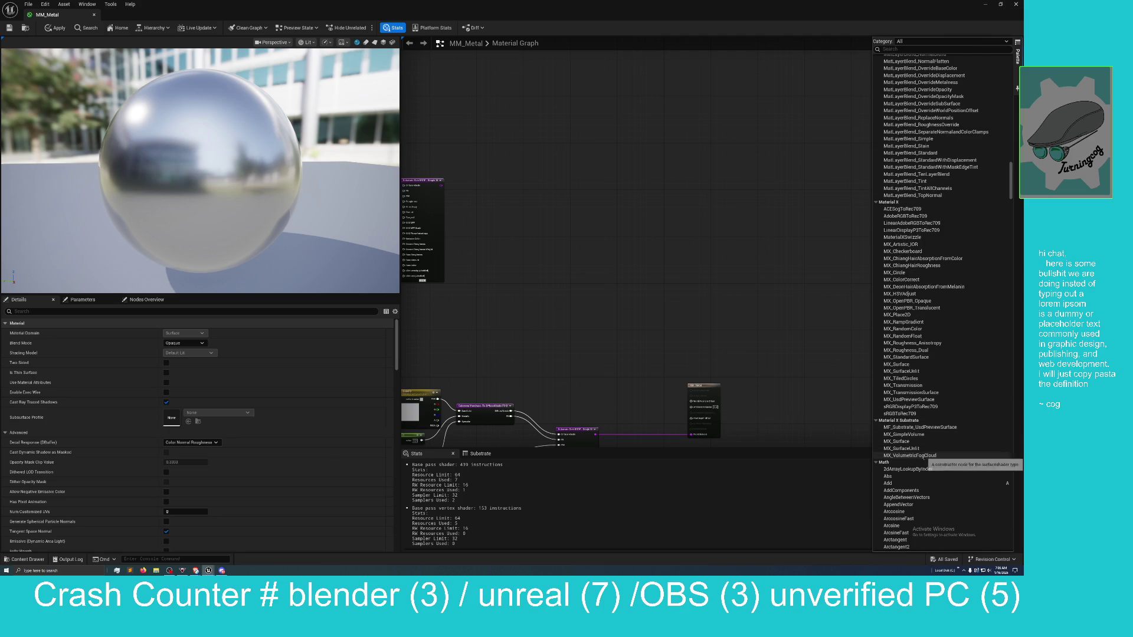
scroll(931, 437, "down", 4)
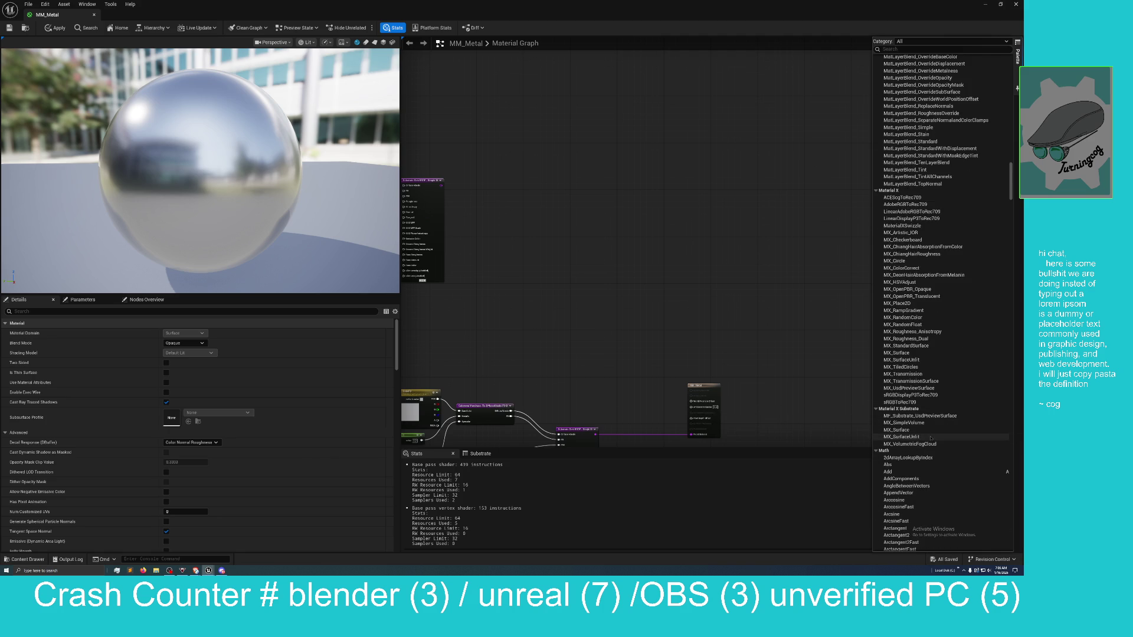
scroll(930, 438, "down", 4)
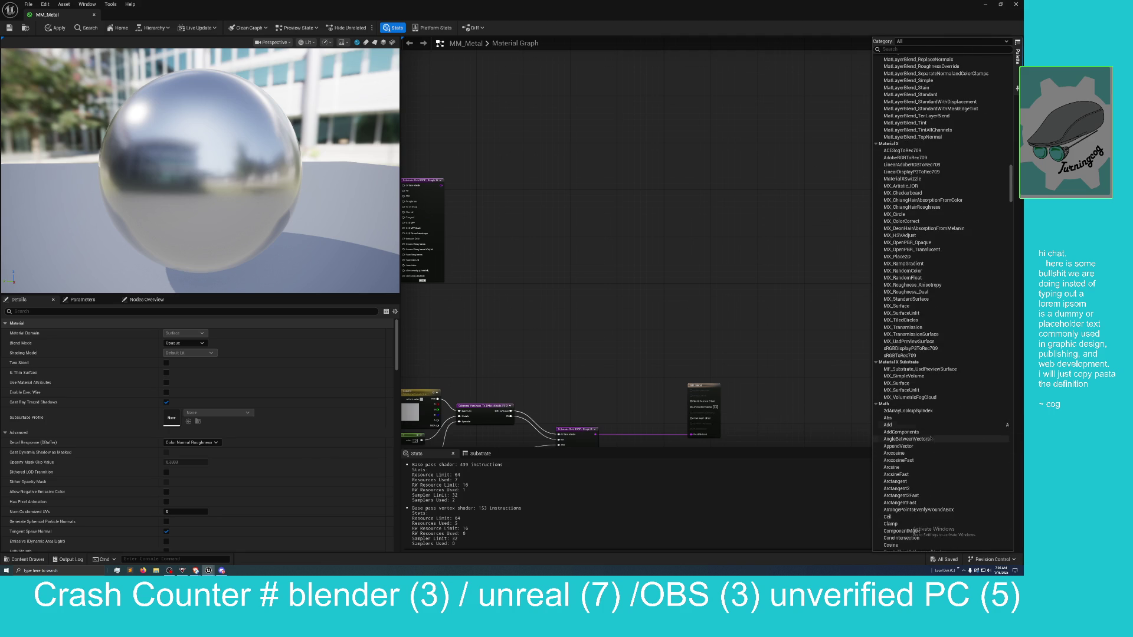
scroll(930, 438, "down", 2)
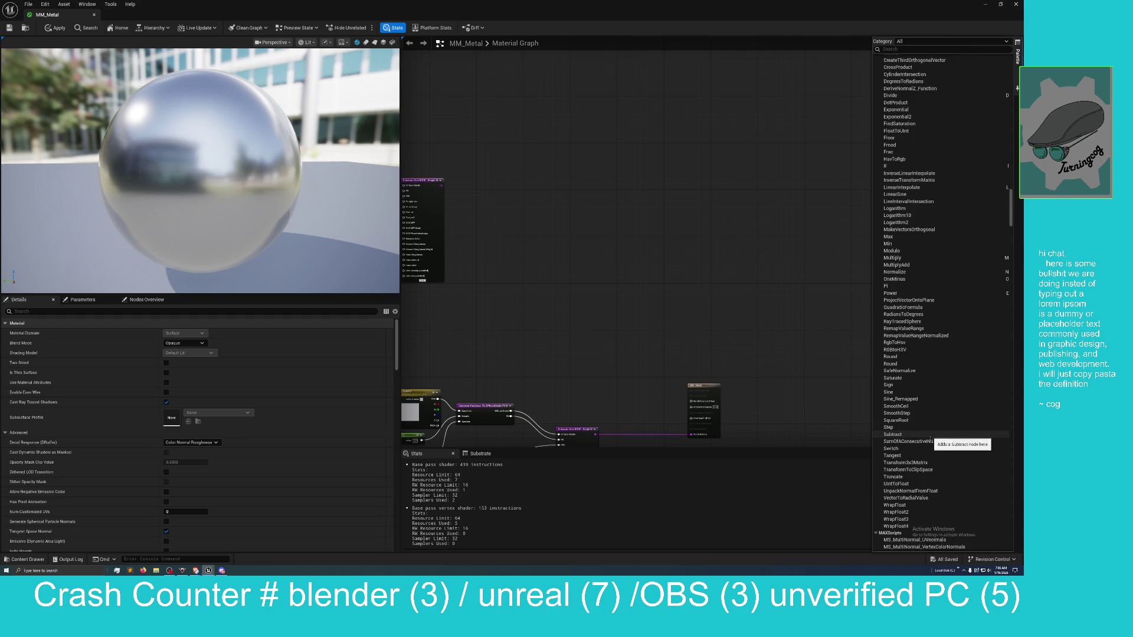
scroll(931, 438, "down", 12)
scroll(930, 438, "down", 1)
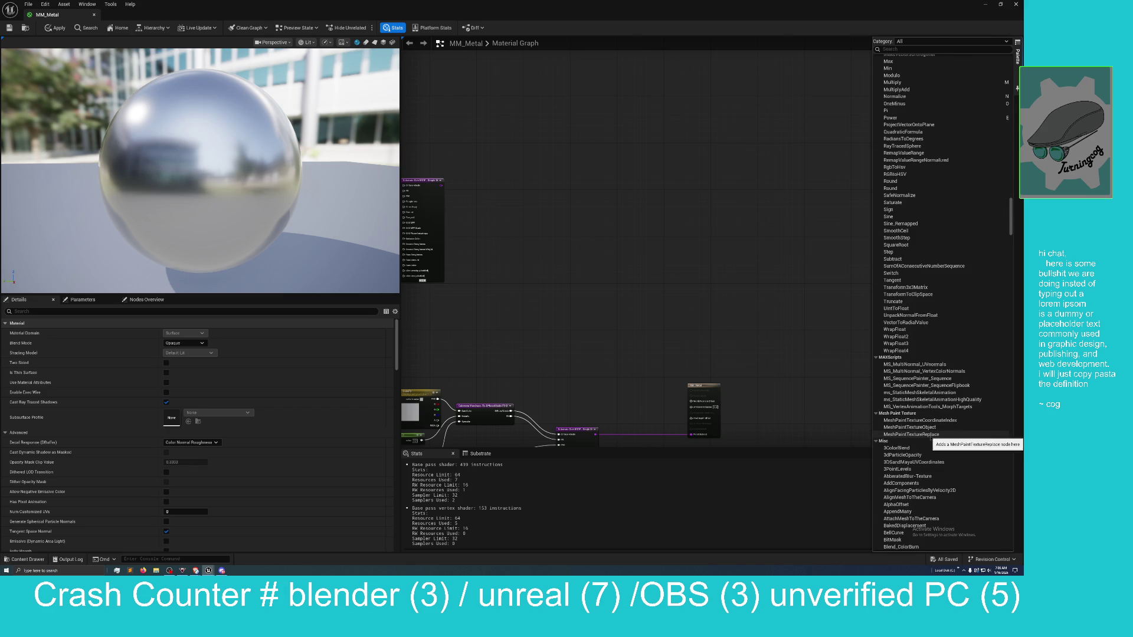
scroll(931, 438, "down", 6)
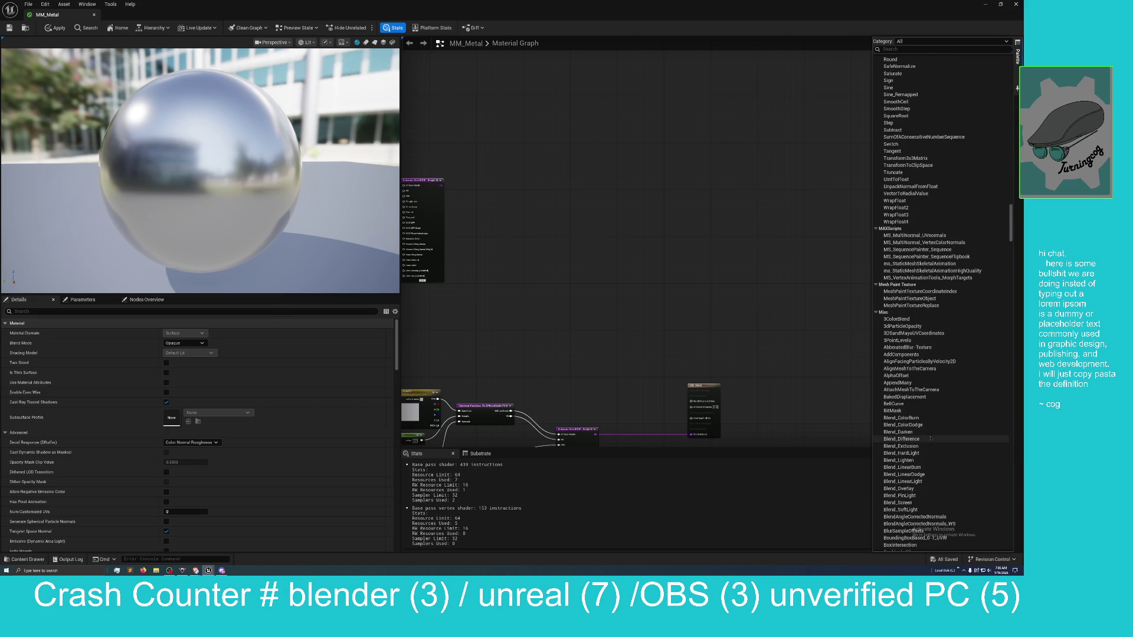
scroll(930, 440, "down", 7)
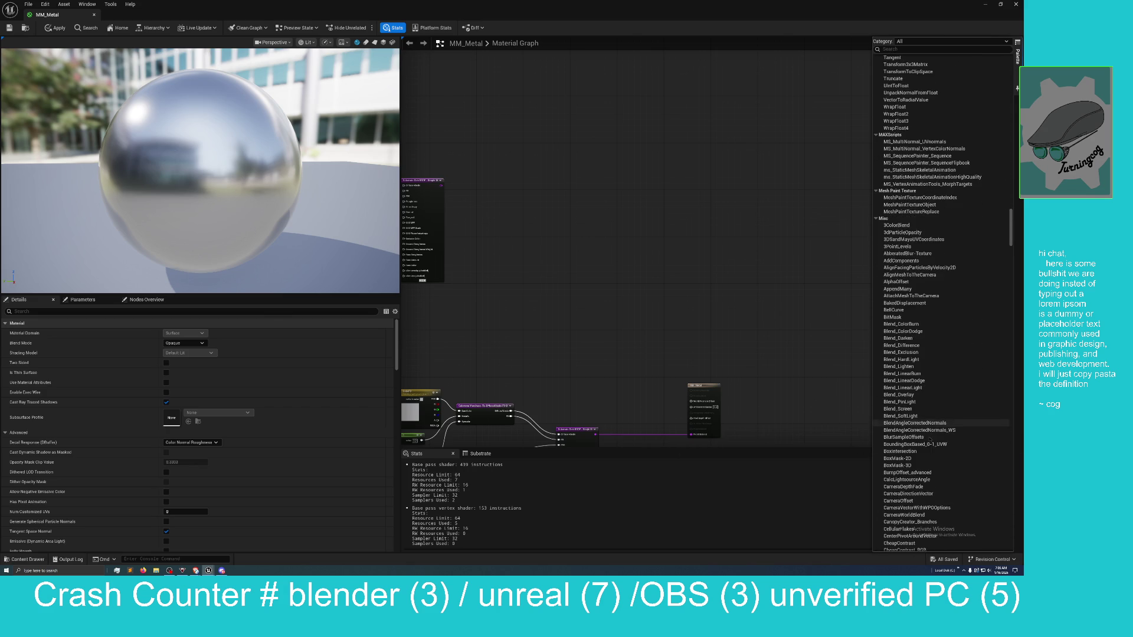
scroll(930, 439, "down", 8)
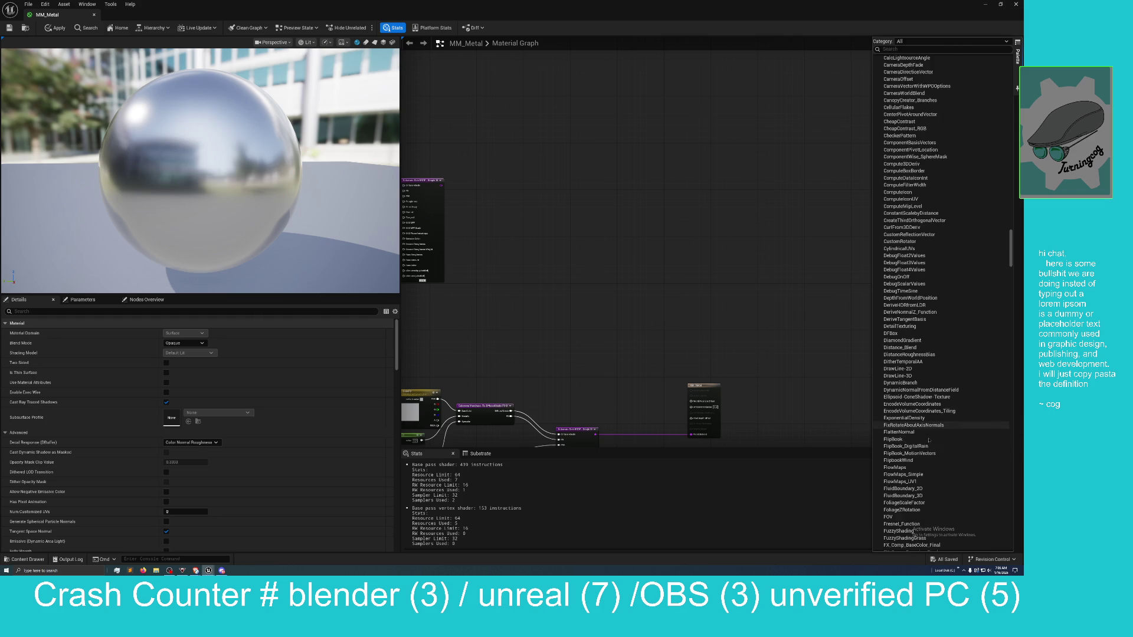
scroll(929, 440, "down", 1)
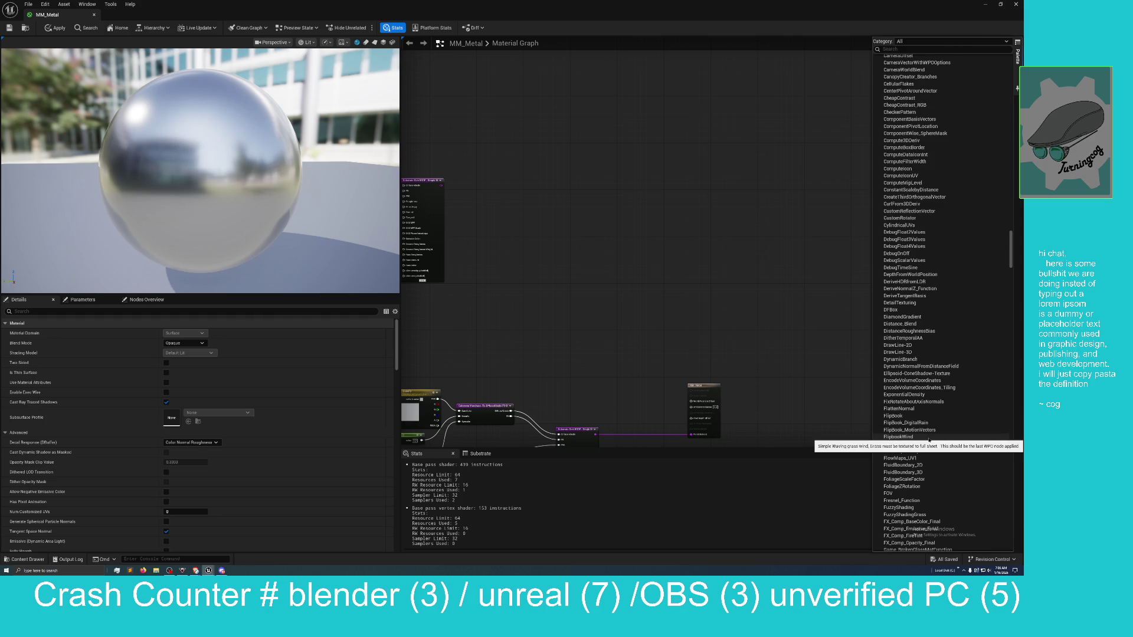
scroll(929, 439, "down", 4)
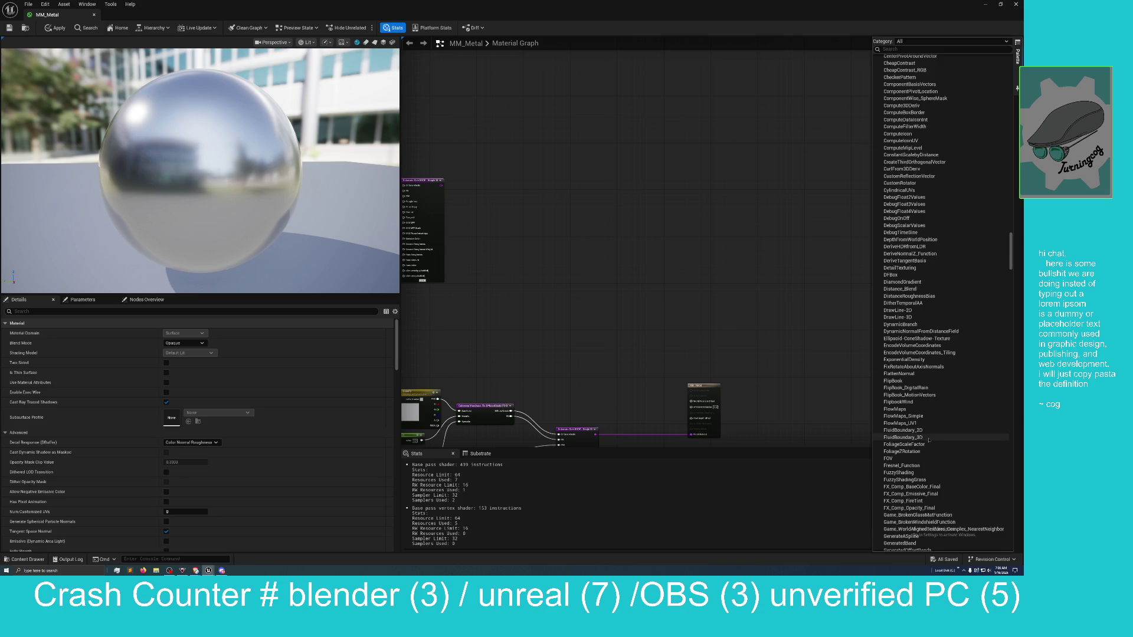
scroll(930, 440, "down", 1)
scroll(929, 440, "down", 2)
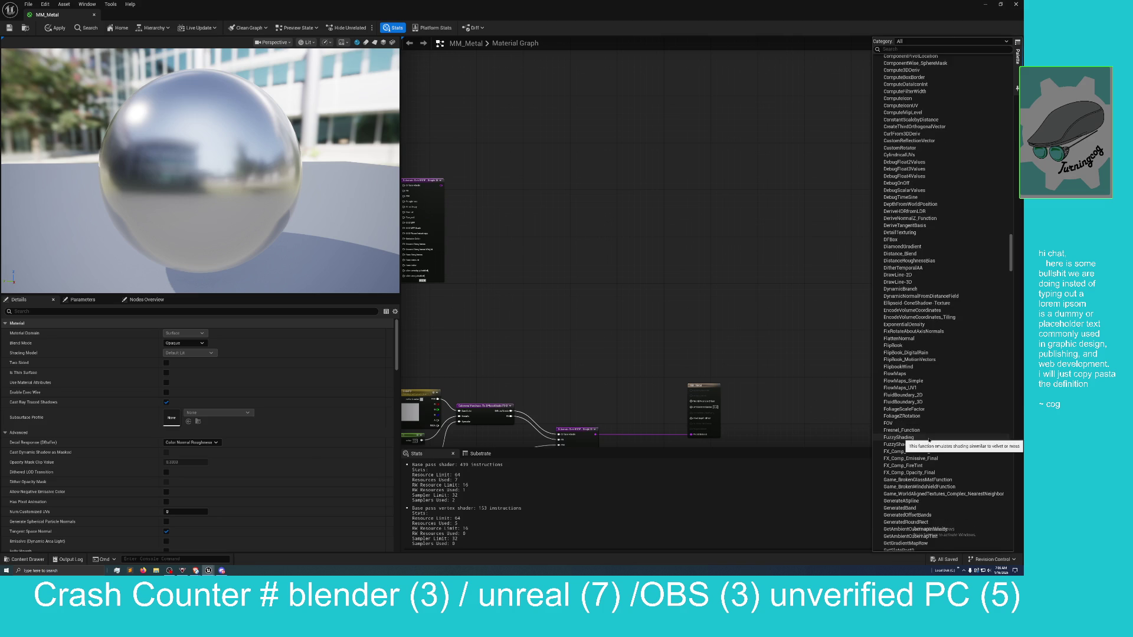
scroll(929, 439, "down", 1)
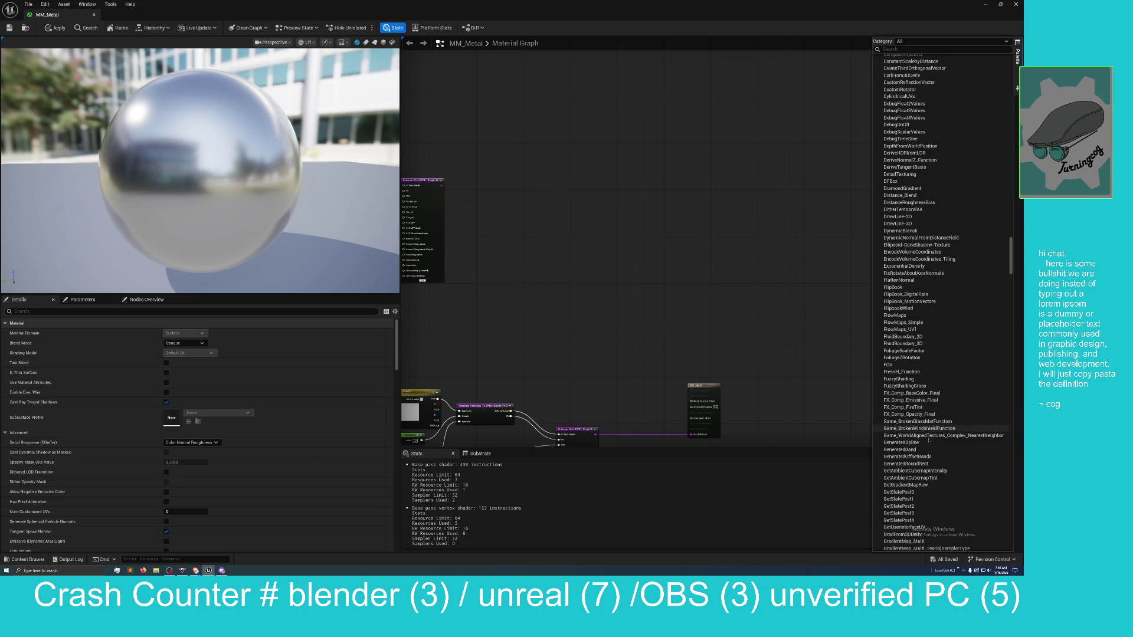
scroll(929, 440, "down", 20)
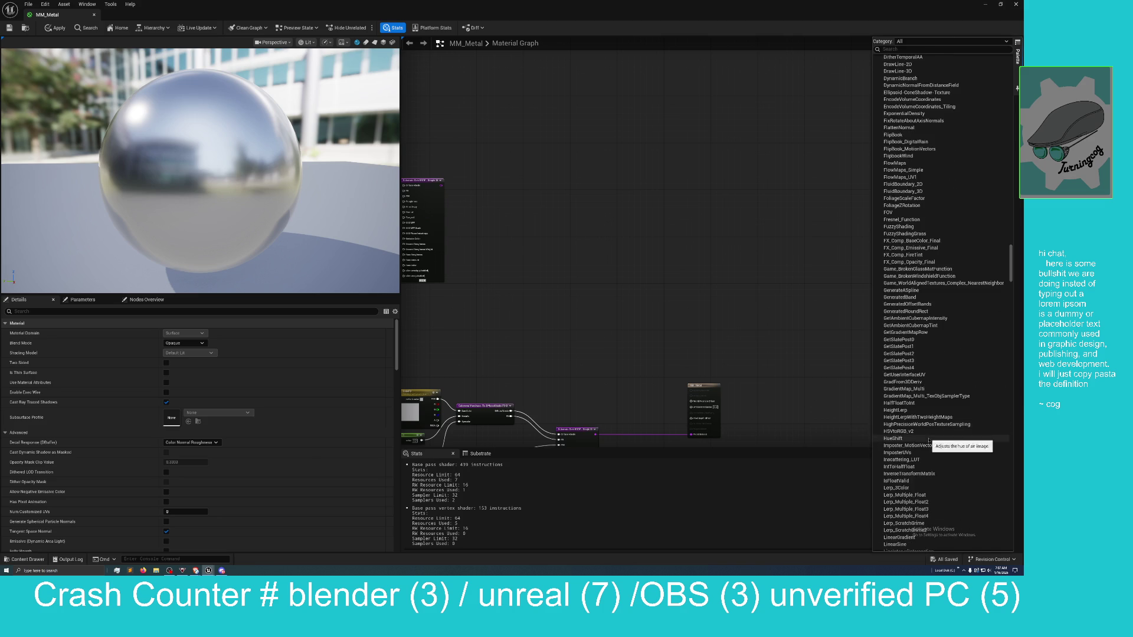
scroll(928, 440, "down", 20)
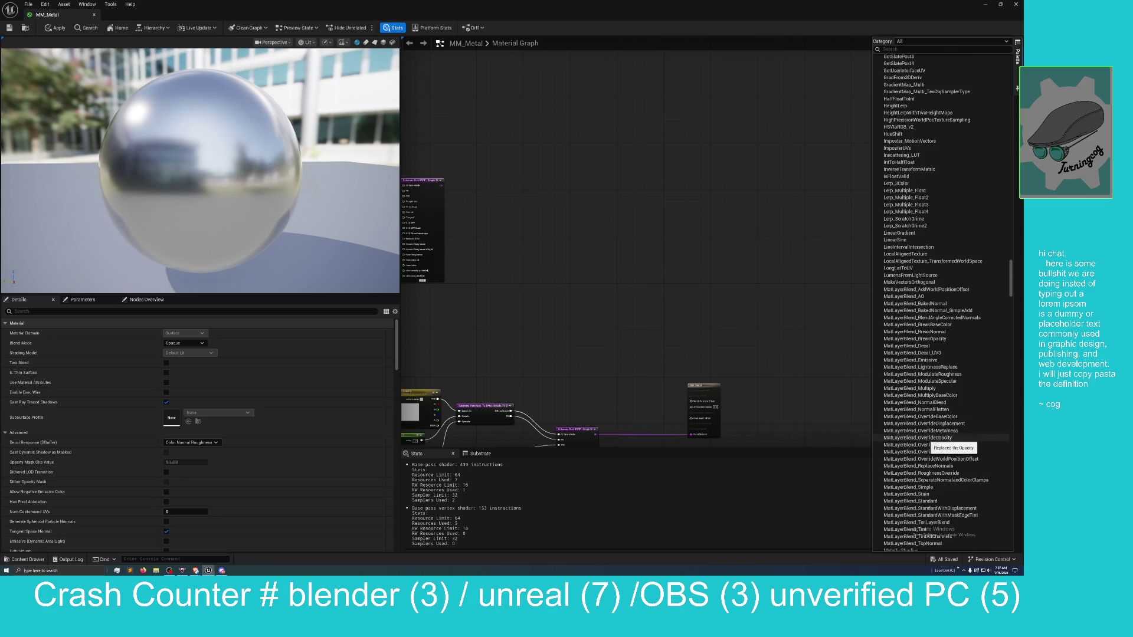
scroll(927, 442, "down", 9)
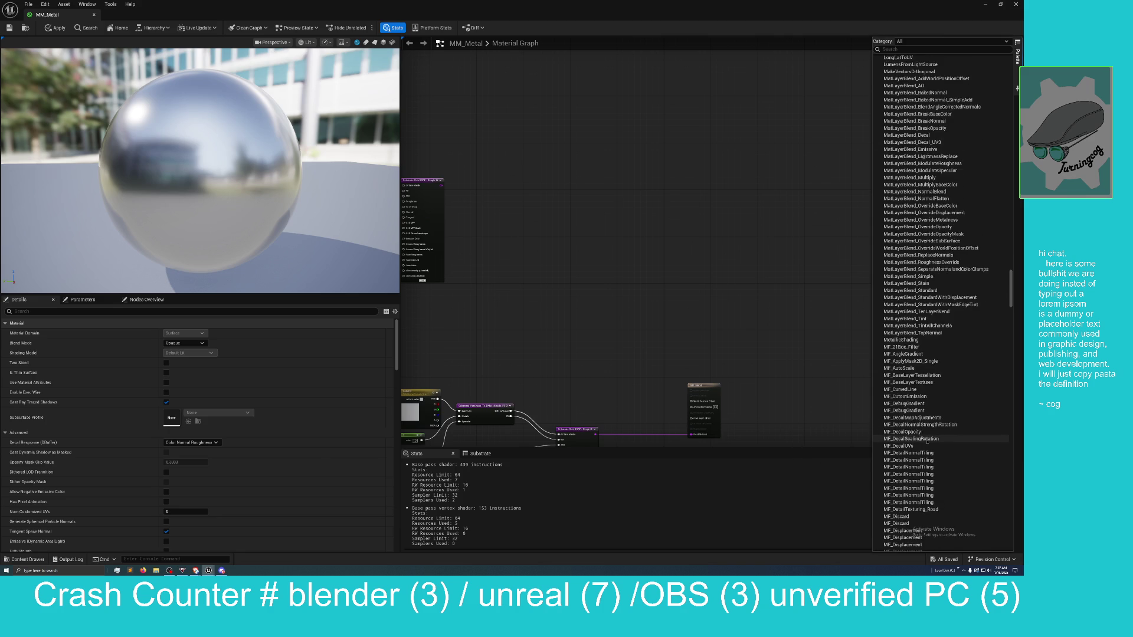
scroll(926, 442, "down", 15)
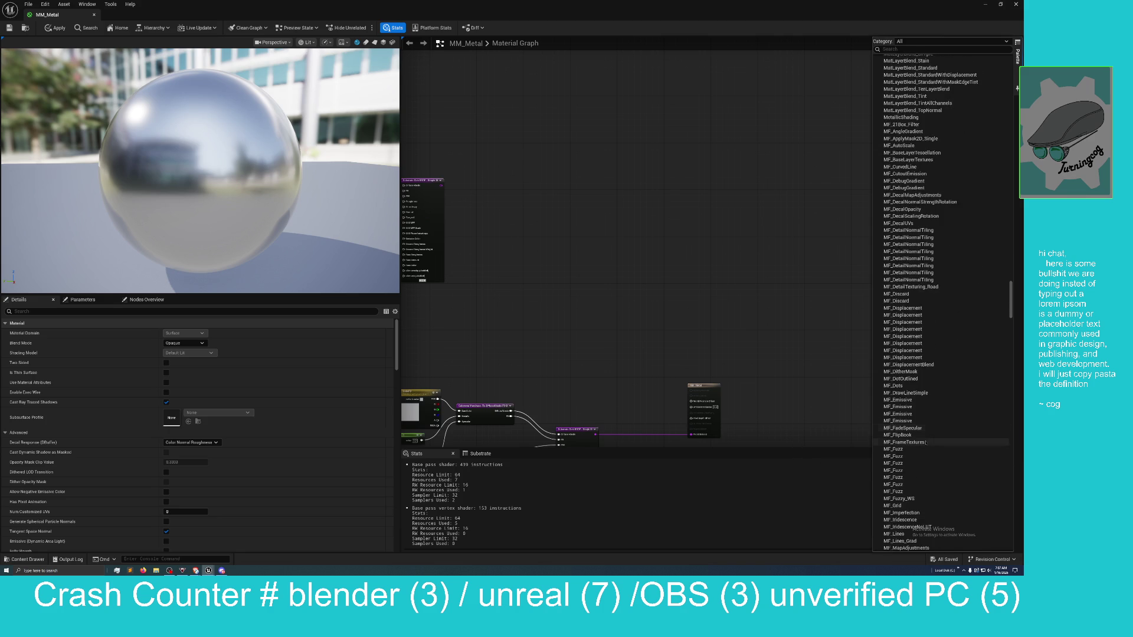
scroll(925, 442, "down", 7)
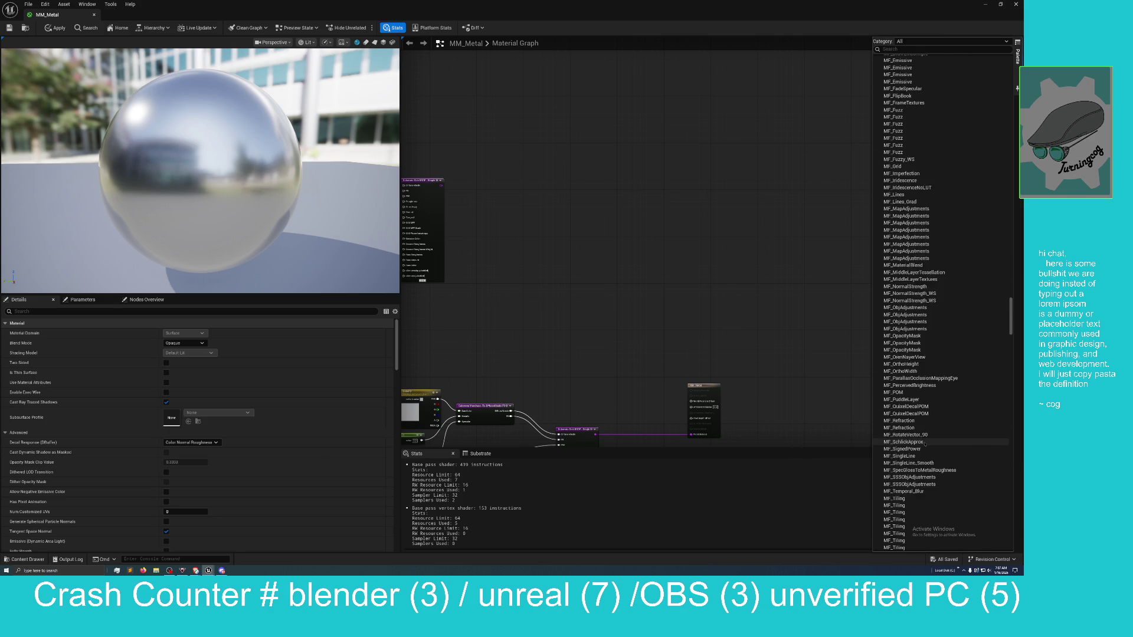
scroll(924, 445, "down", 15)
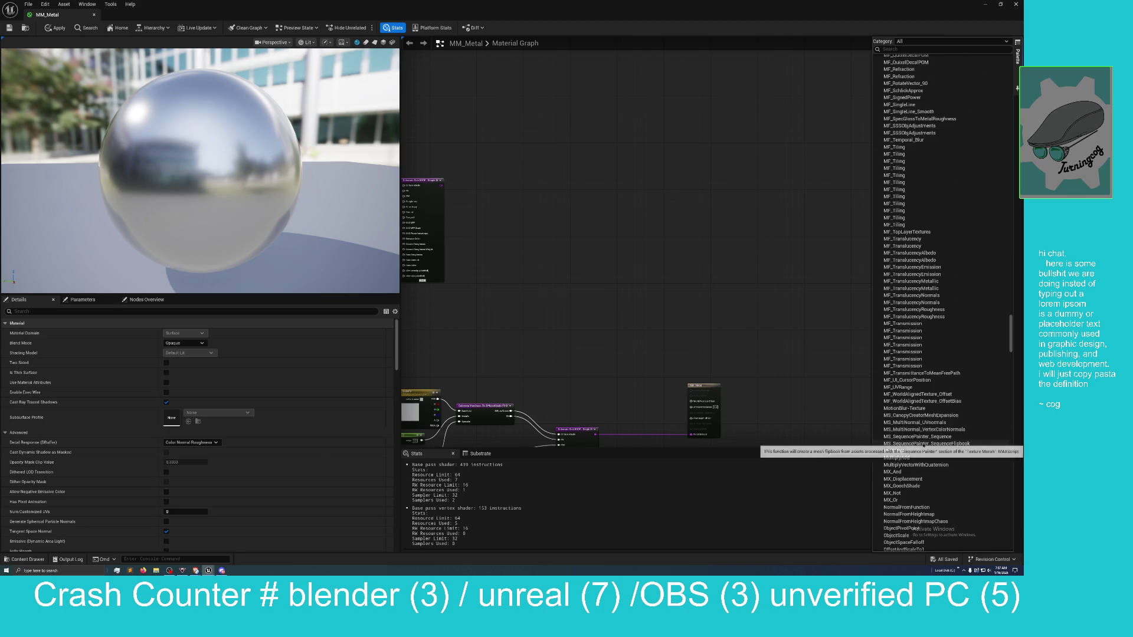
scroll(924, 446, "down", 3)
scroll(924, 446, "down", 7)
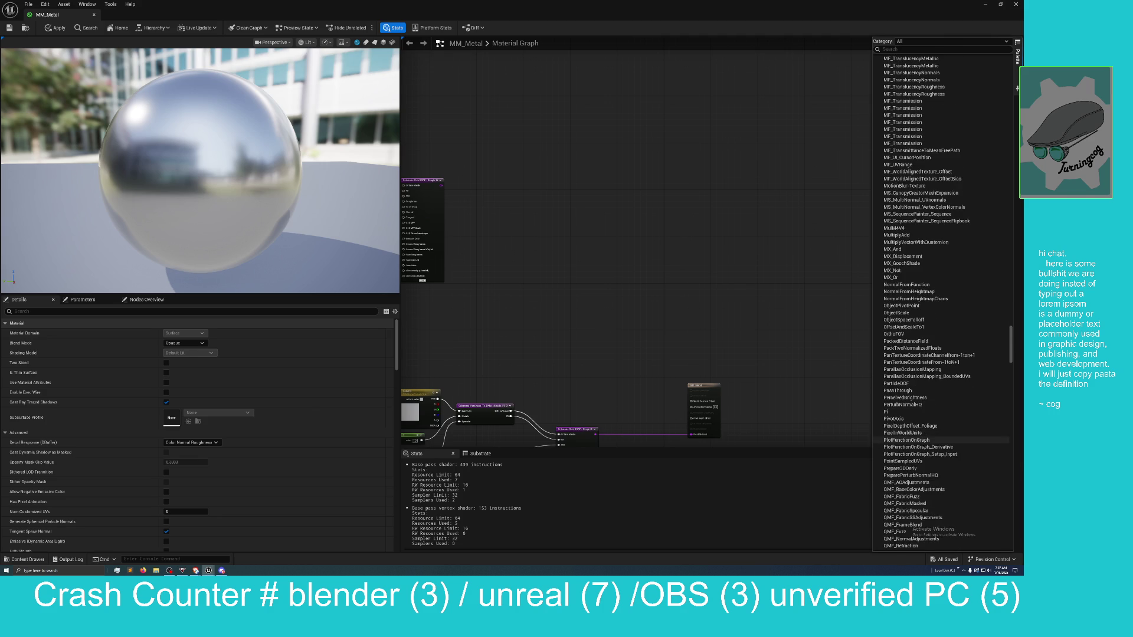
scroll(924, 441, "down", 5)
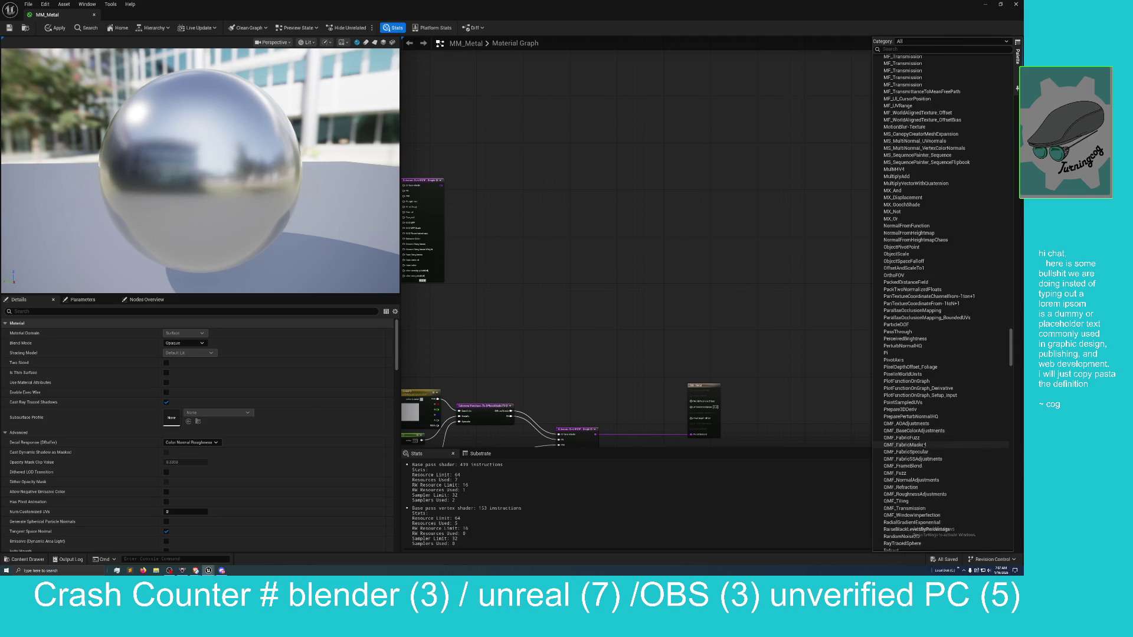
scroll(924, 445, "down", 7)
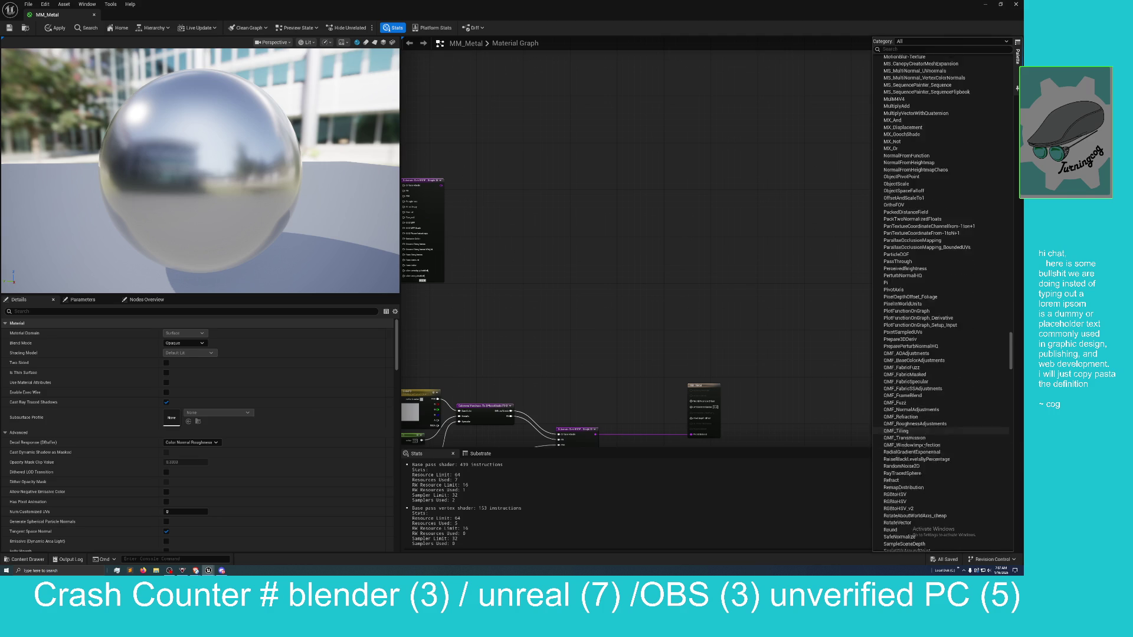
scroll(923, 447, "down", 12)
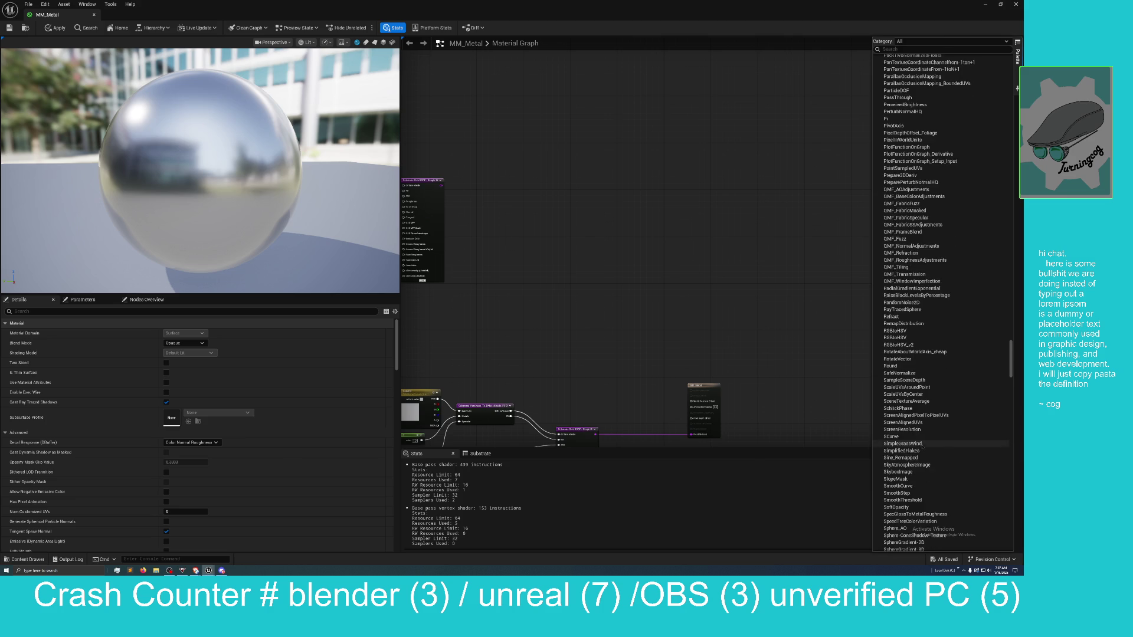
scroll(923, 446, "down", 5)
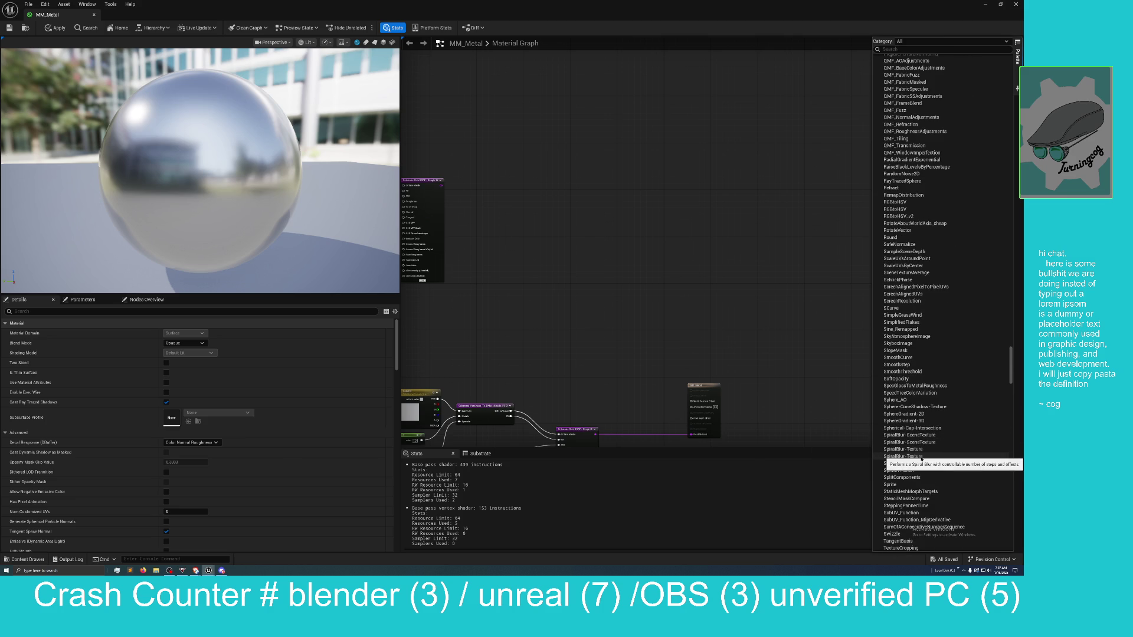
scroll(921, 459, "up", 1)
scroll(921, 460, "down", 1)
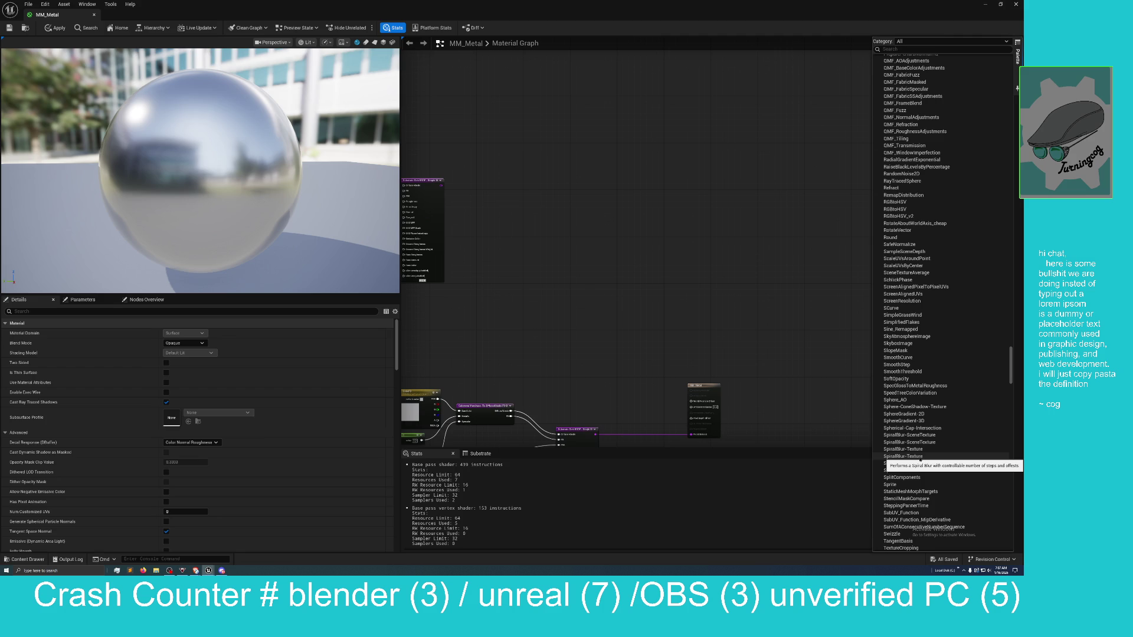
scroll(921, 461, "down", 1)
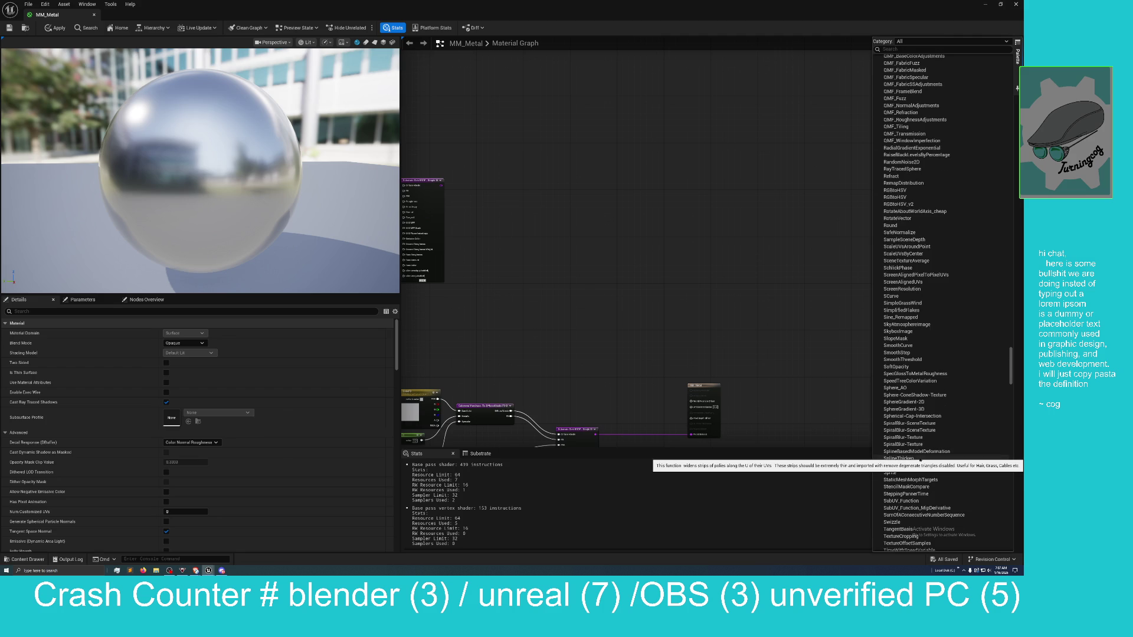
scroll(920, 459, "down", 4)
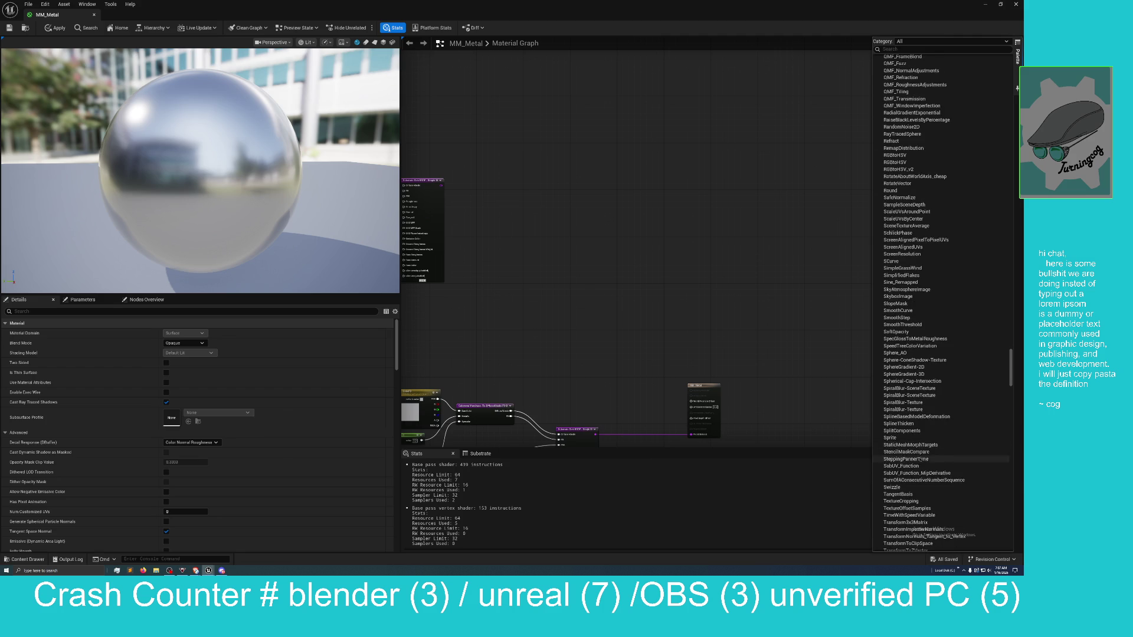
scroll(920, 460, "down", 3)
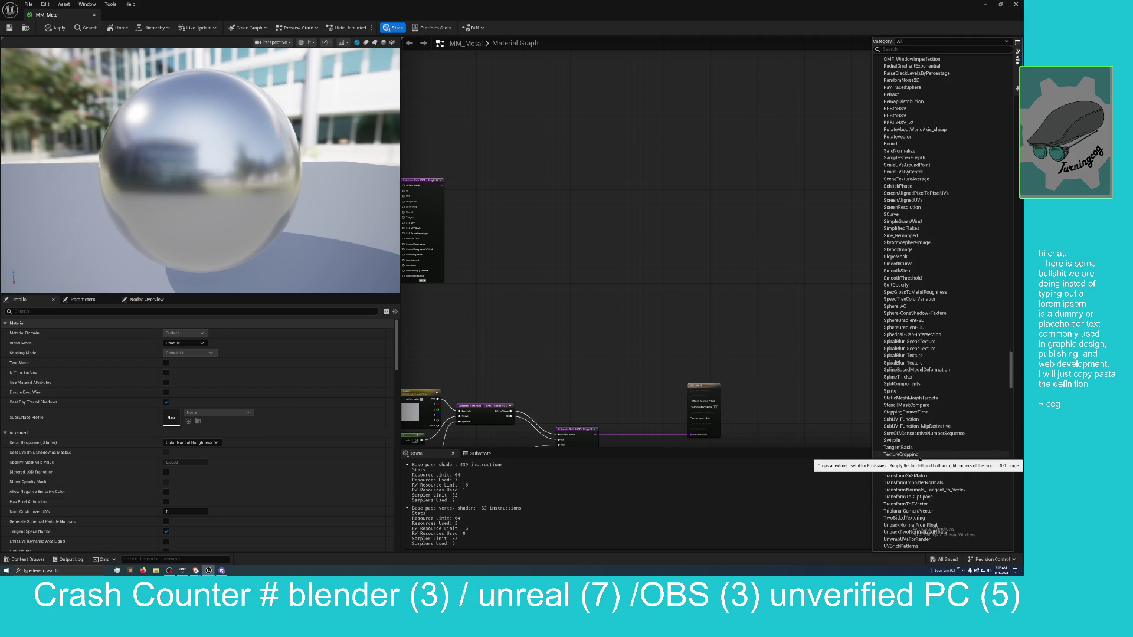
scroll(920, 459, "up", 3)
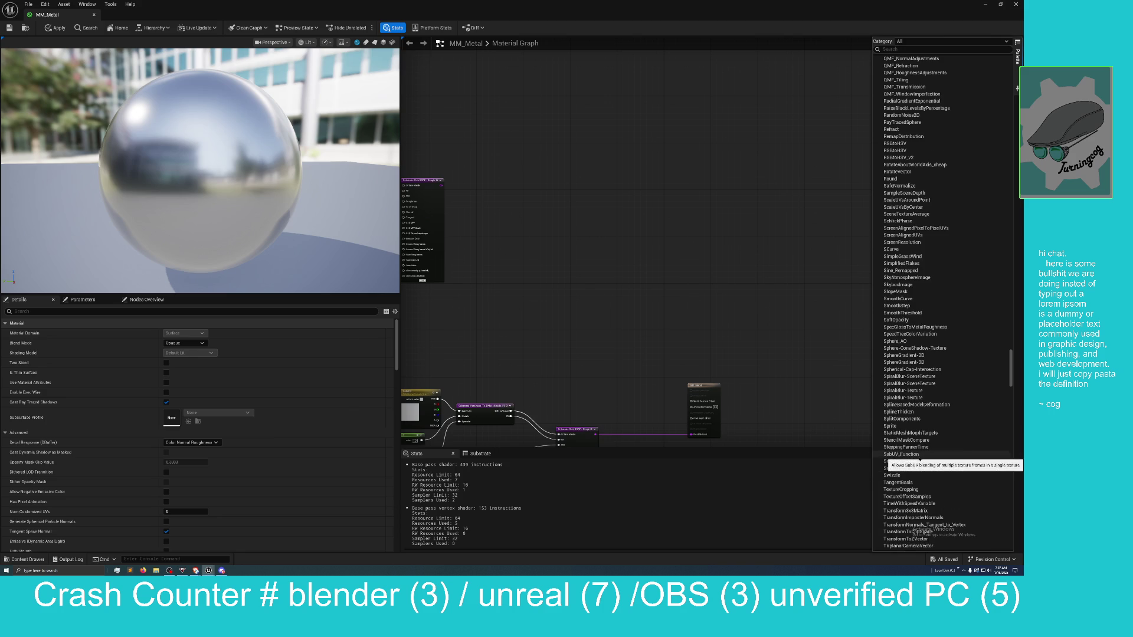
scroll(920, 460, "up", 1)
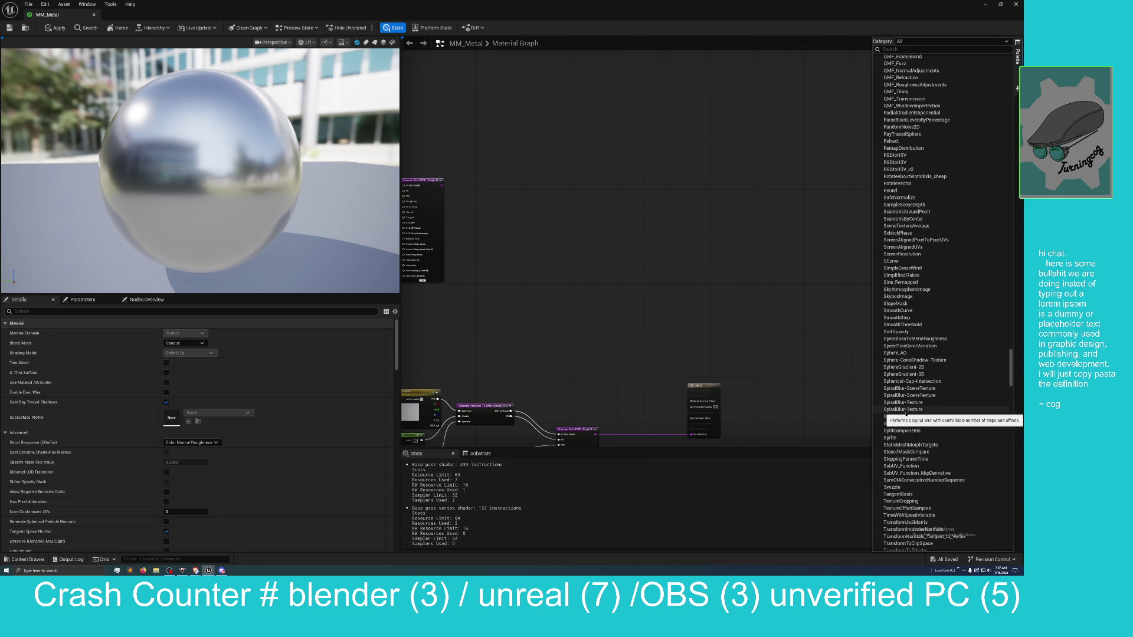
scroll(912, 407, "down", 6)
scroll(904, 415, "down", 7)
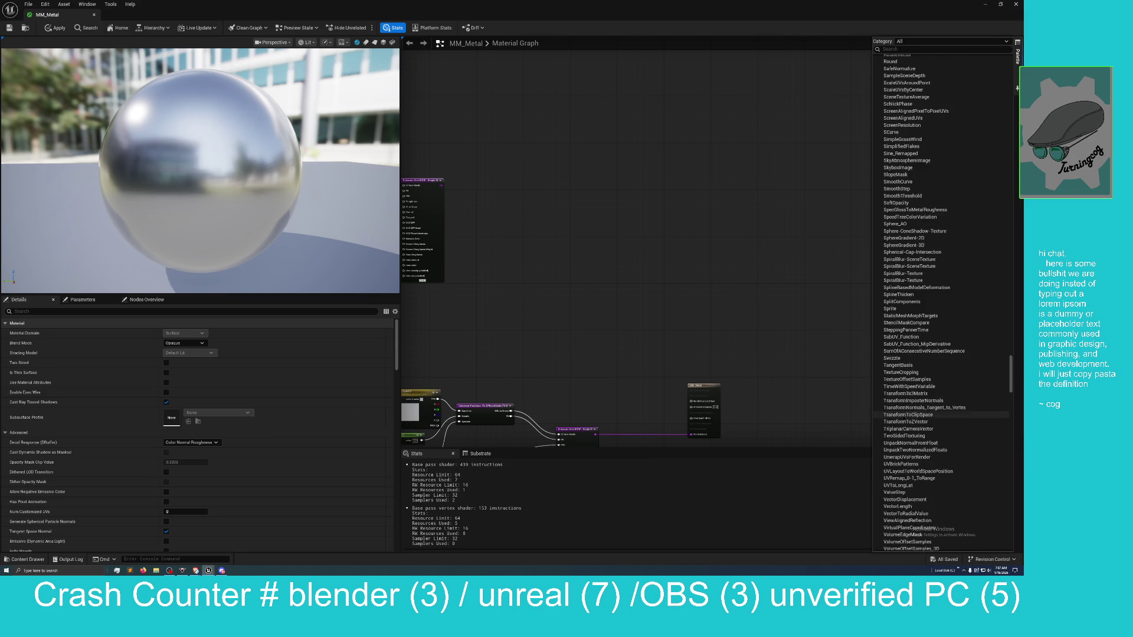
Scroll the Palette down to Substrate Operators and select Substrate Add
scroll(902, 416, "down", 15)
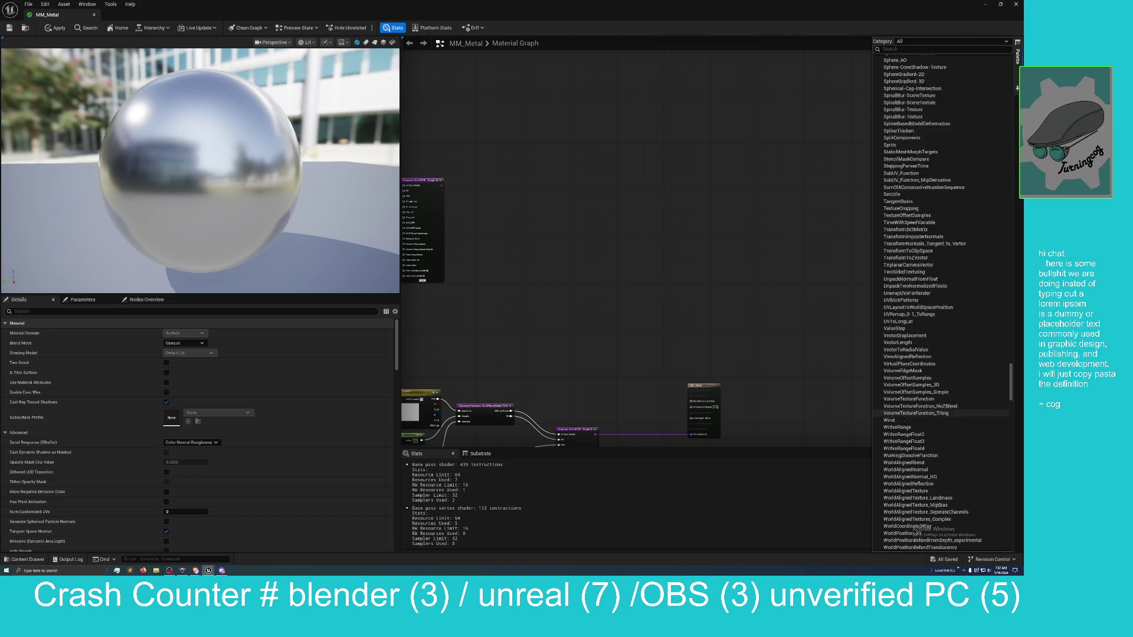
scroll(903, 413, "down", 11)
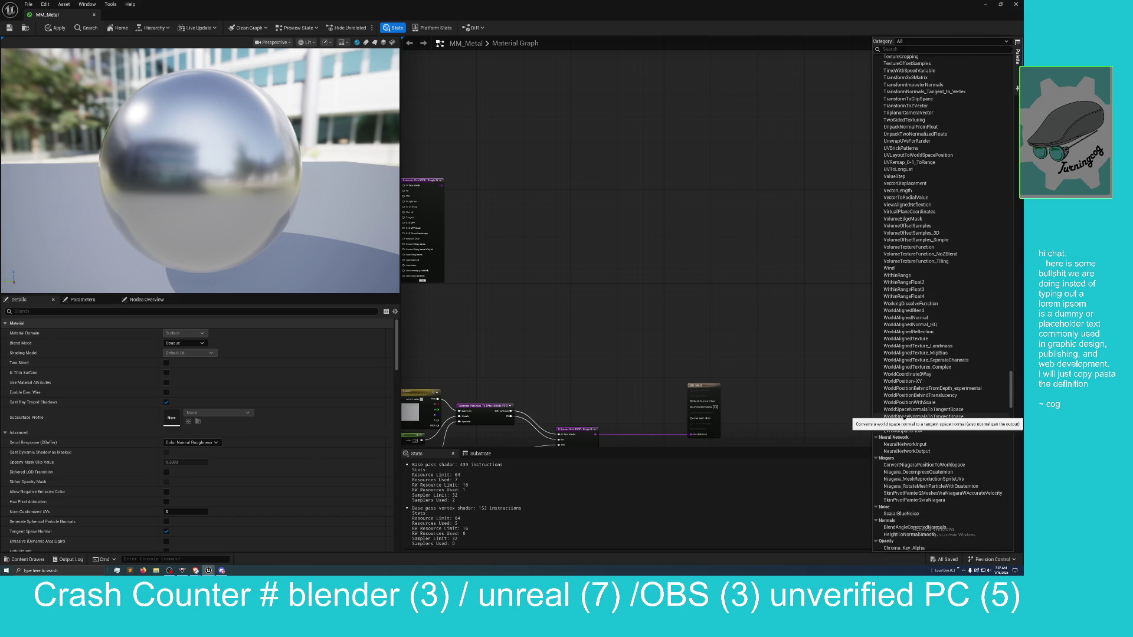
scroll(944, 436, "down", 2)
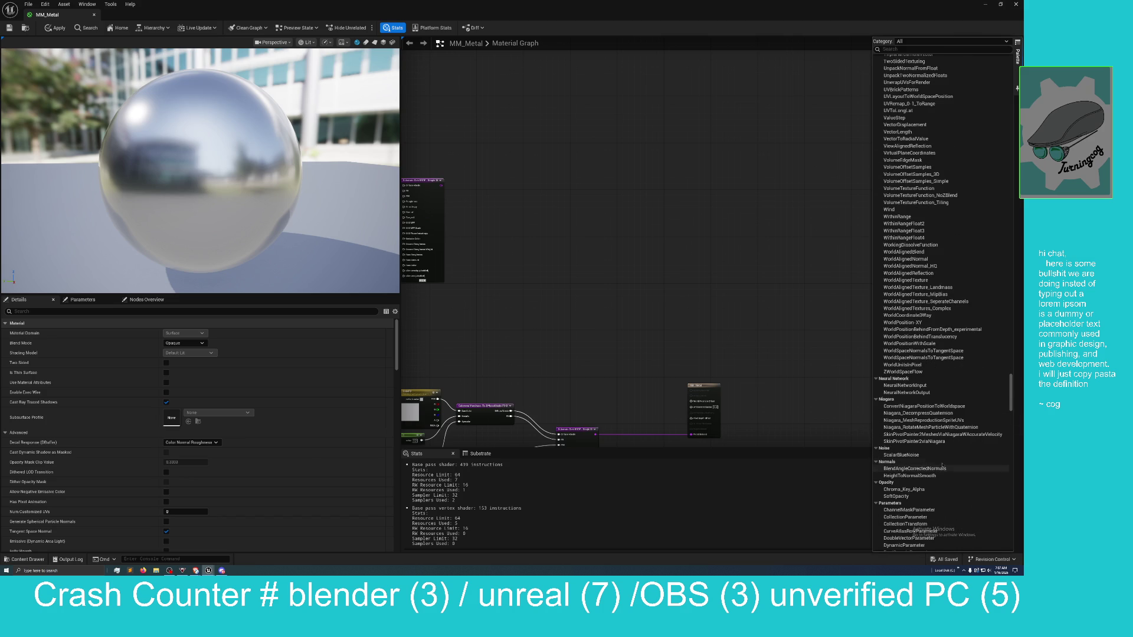
scroll(942, 462, "down", 1)
scroll(942, 462, "down", 4)
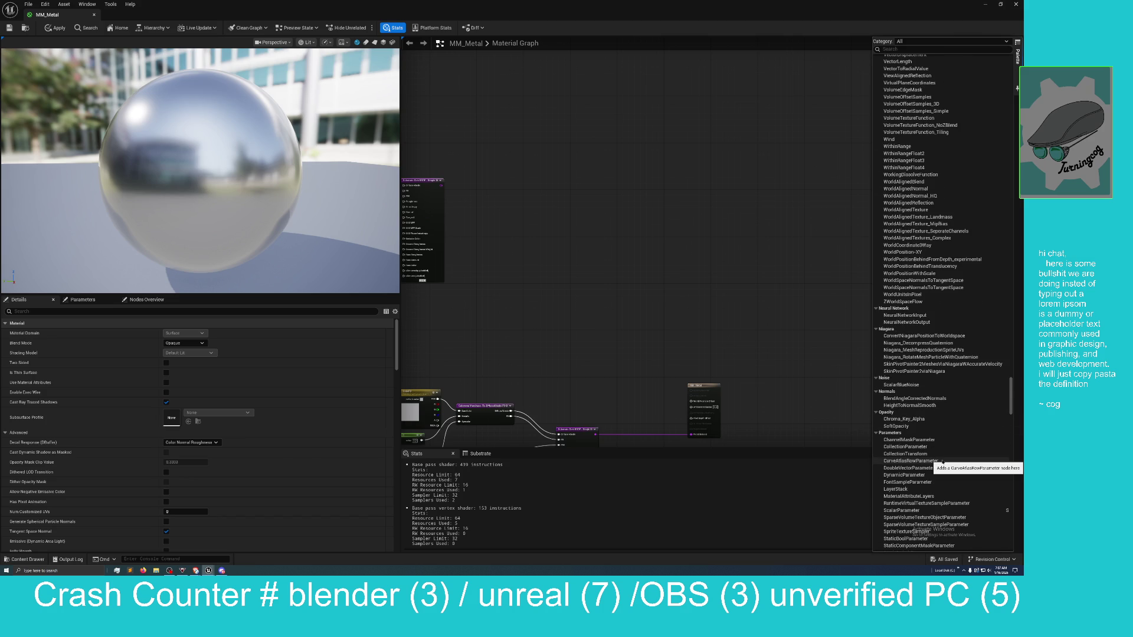
scroll(942, 462, "down", 12)
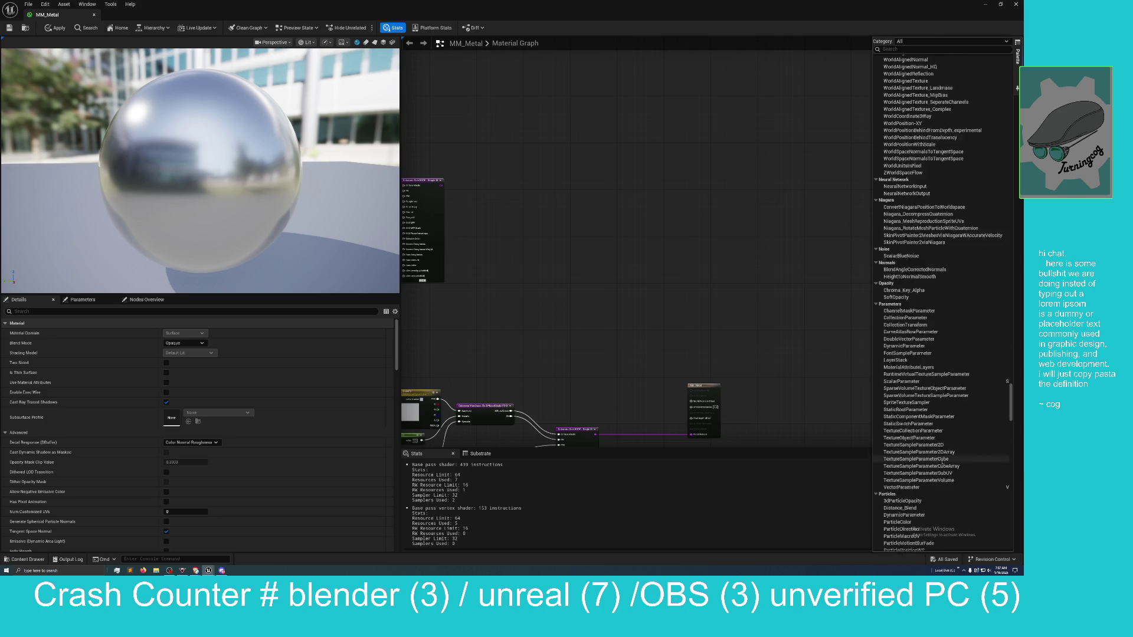
scroll(942, 462, "down", 8)
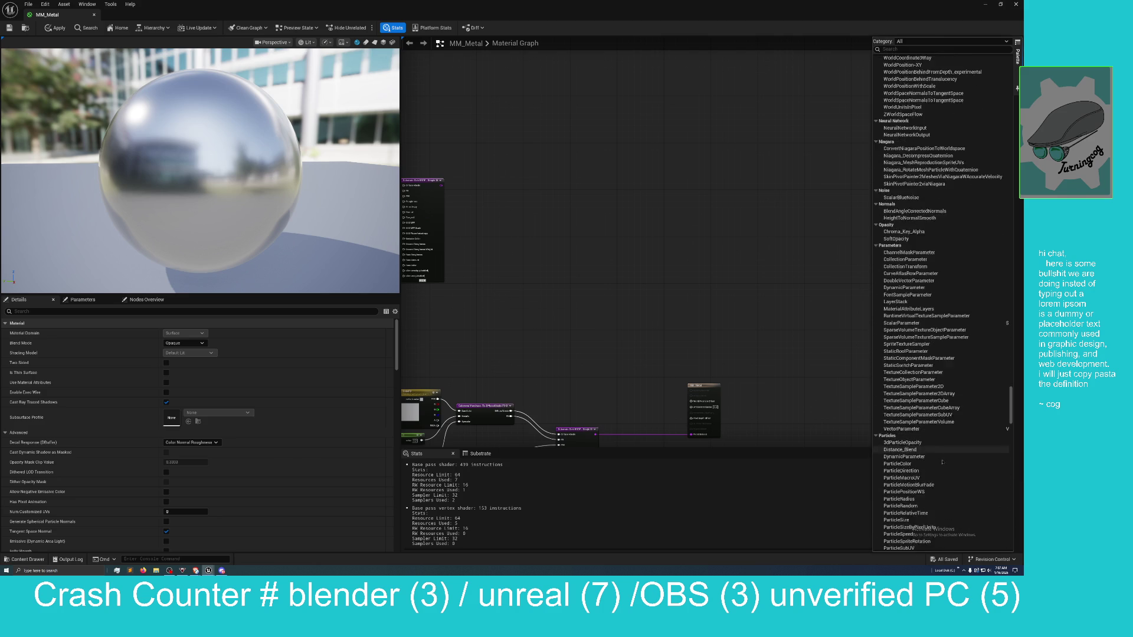
scroll(946, 458, "down", 2)
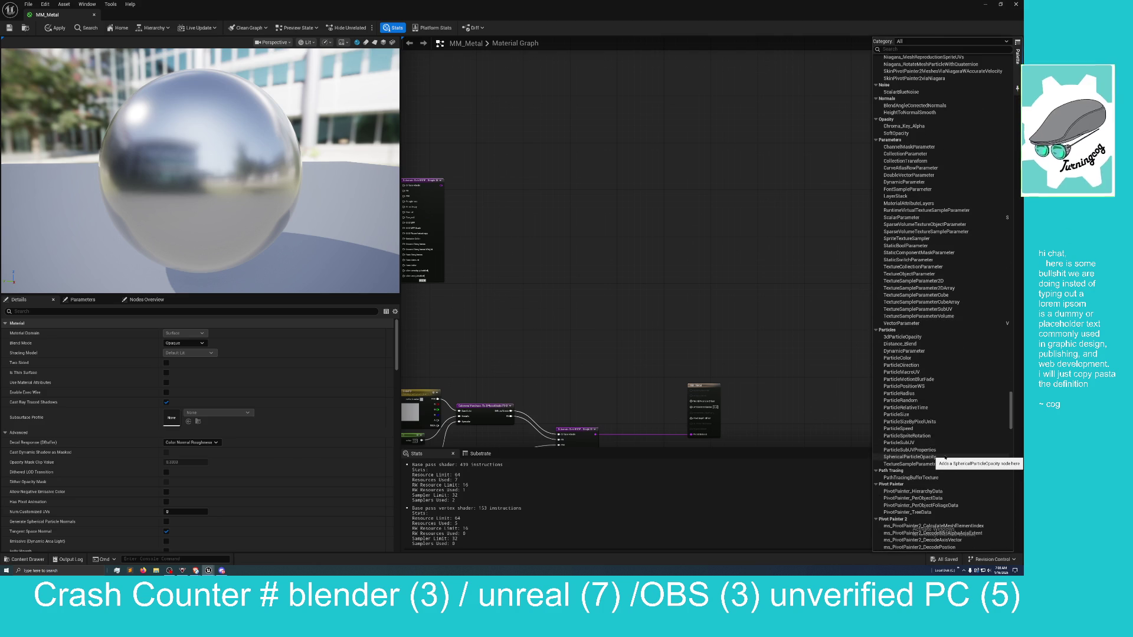
scroll(946, 458, "down", 6)
scroll(945, 458, "down", 5)
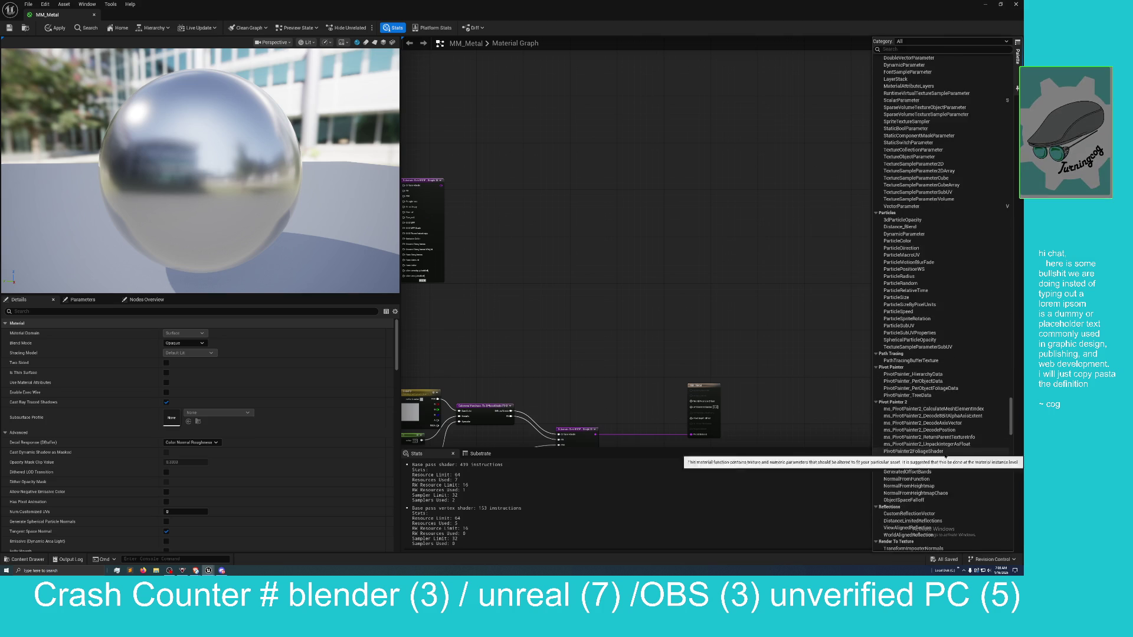
scroll(945, 456, "down", 3)
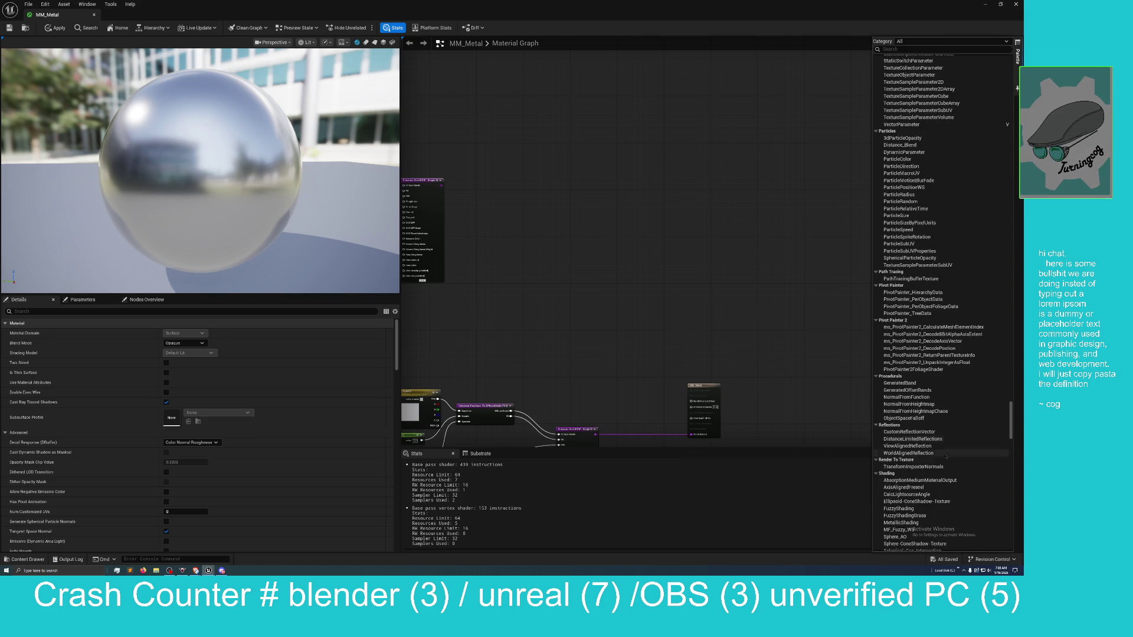
scroll(944, 456, "down", 10)
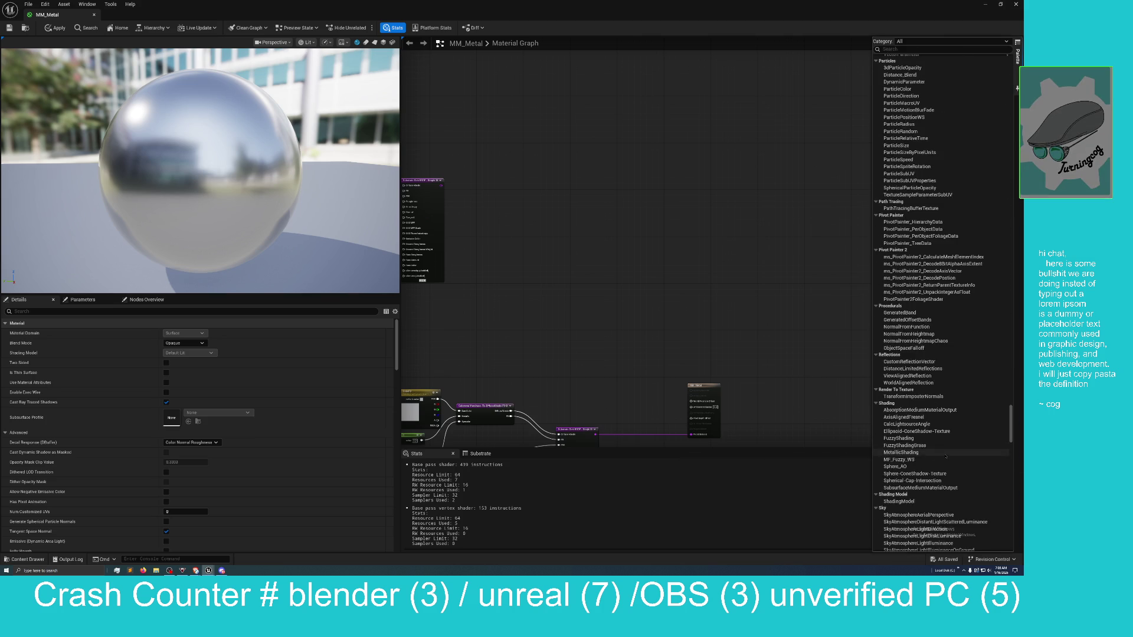
scroll(943, 457, "down", 3)
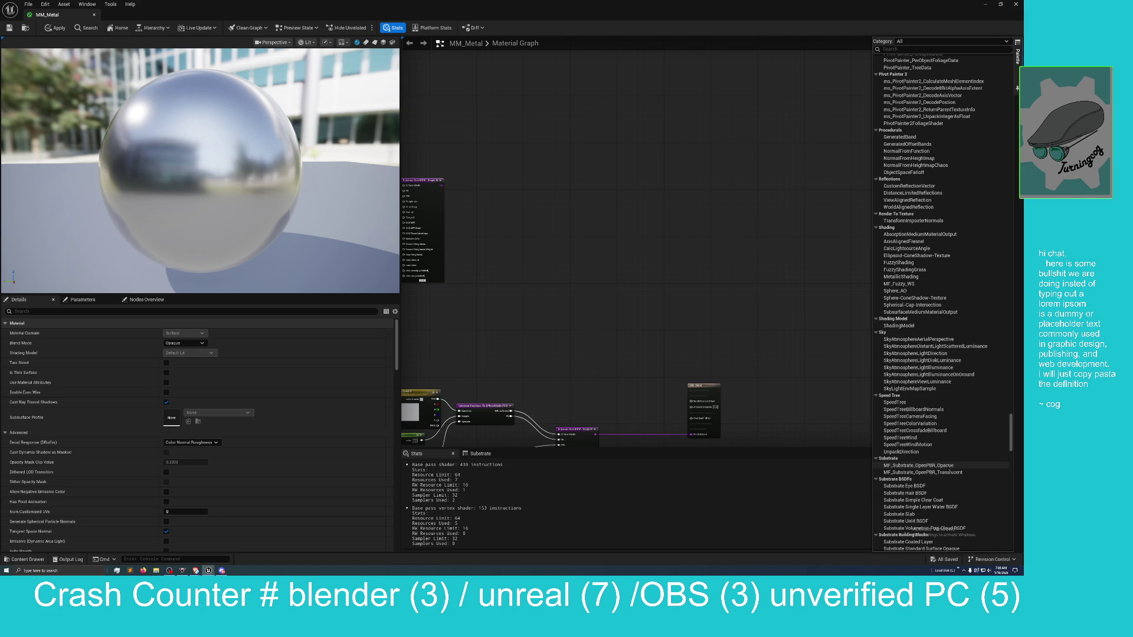
scroll(944, 464, "down", 4)
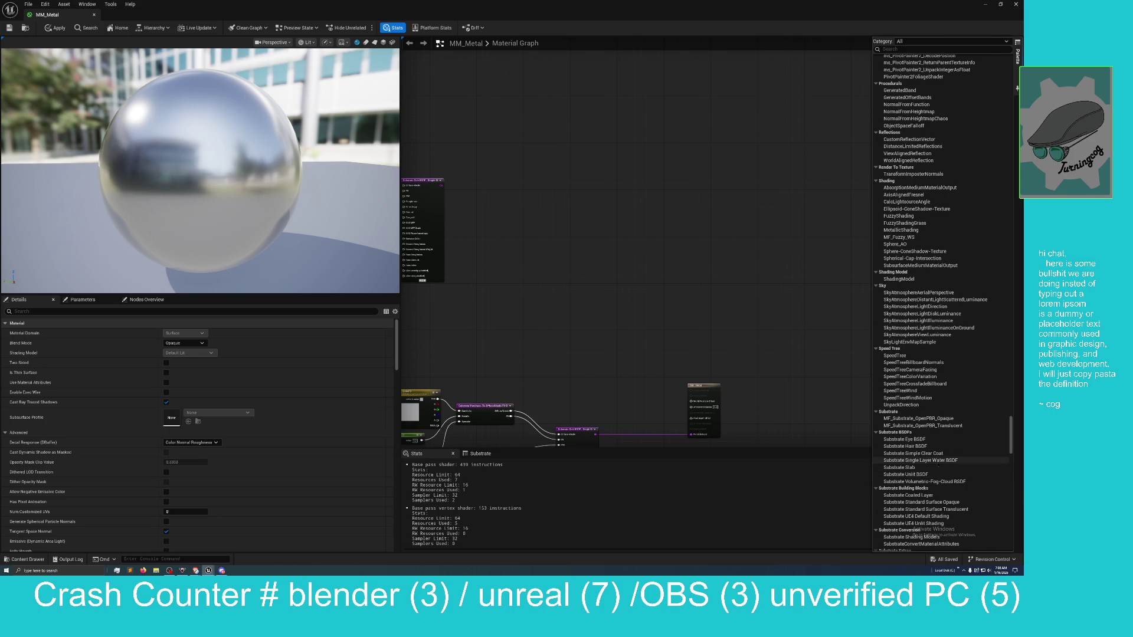
scroll(943, 482, "down", 2)
scroll(946, 486, "down", 2)
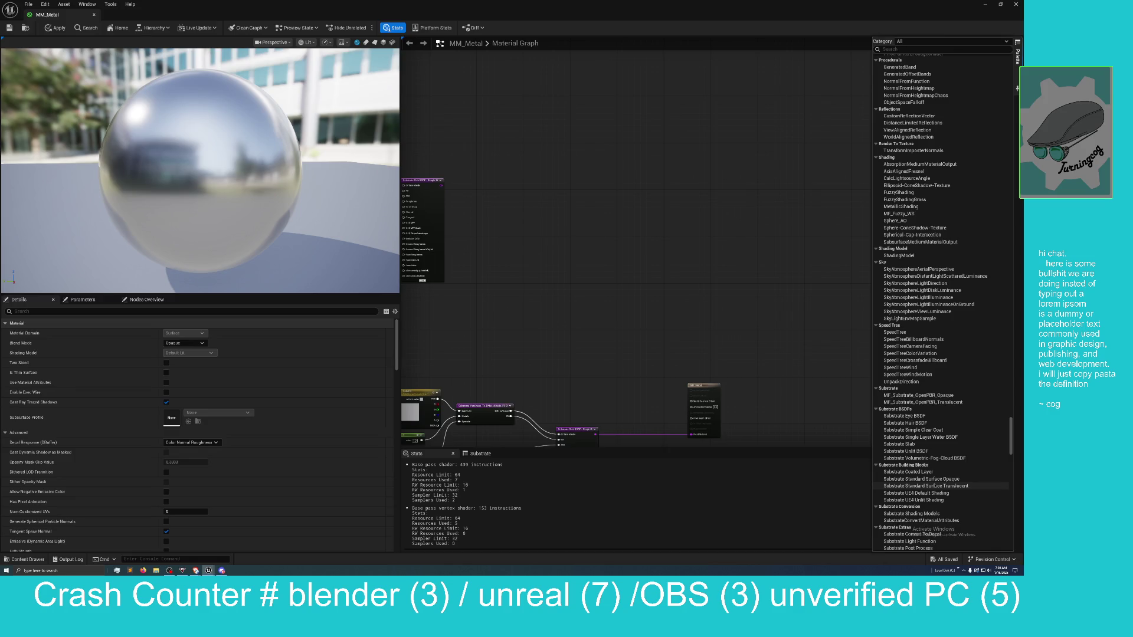
scroll(946, 486, "down", 3)
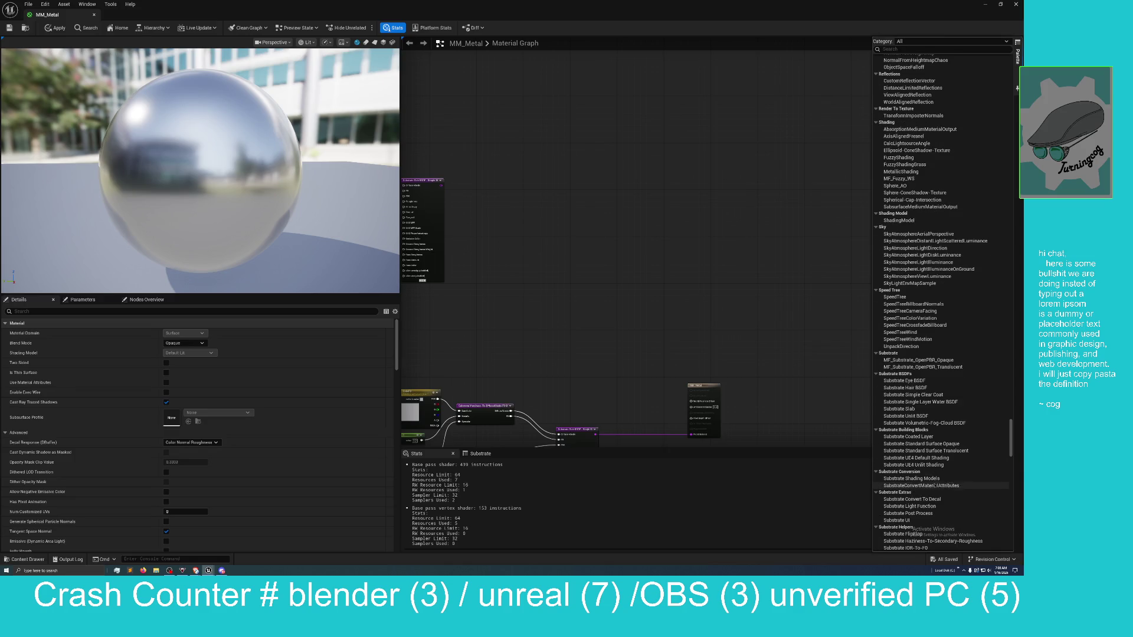
scroll(932, 489, "down", 2)
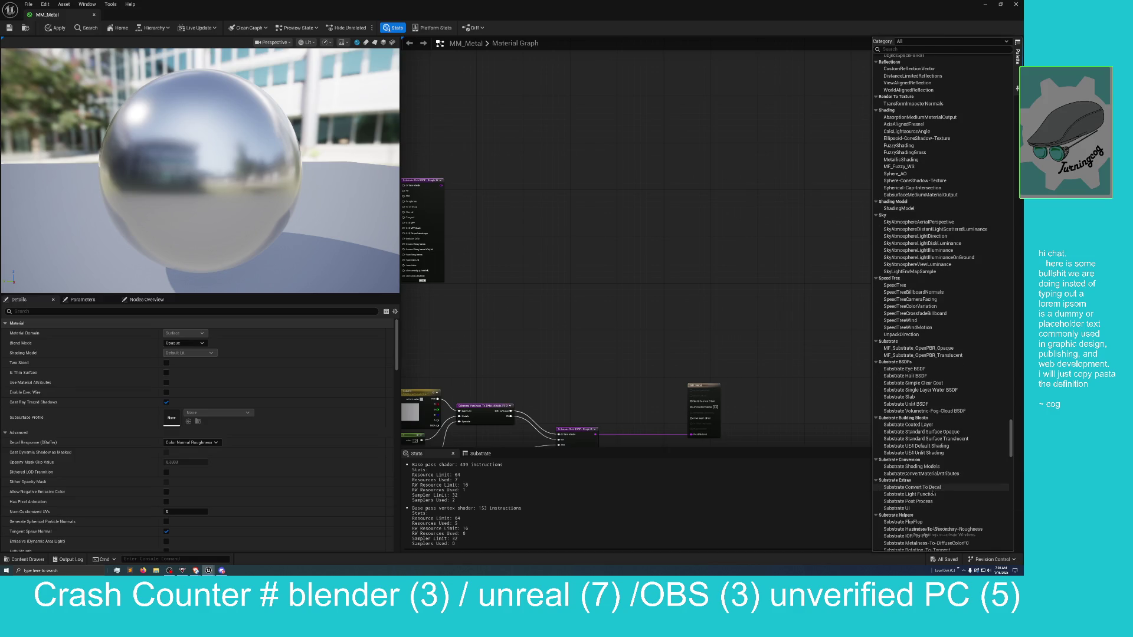
scroll(937, 497, "down", 4)
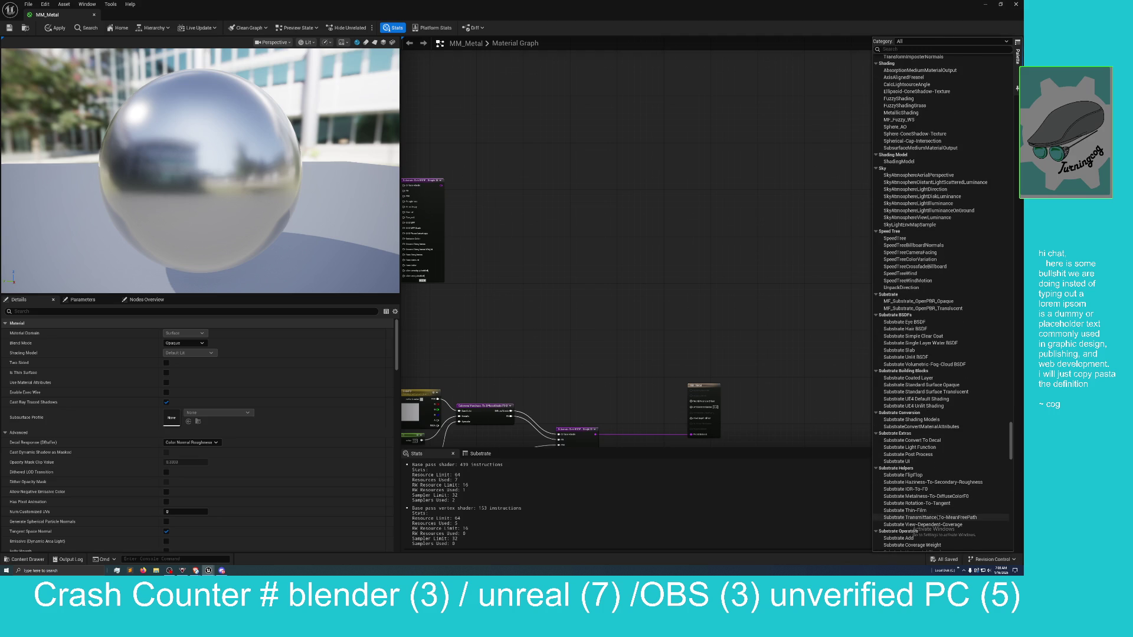
scroll(962, 511, "down", 1)
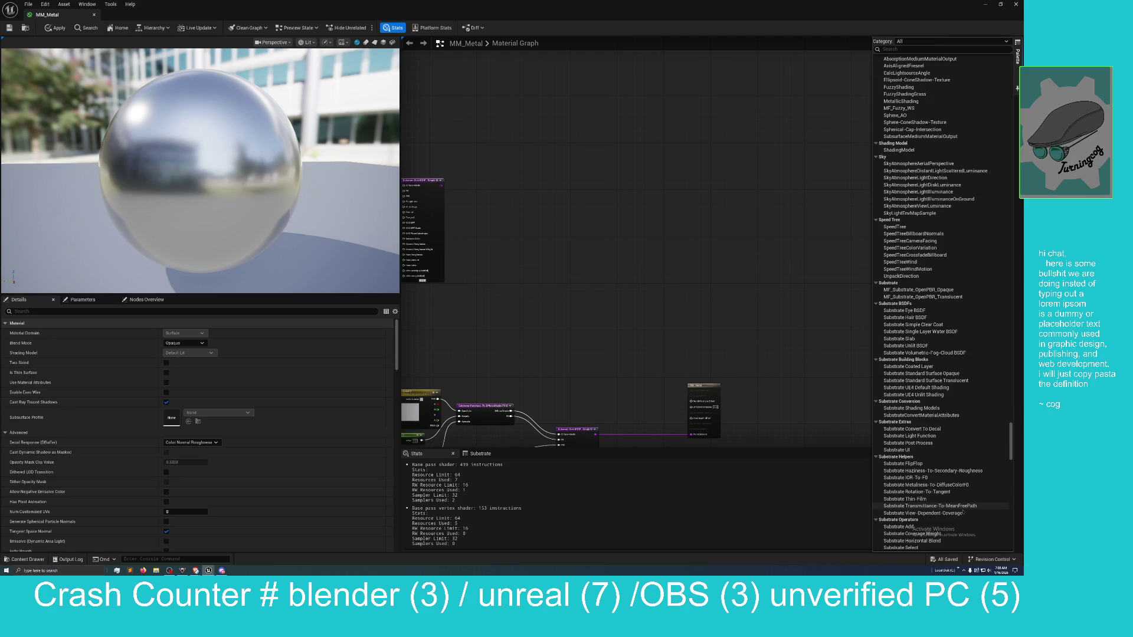
scroll(963, 512, "down", 1)
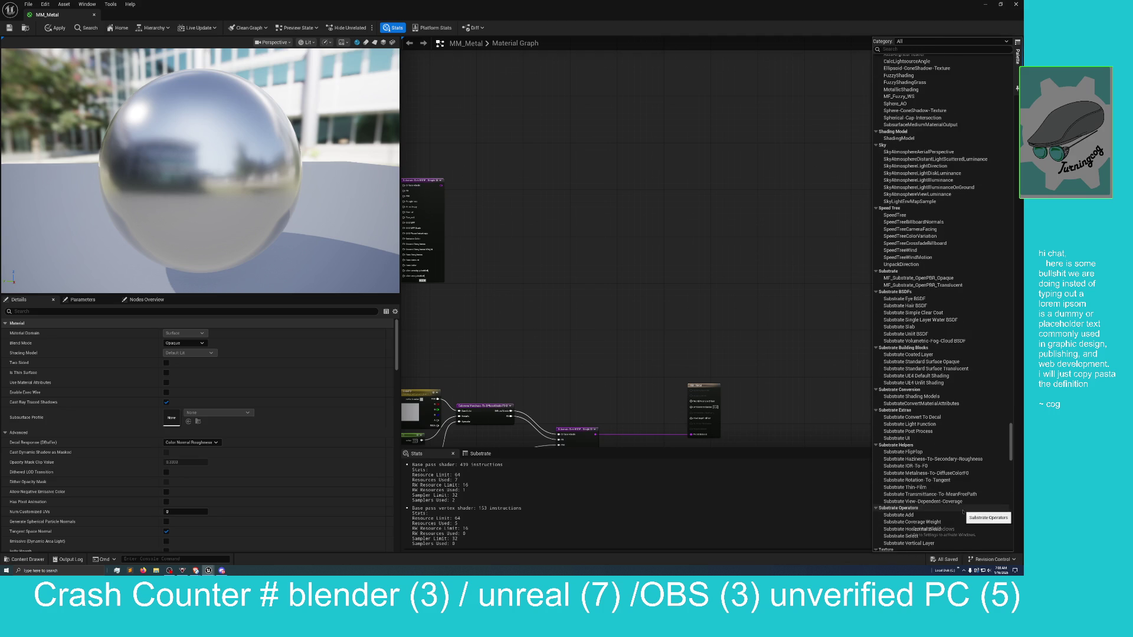
scroll(943, 511, "down", 1)
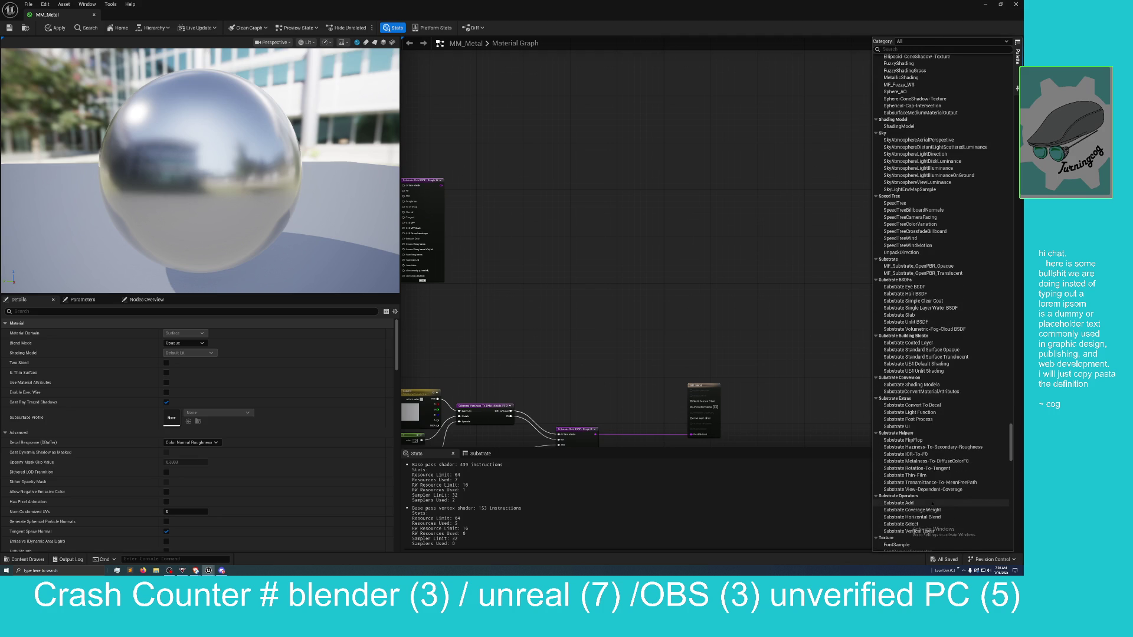
left_click(917, 503)
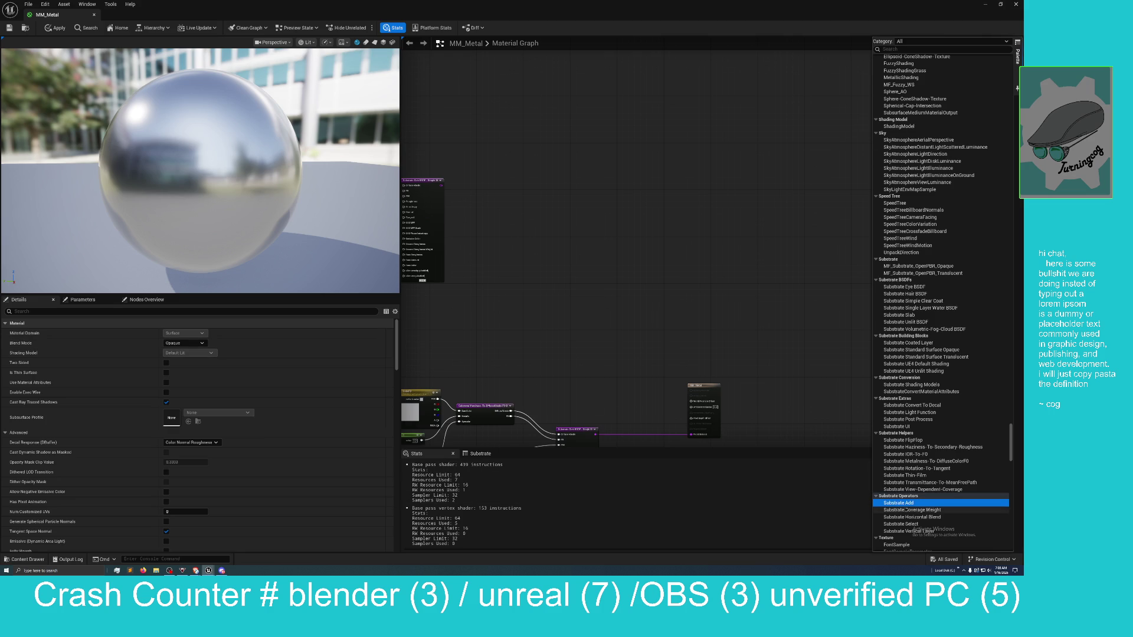
Place a Substrate Add node from the Palette into the MM_Metal graph
left_click_drag(902, 503, 648, 317)
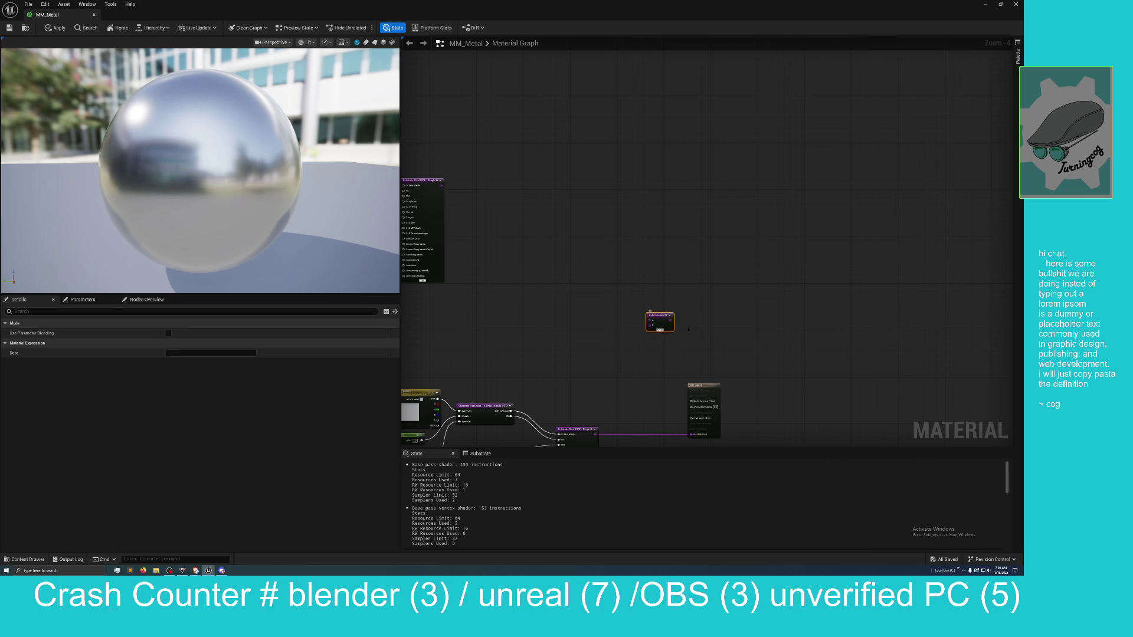
scroll(649, 317, "down", 1)
scroll(649, 317, "up", 4)
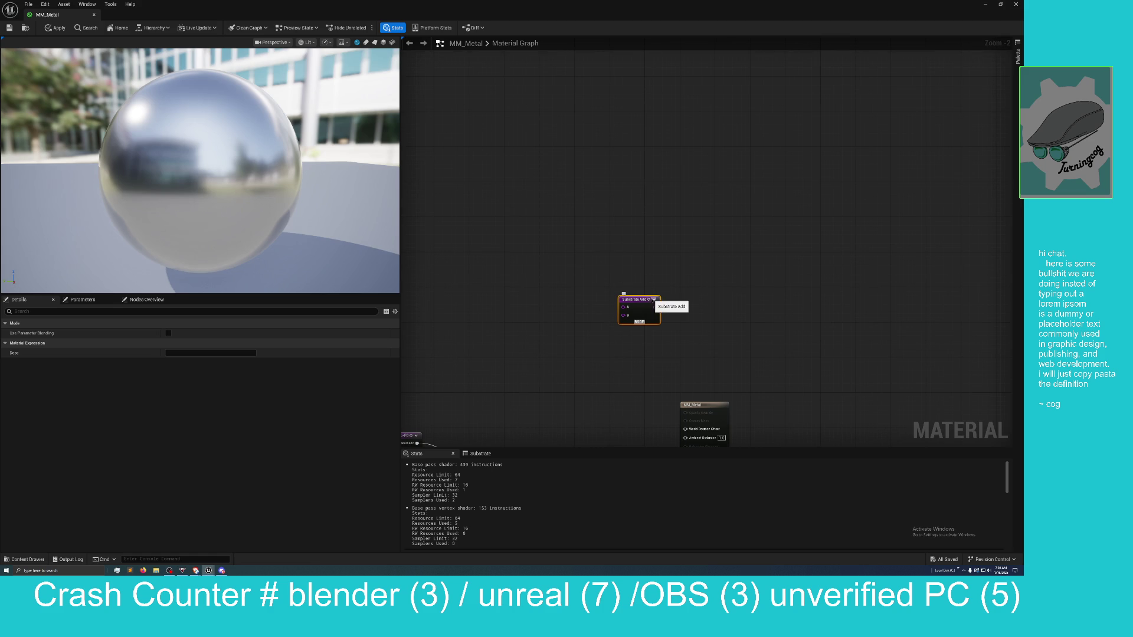
left_click(653, 299)
left_click(653, 300)
scroll(695, 332, "down", 2)
left_click_drag(695, 332, 725, 304)
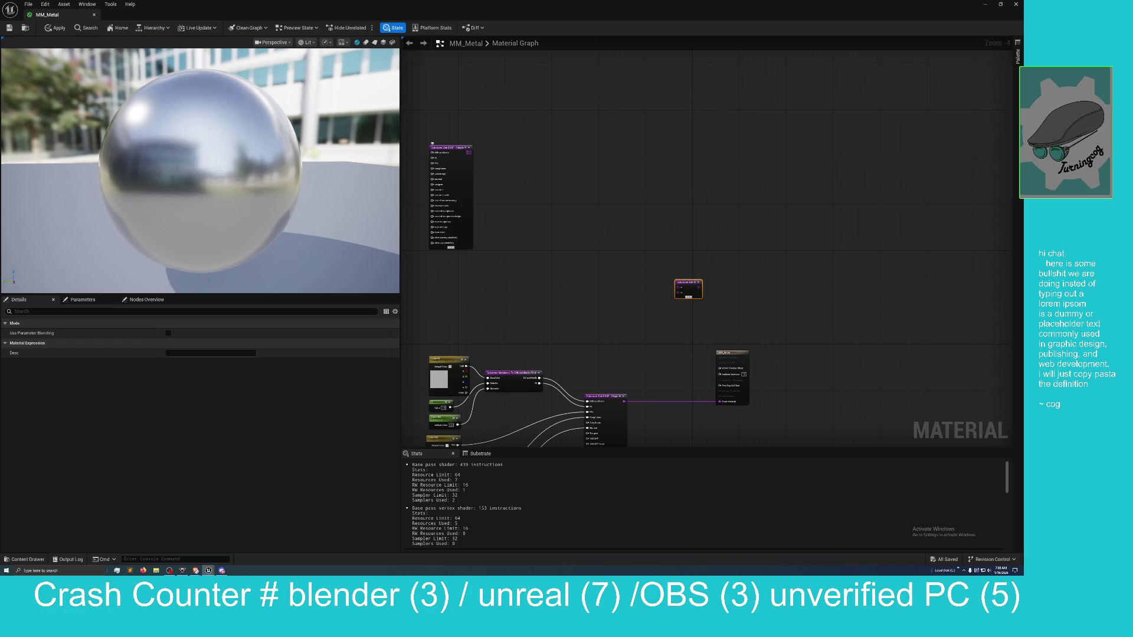
Wire the Slab BSDF into Add inputs A and B, and Add's output into Front Material
left_click_drag(477, 155, 678, 287)
mouse_move(624, 401)
left_mouse_down()
mouse_move(668, 316)
mouse_move(670, 327)
left_mouse_up()
left_click(669, 328)
mouse_move(698, 287)
left_mouse_down()
mouse_move(731, 360)
mouse_move(719, 402)
left_mouse_up()
left_click_drag(625, 402, 678, 293)
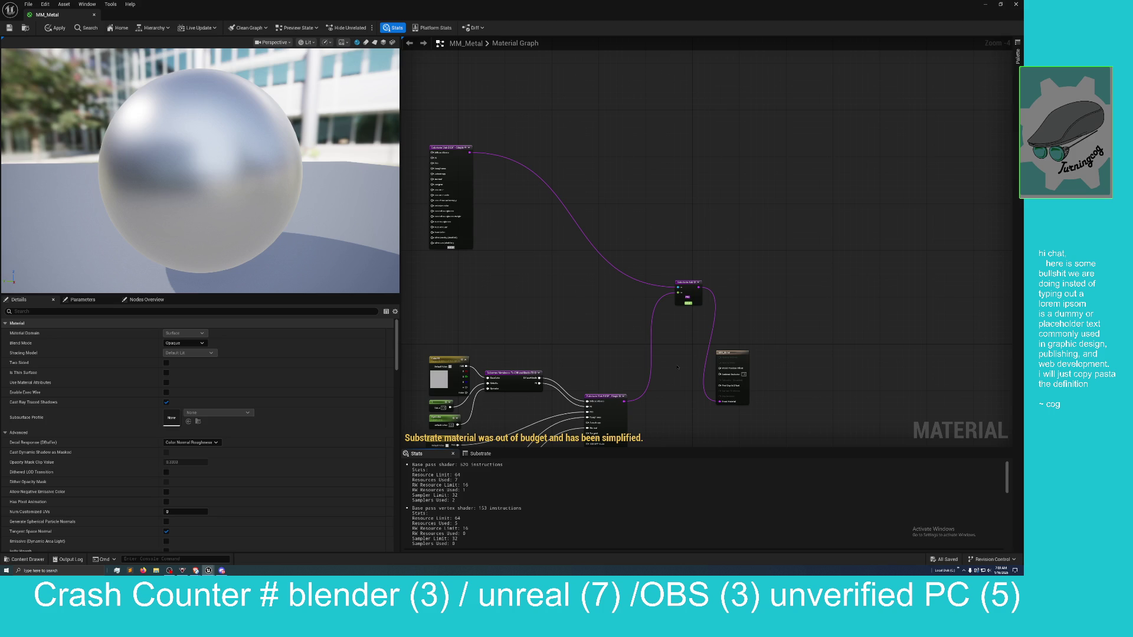
mouse_move(675, 374)
left_mouse_down()
mouse_move(714, 327)
mouse_move(731, 332)
left_mouse_up()
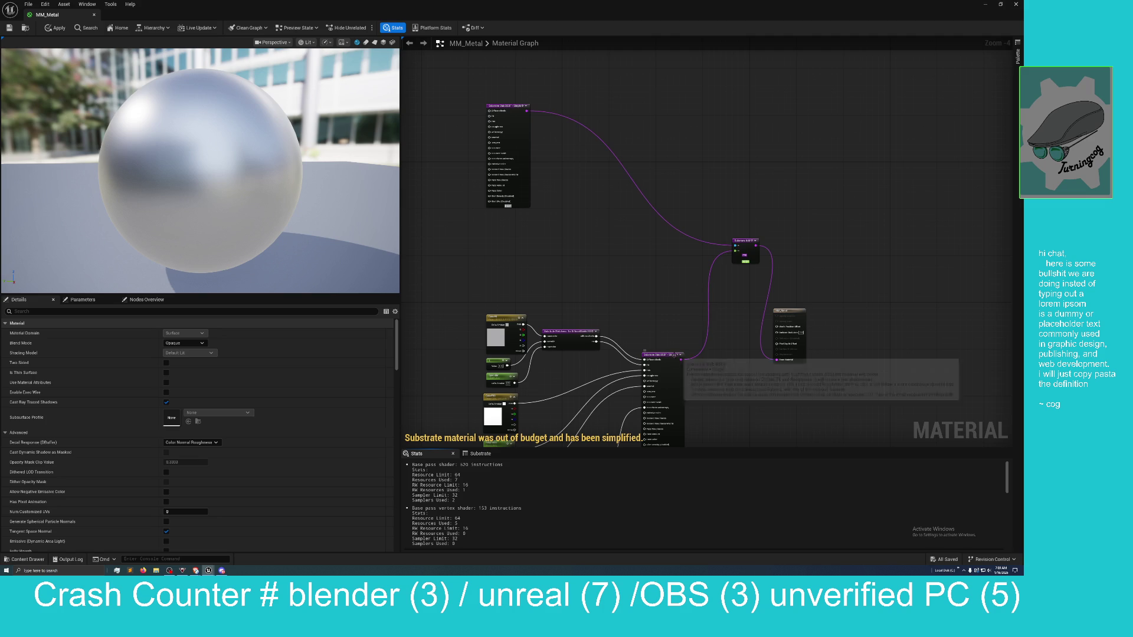
left_click(674, 355)
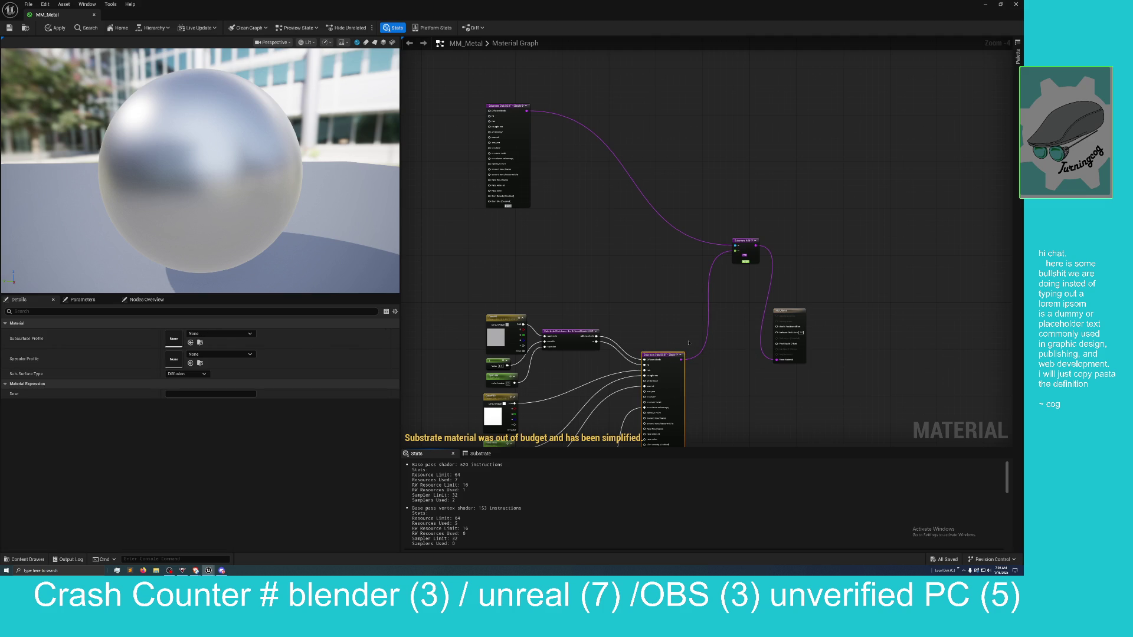
scroll(689, 342, "up", 1)
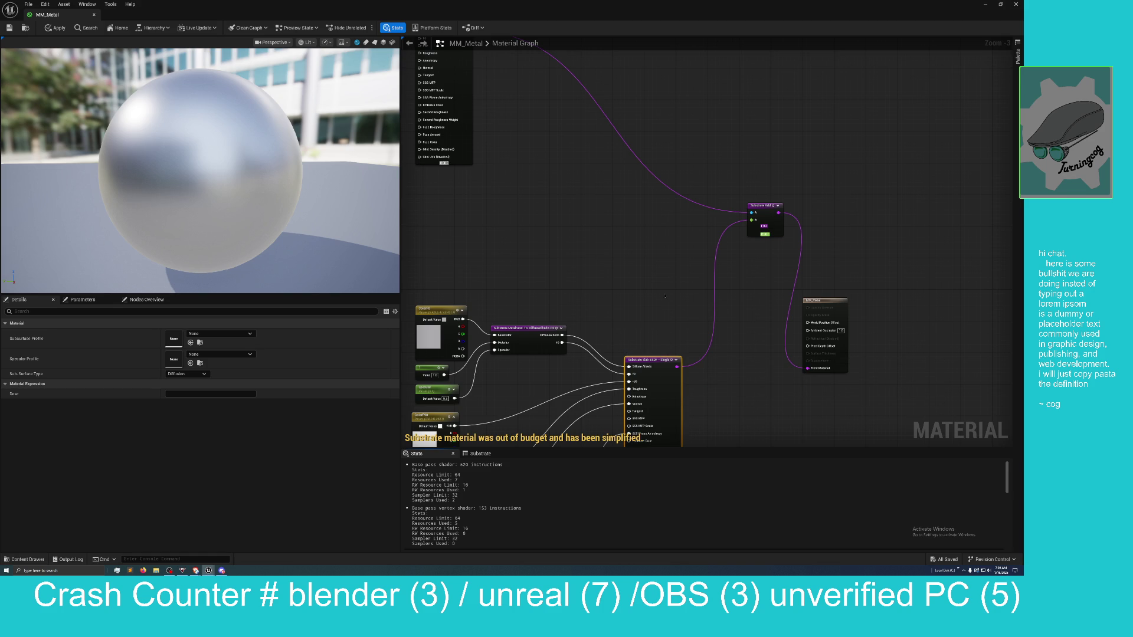
left_click(659, 305)
mouse_move(658, 305)
left_mouse_down()
mouse_move(675, 359)
mouse_move(686, 347)
left_mouse_up()
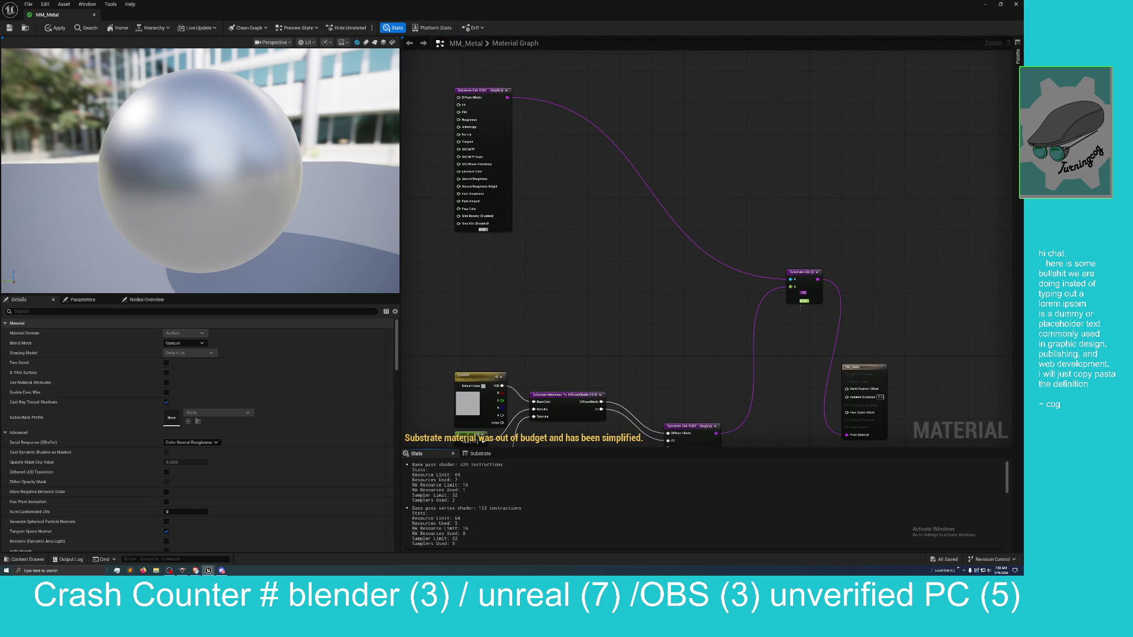
mouse_move(686, 329)
left_mouse_down()
mouse_move(690, 289)
mouse_move(712, 374)
mouse_move(709, 358)
left_mouse_up()
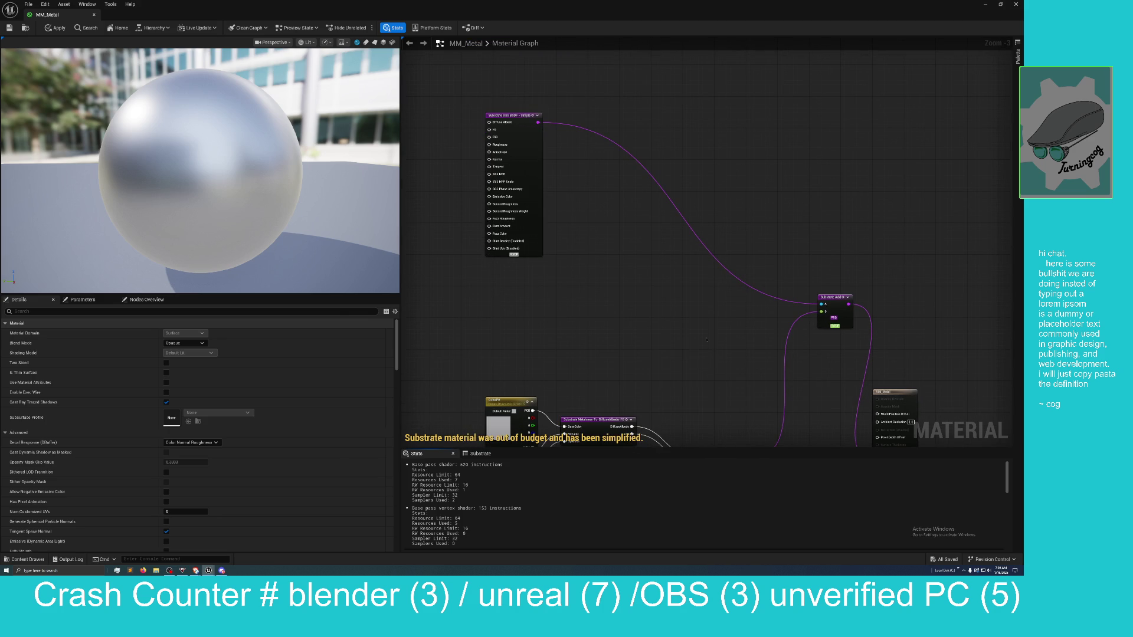
left_click_drag(706, 341, 708, 351)
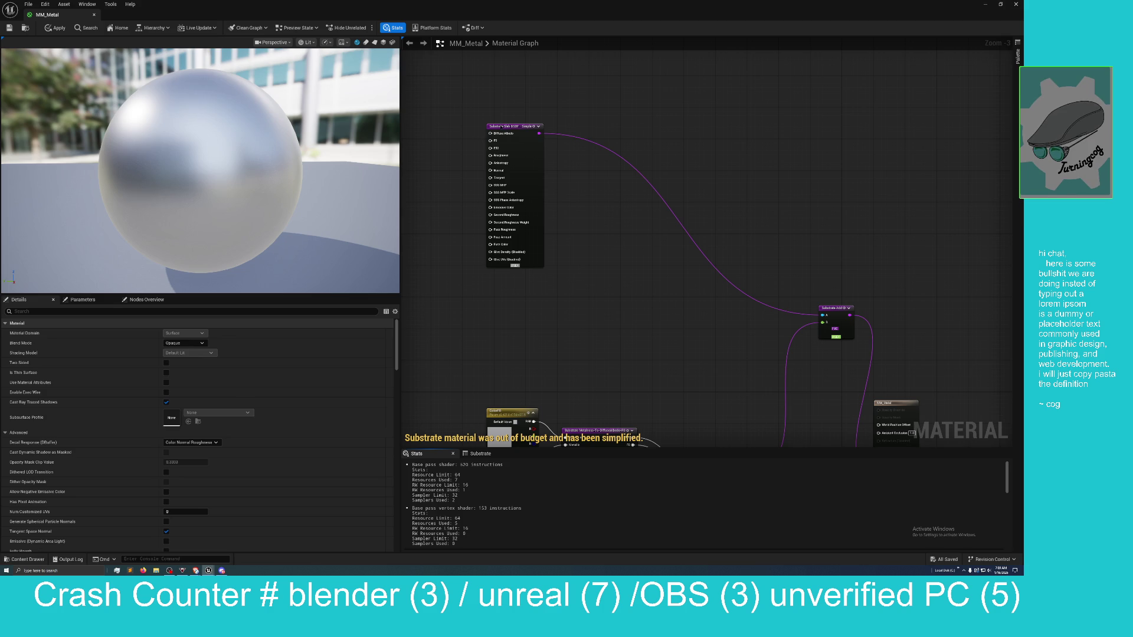
Connect the Slab BSDF straight to Front Material, delete the Substrate Add node, and apply
key("Delete")
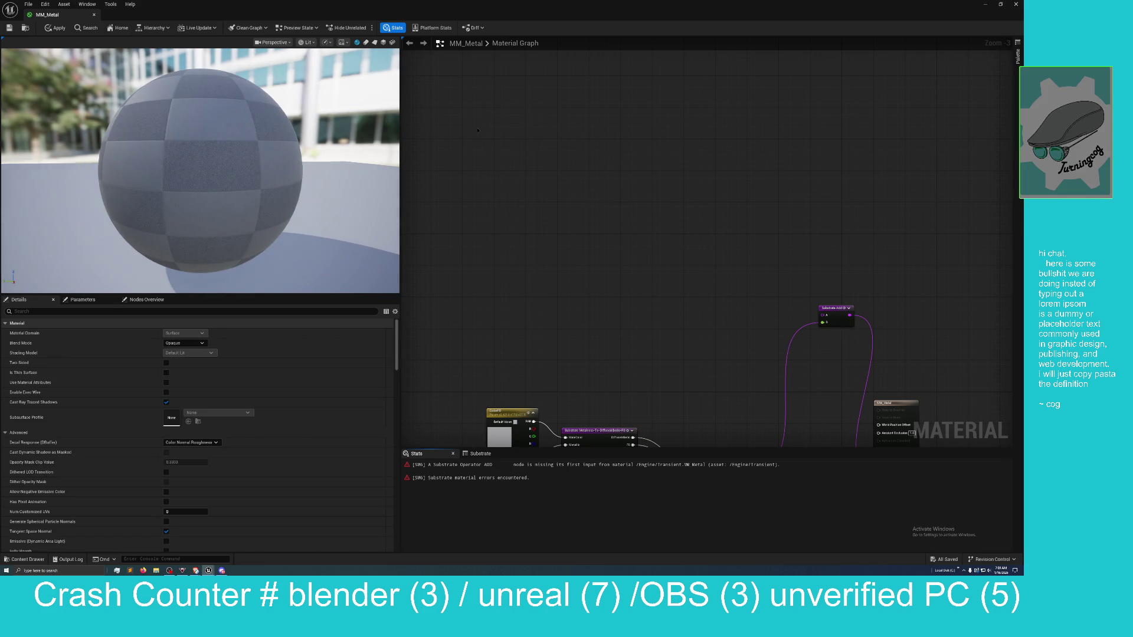
key("ctrl+z")
mouse_move(701, 364)
left_mouse_down()
mouse_move(797, 359)
mouse_move(902, 376)
mouse_move(835, 367)
left_mouse_up()
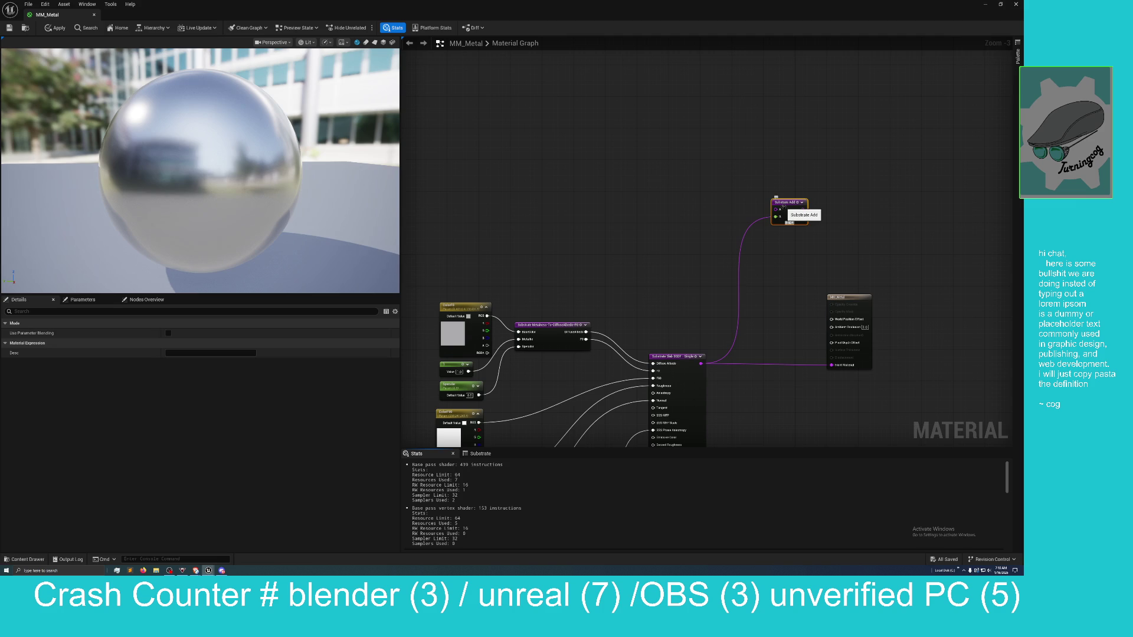
key("Delete")
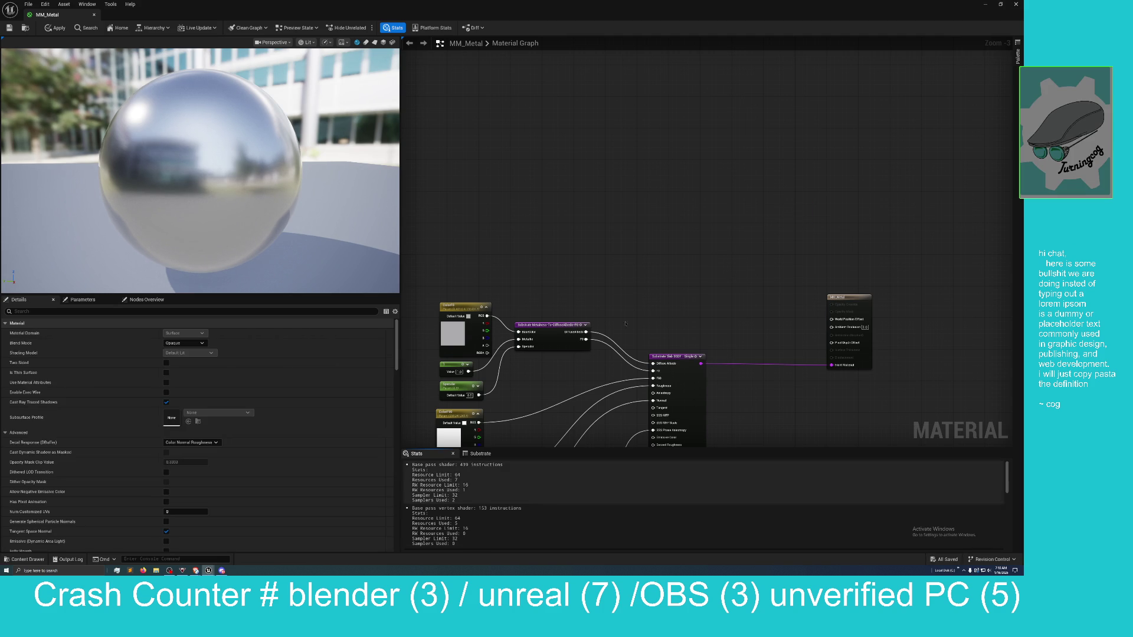
left_click(55, 28)
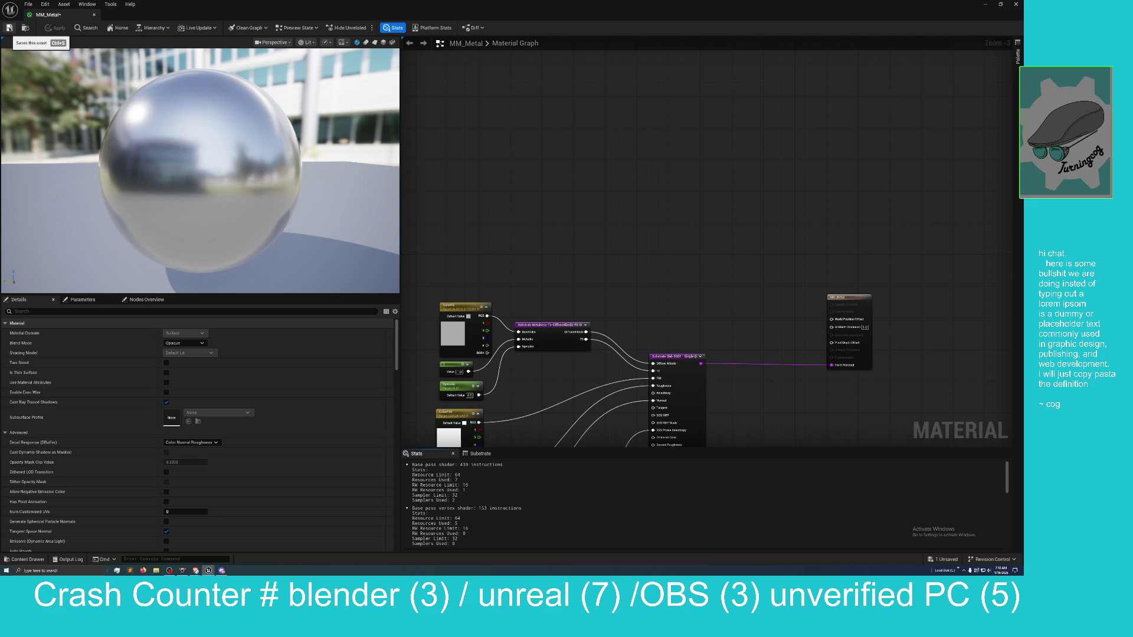
scroll(131, 338, "down", 1)
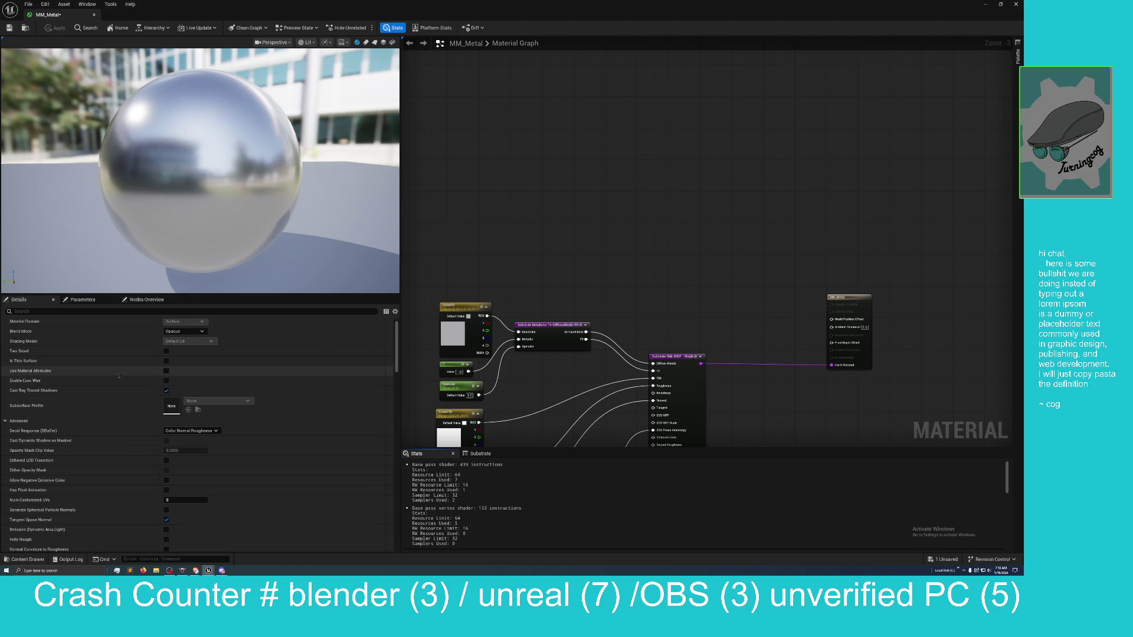
scroll(120, 376, "down", 3)
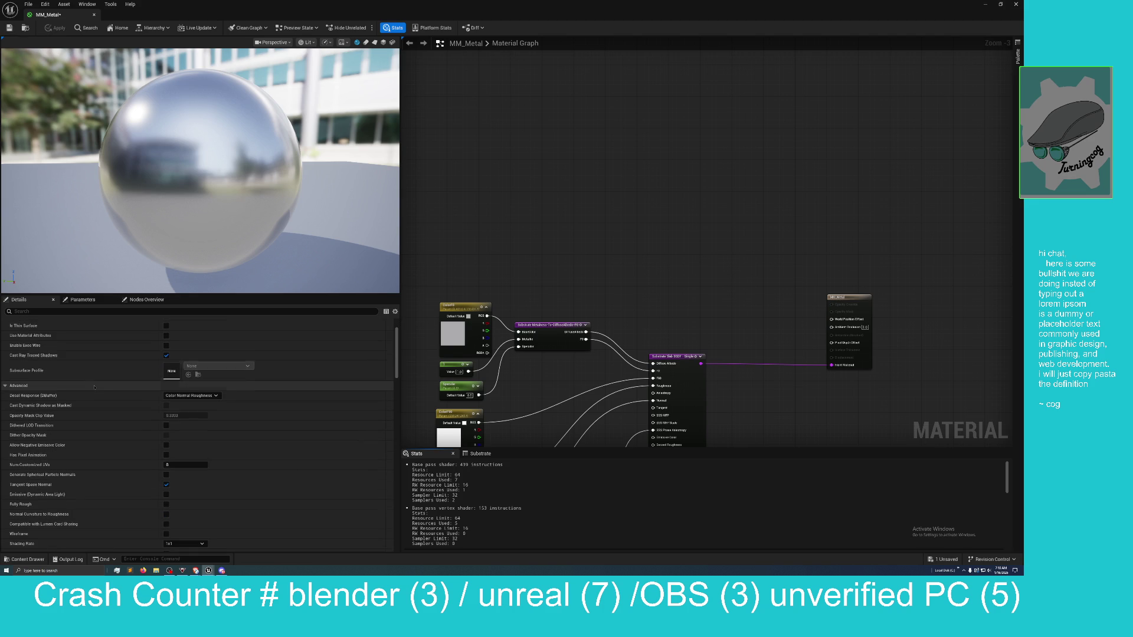
scroll(107, 376, "down", 1)
scroll(107, 378, "down", 3)
scroll(89, 377, "down", 5)
scroll(87, 364, "down", 4)
scroll(88, 364, "down", 5)
scroll(87, 364, "down", 3)
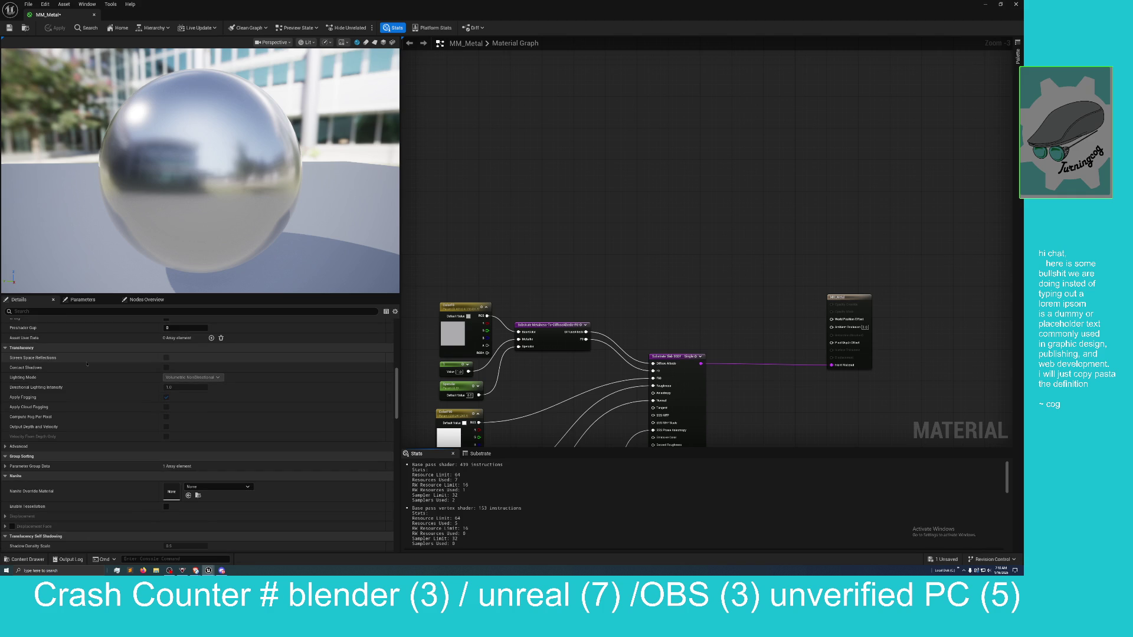
scroll(88, 364, "down", 5)
scroll(88, 363, "down", 2)
scroll(87, 364, "down", 6)
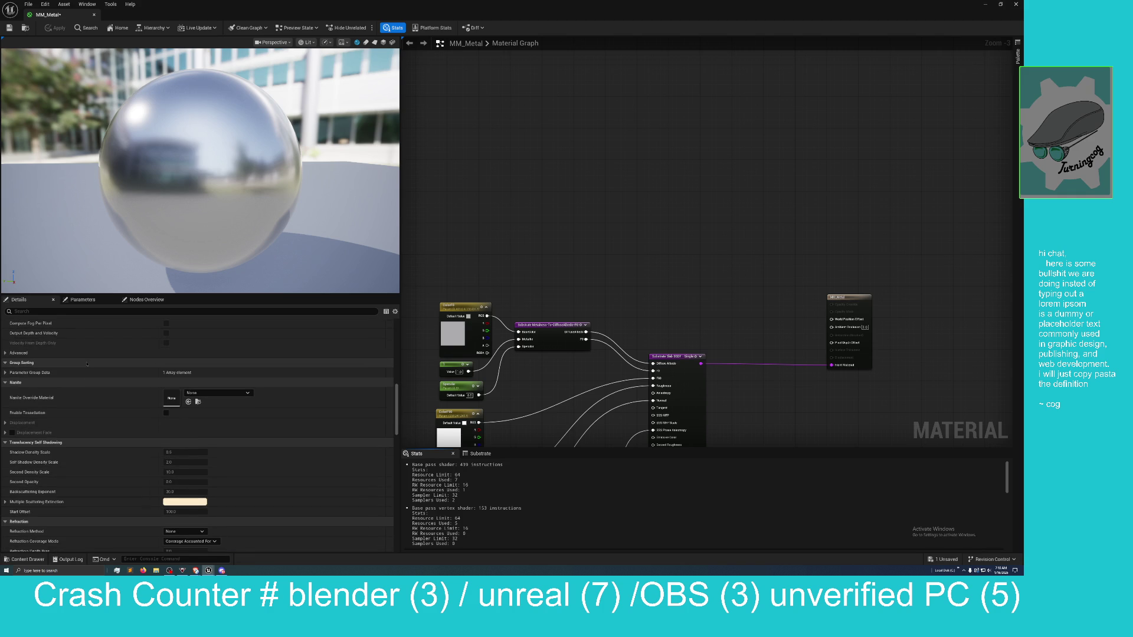
scroll(87, 364, "down", 1)
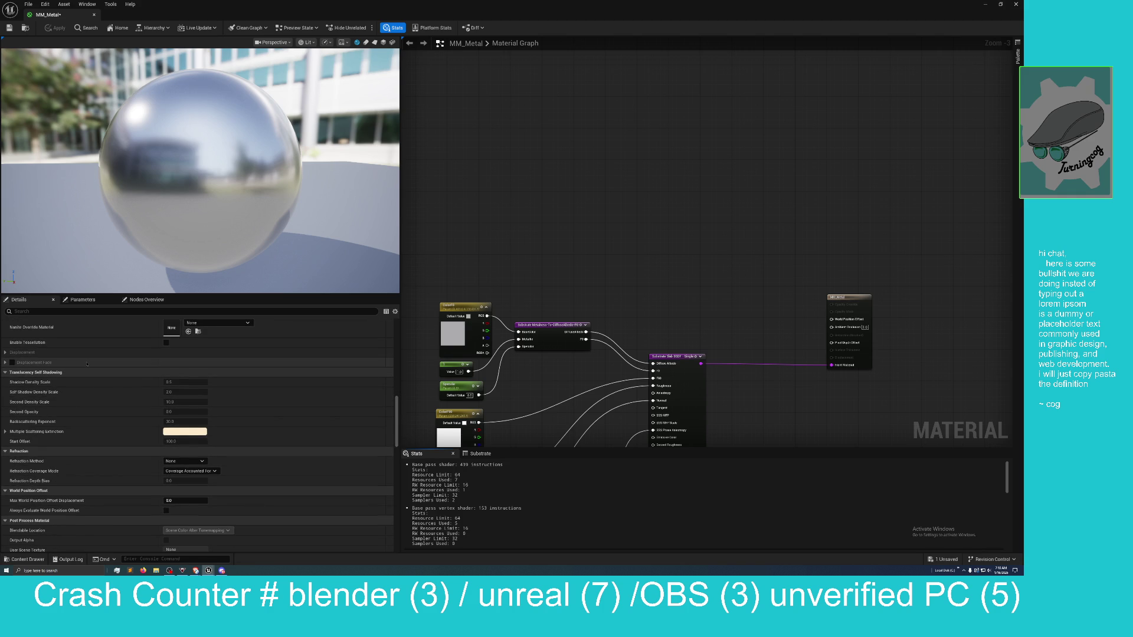
scroll(87, 364, "down", 5)
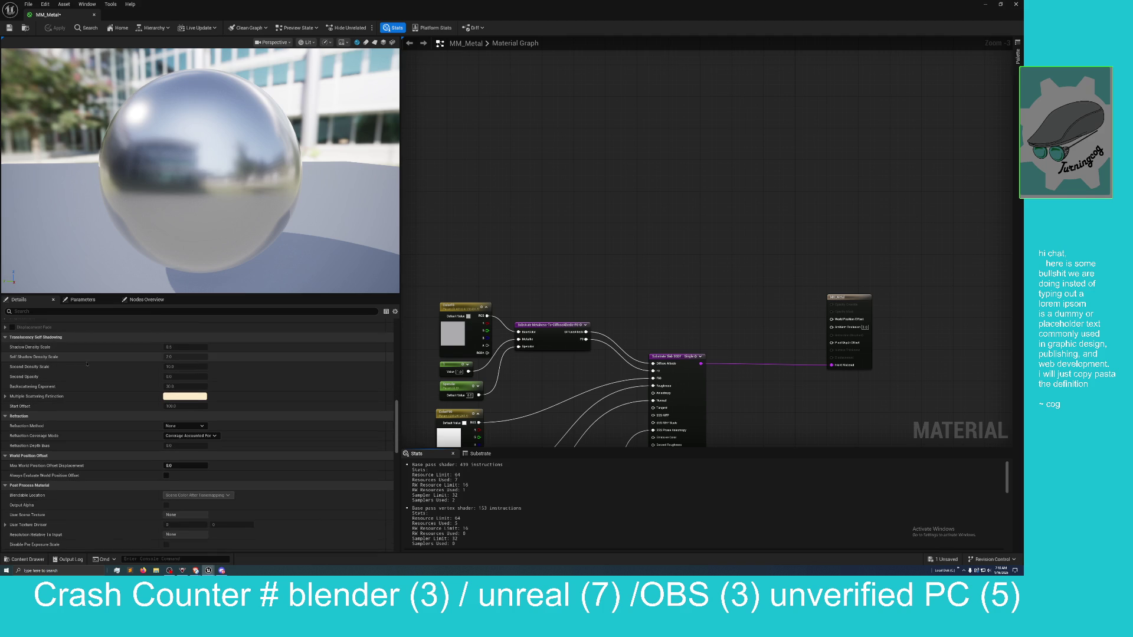
scroll(87, 364, "down", 4)
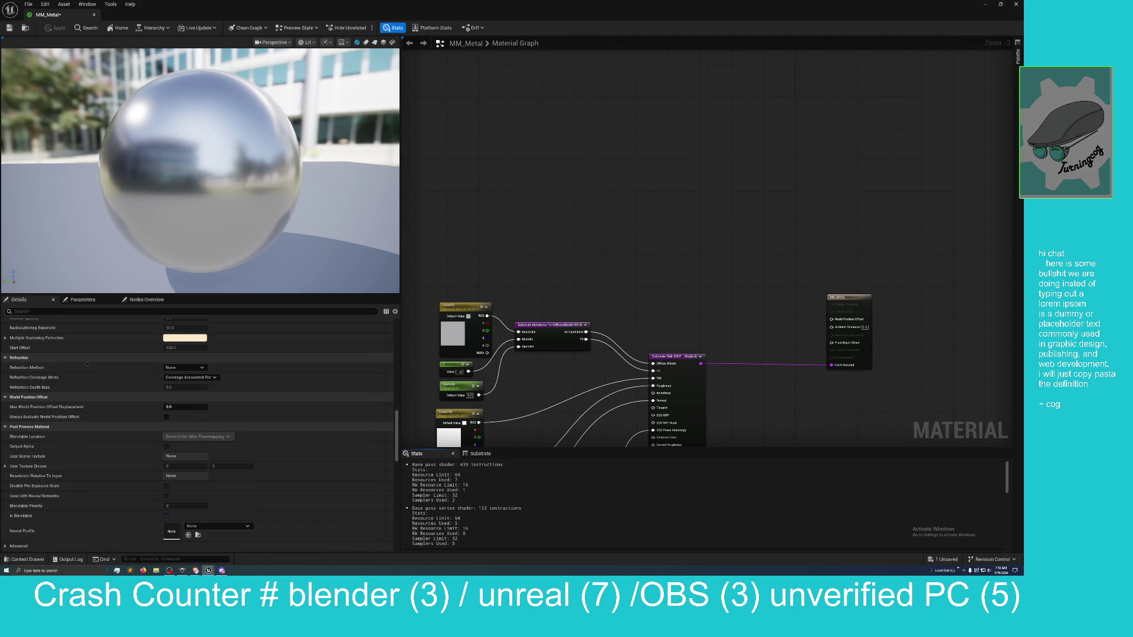
scroll(87, 364, "down", 3)
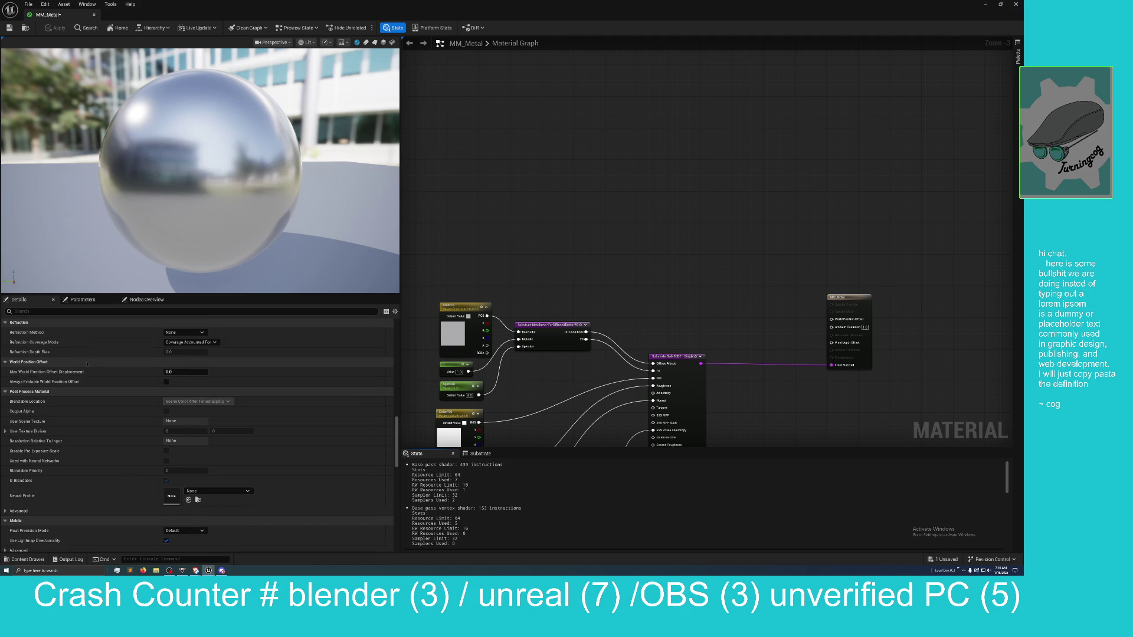
scroll(88, 364, "down", 4)
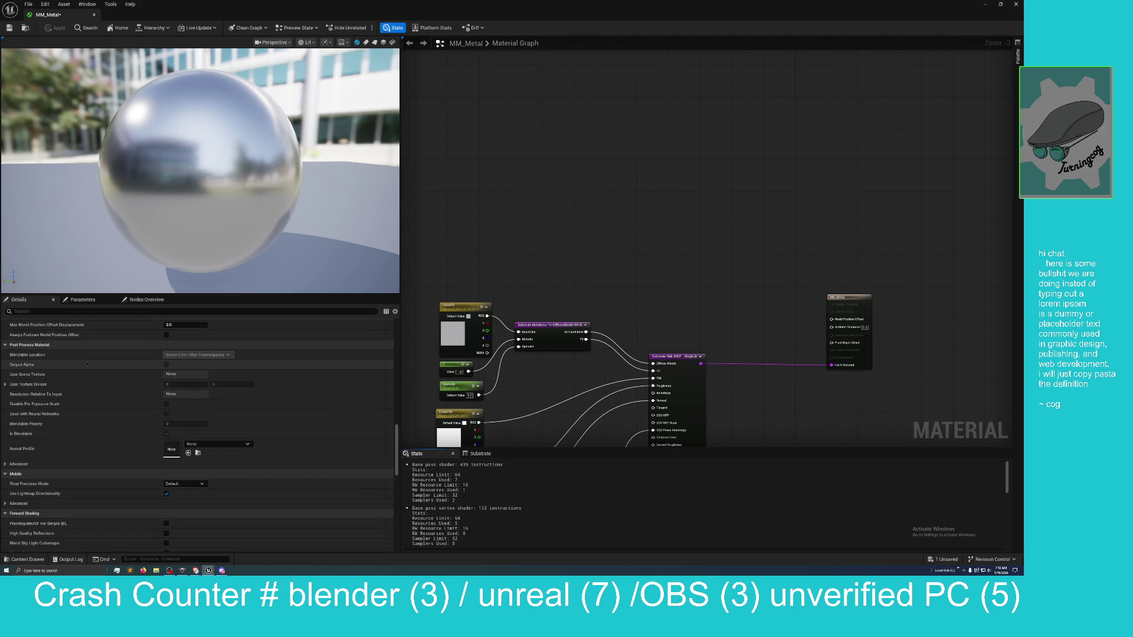
scroll(87, 364, "down", 4)
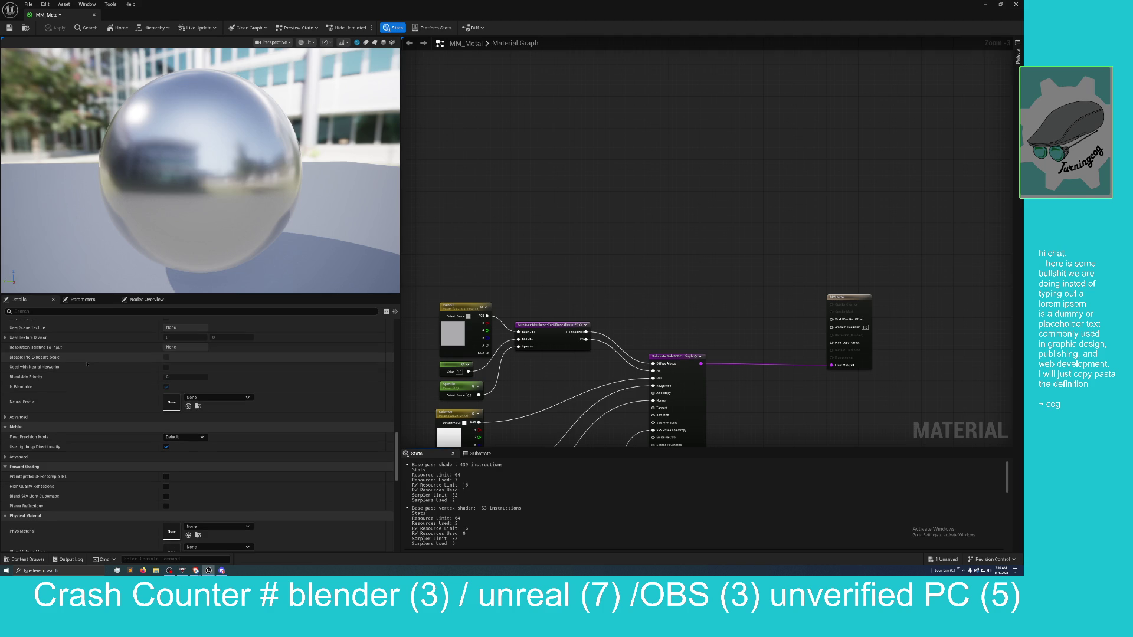
scroll(88, 364, "down", 2)
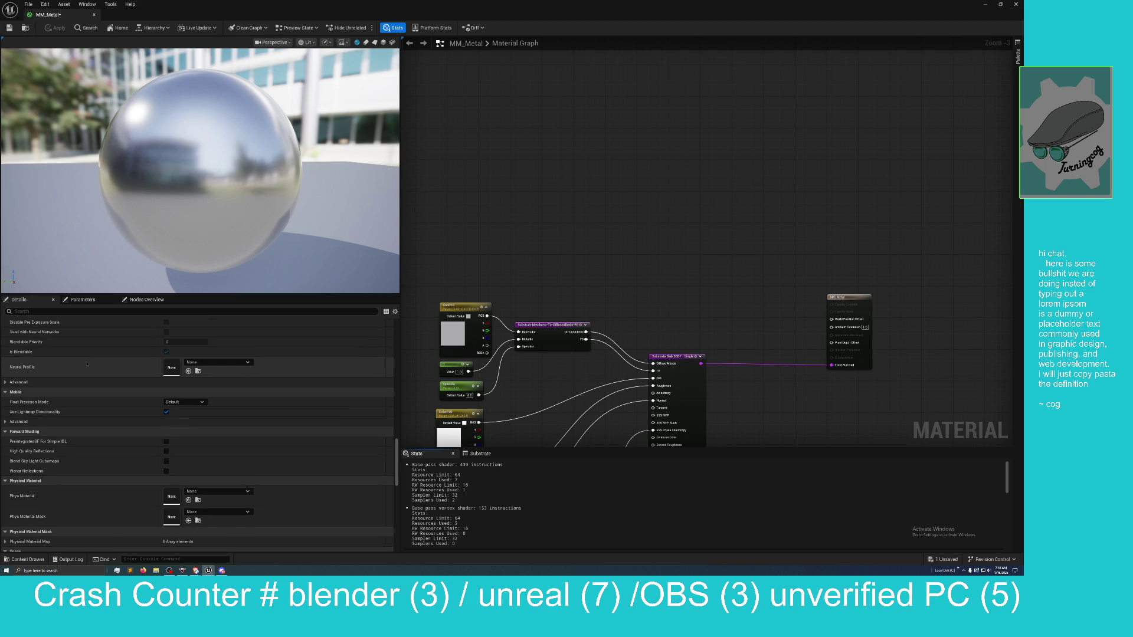
Drag MM_Metal's Roughness constant down for a mirror finish and confirm the Anisotropy value
mouse_move(618, 242)
left_mouse_down()
mouse_move(561, 171)
mouse_move(629, 169)
mouse_move(637, 139)
mouse_move(598, 171)
left_mouse_up()
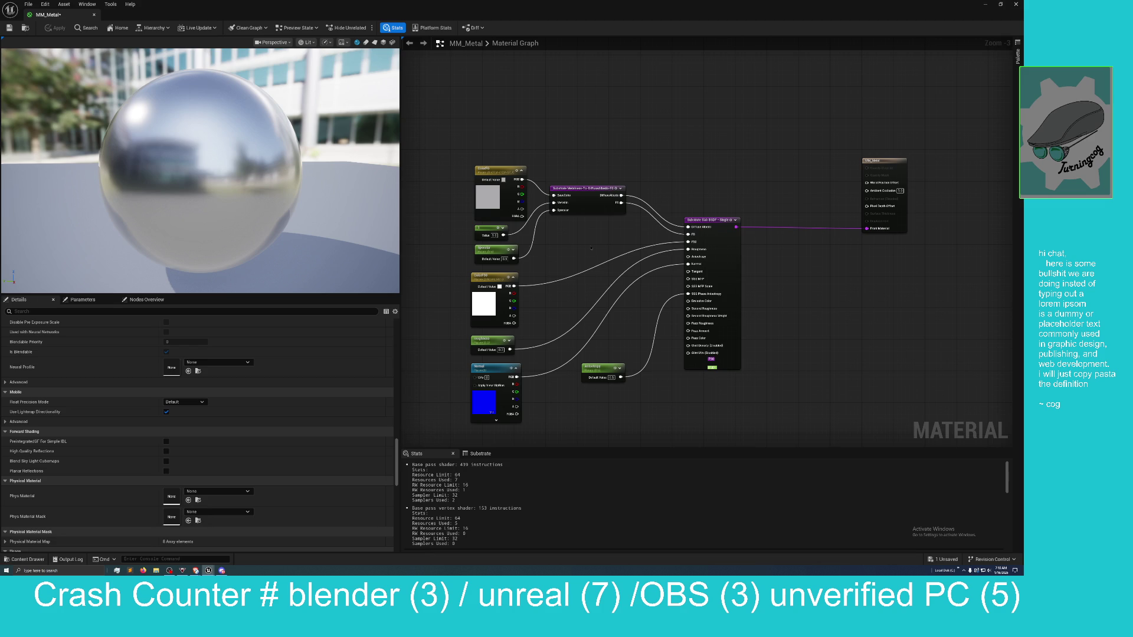
left_click_drag(501, 351, 495, 351)
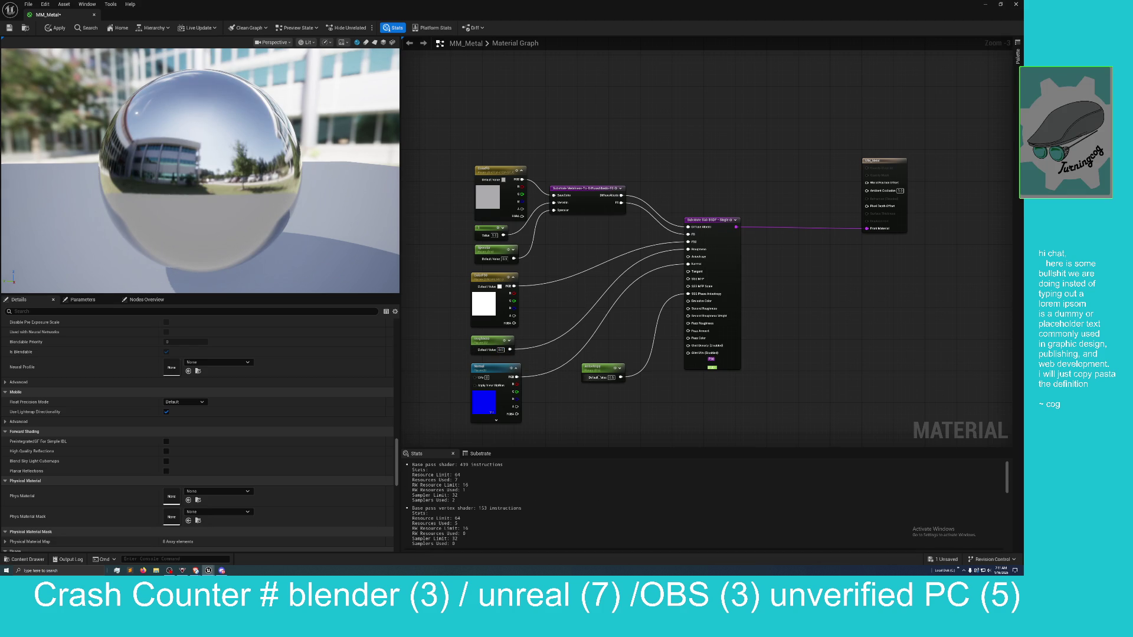
left_click(611, 378)
key("Return")
Orbit the chrome sphere preview and set Roughness to 0.3 for a satin look
scroll(266, 174, "down", 5)
left_click_drag(266, 174, 183, 177)
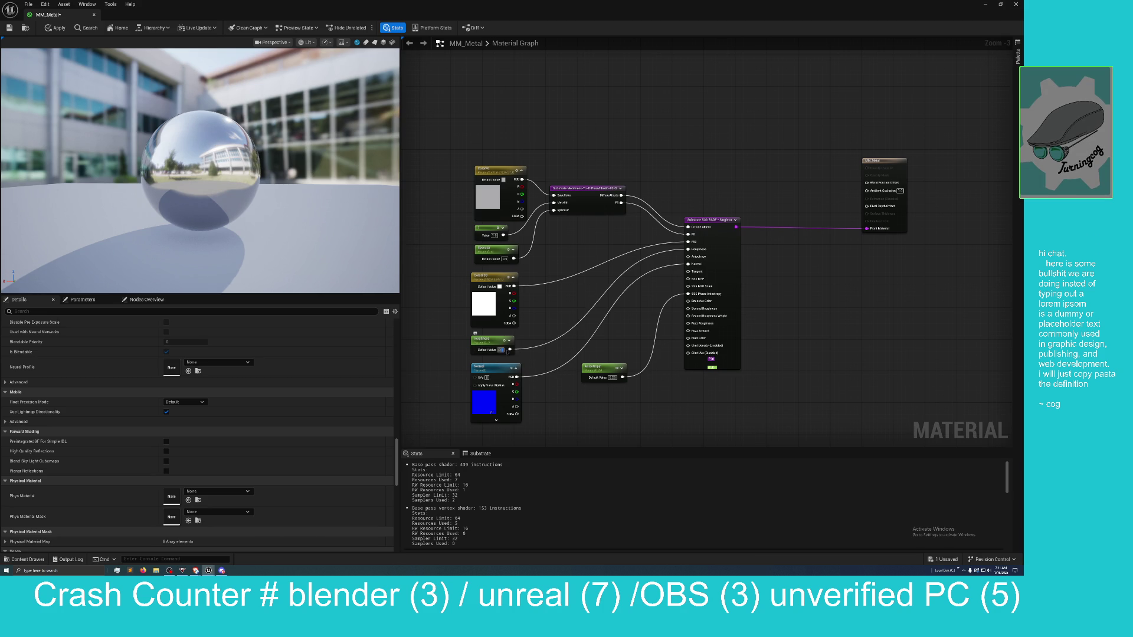
type("0.3")
key("Return")
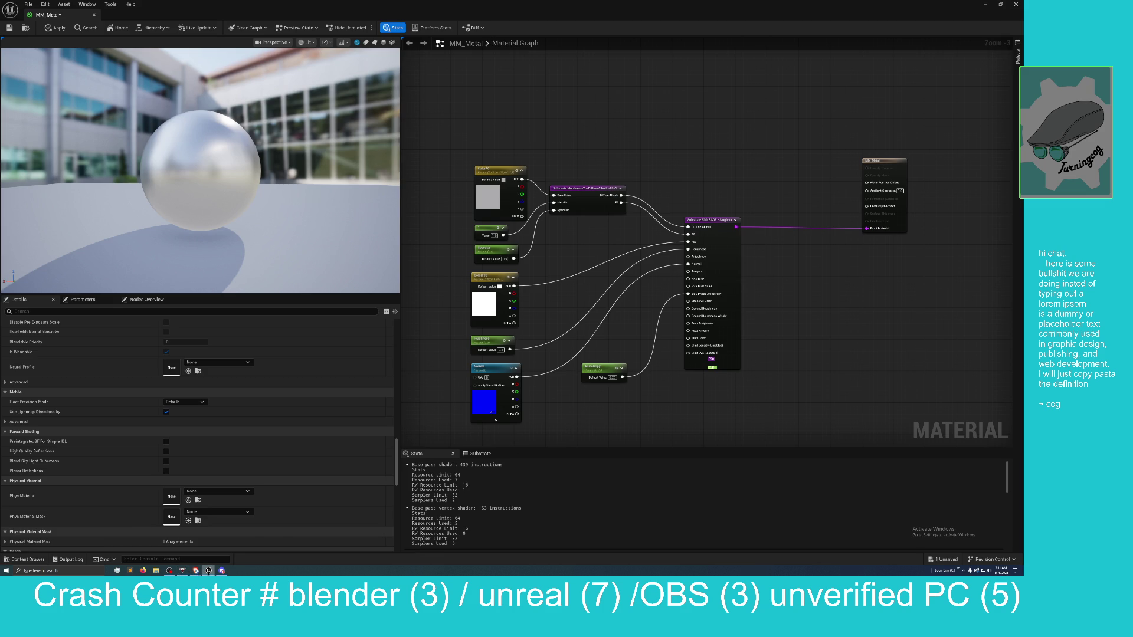
mouse_move(208, 571)
Save MM_Metal with Save Selected and restore the material editor to a floating window
left_click(942, 559)
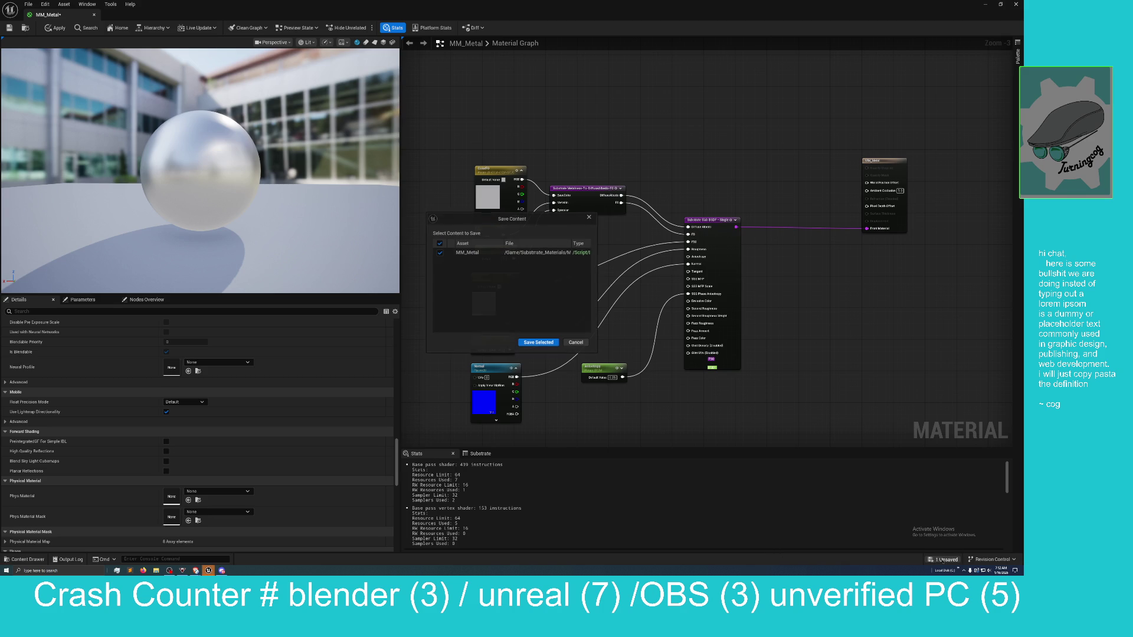
left_click(533, 343)
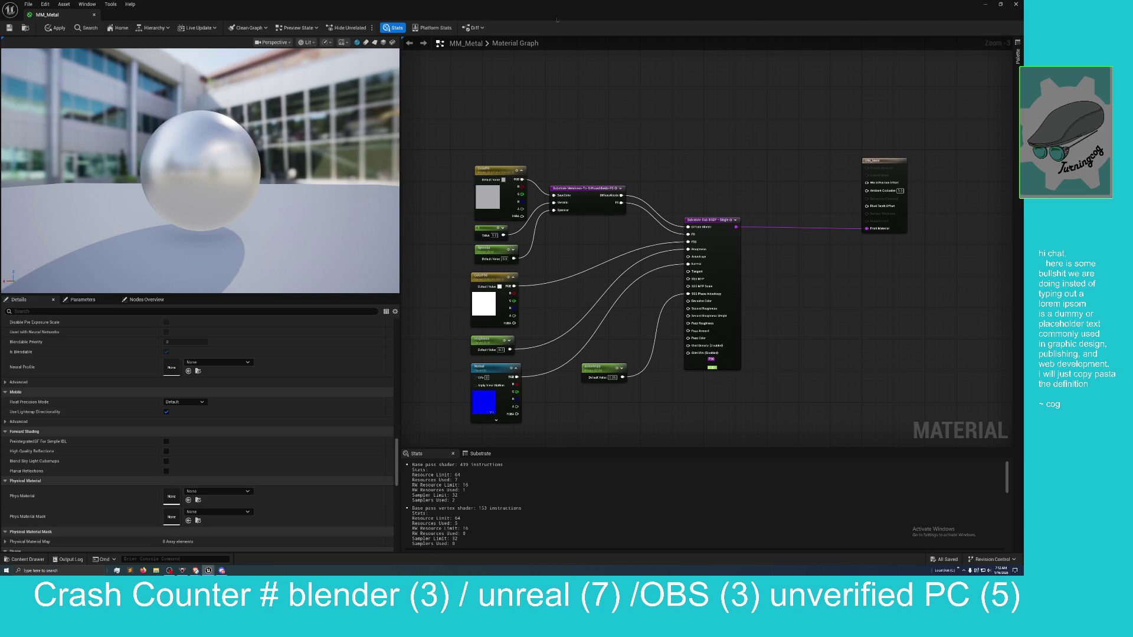
key("super+Down")
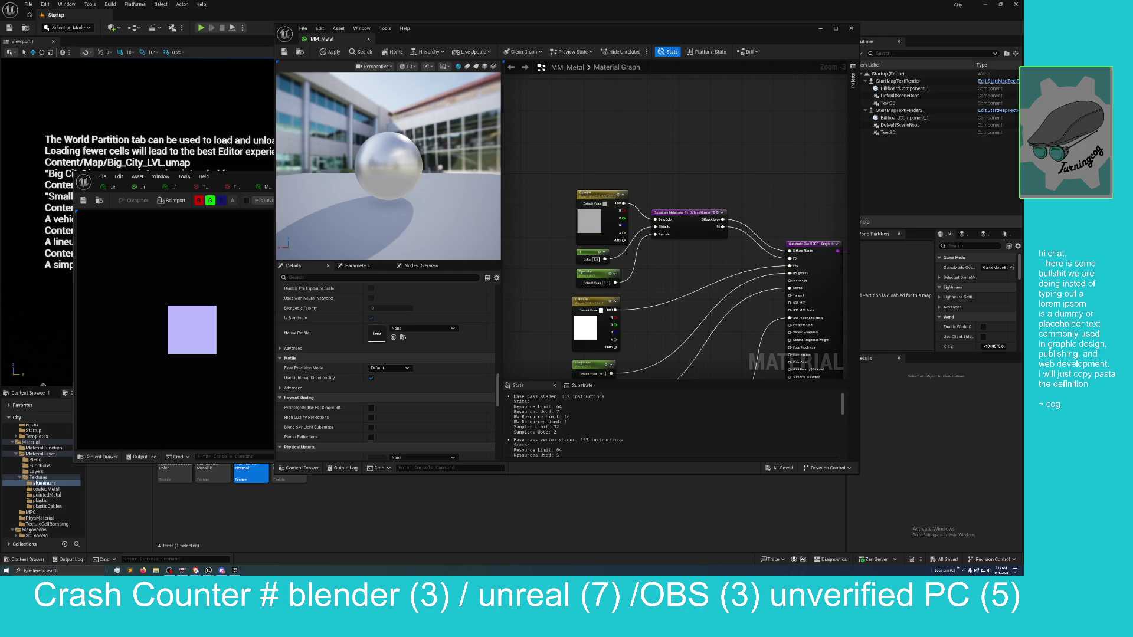
Launch the ElectricDreamsEnv project from the Epic Games Launcher's My Projects library
left_click(235, 570)
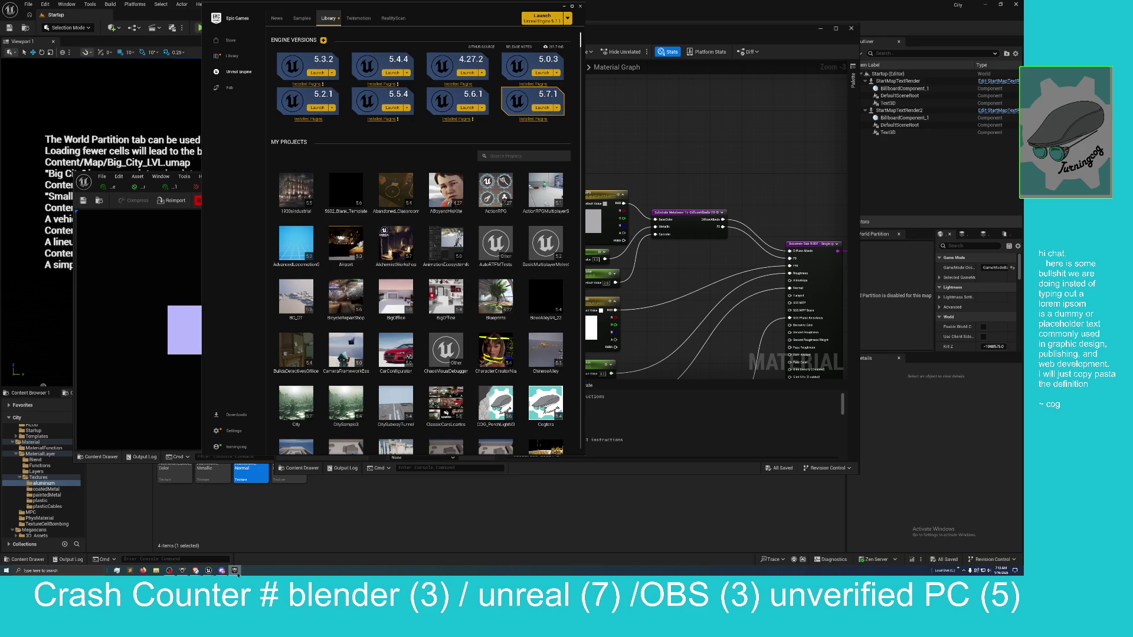
scroll(396, 283, "down", 2)
scroll(401, 309, "down", 6)
scroll(402, 310, "down", 4)
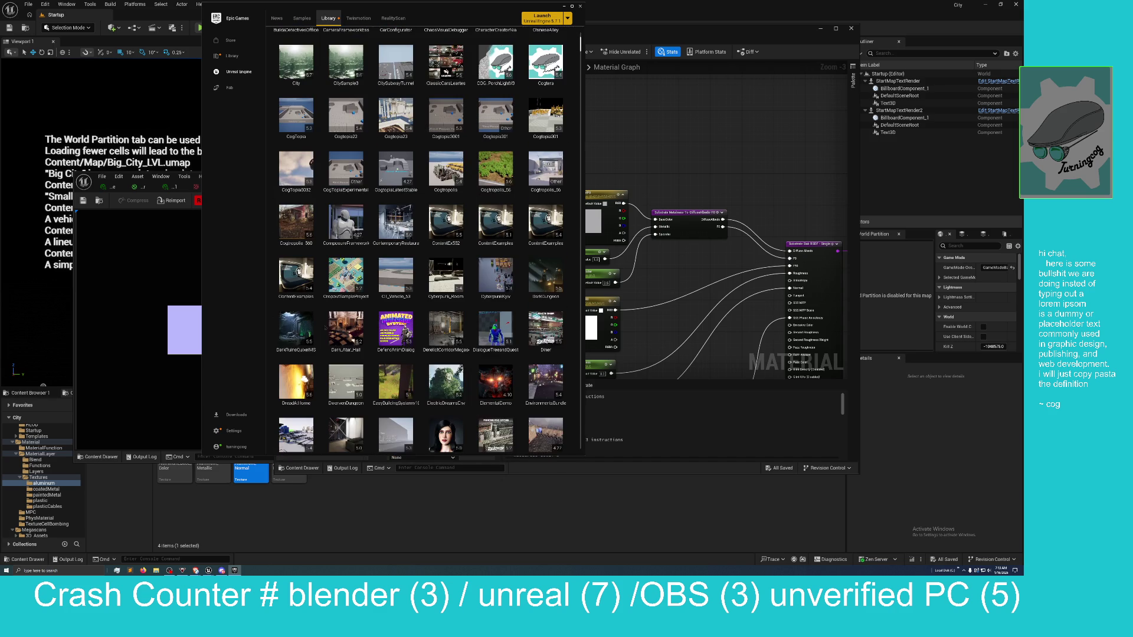
double_click(445, 382)
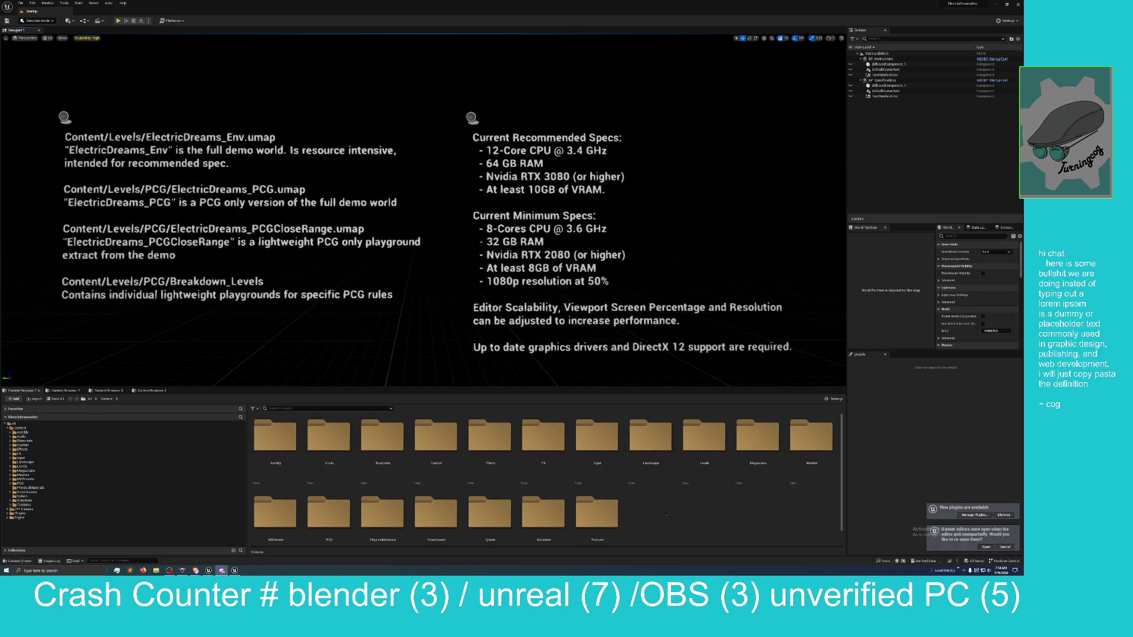
Browse to Substrate > Materials > Materials and select M_Substrate_ShaderBall_Opal
scroll(490, 496, "down", 1)
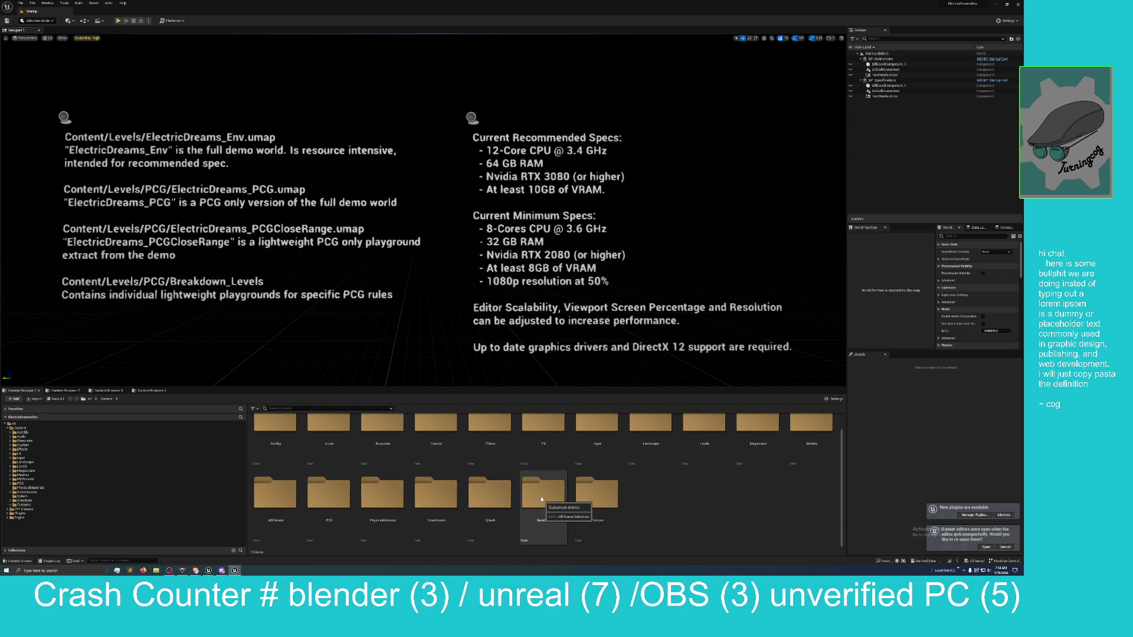
double_click(542, 499)
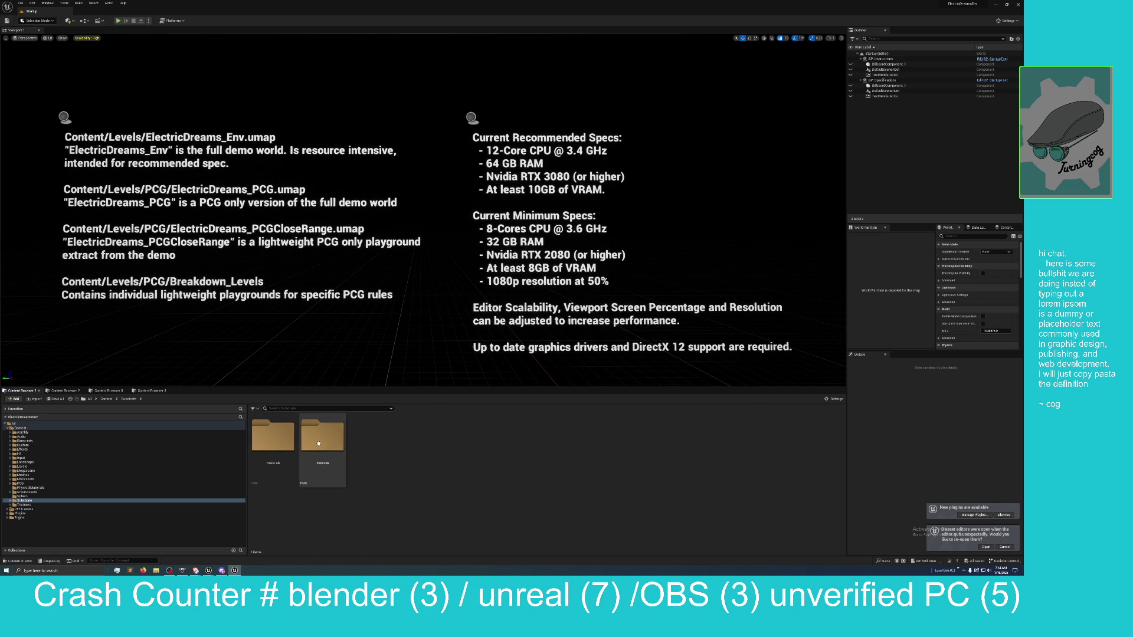
double_click(305, 441)
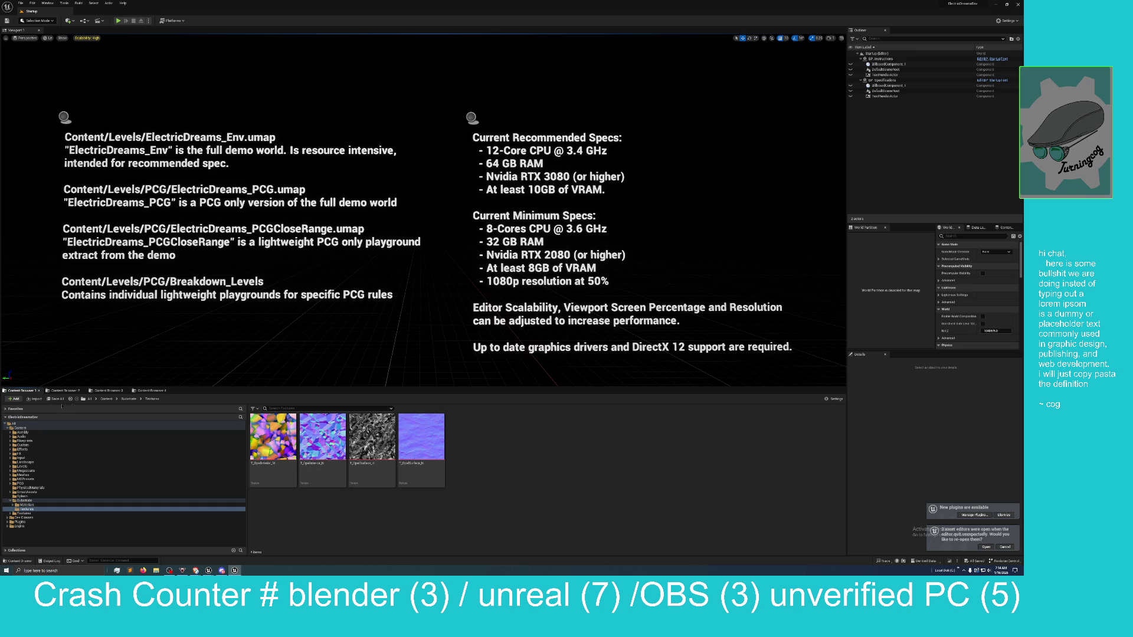
left_click(128, 399)
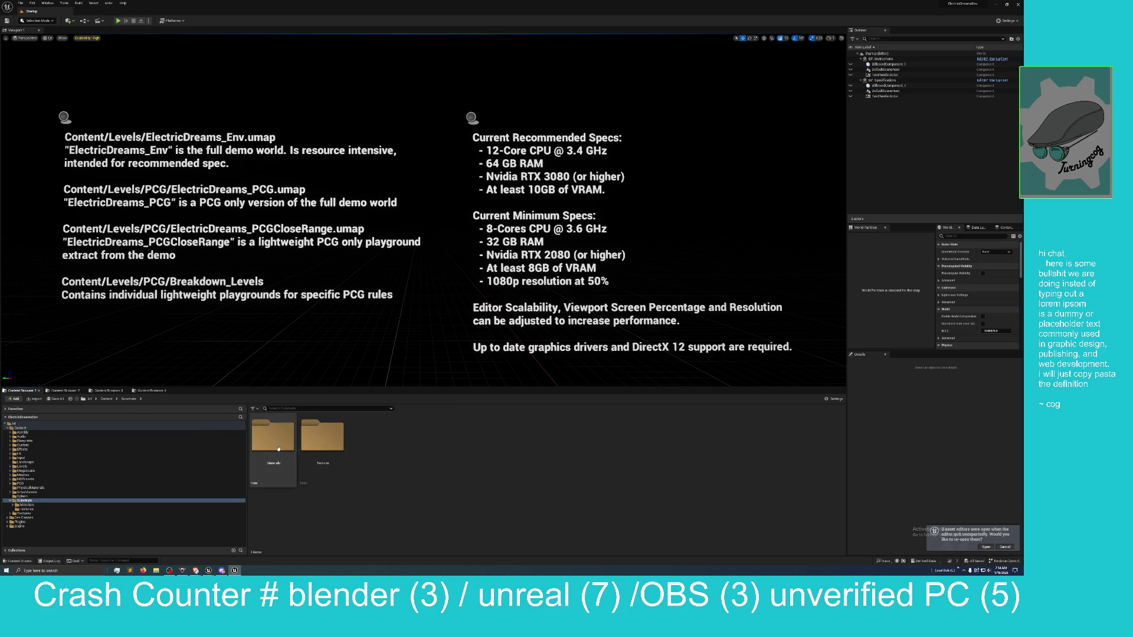
double_click(275, 442)
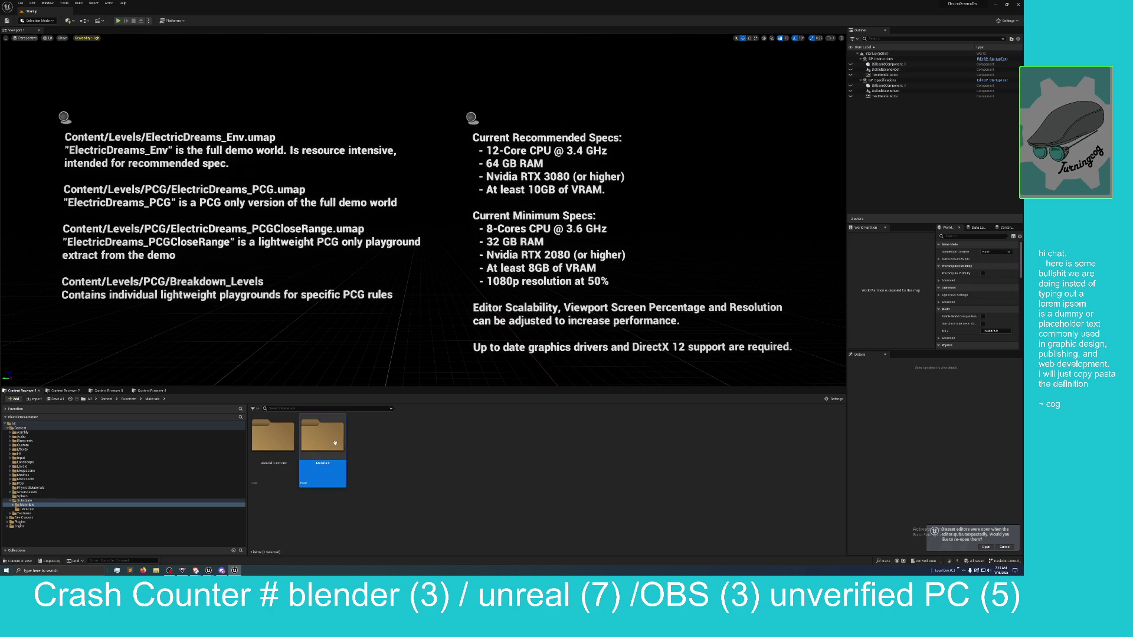
double_click(334, 443)
left_click(271, 431)
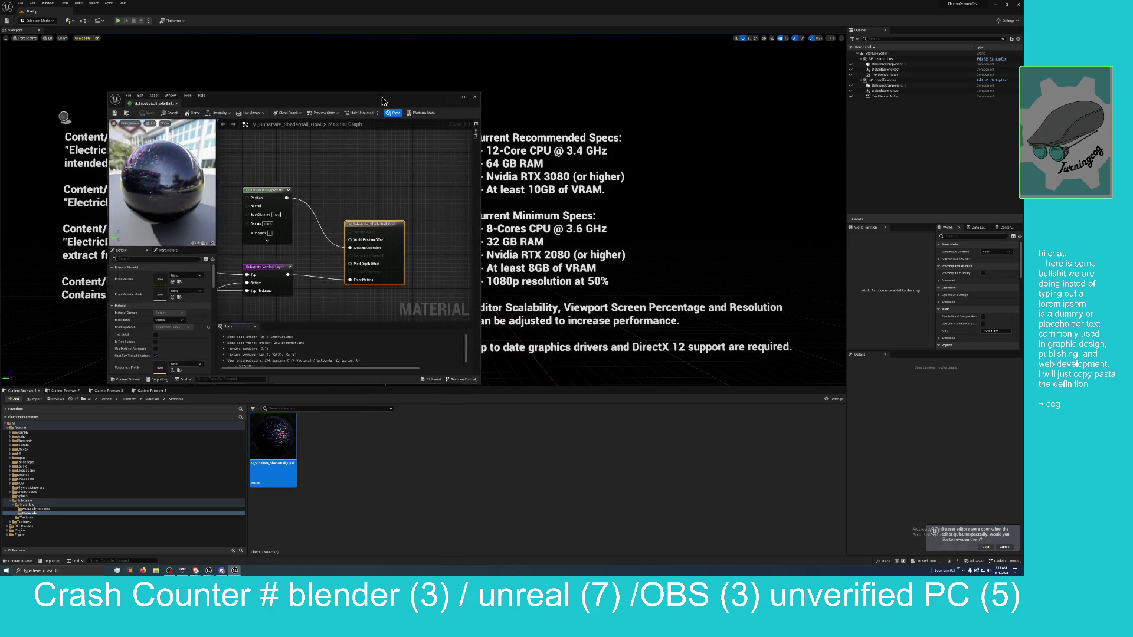
Maximize the Opal material editor, then pan and zoom out to see its whole node graph
left_click_drag(381, 101, 538, 341)
double_click(538, 341)
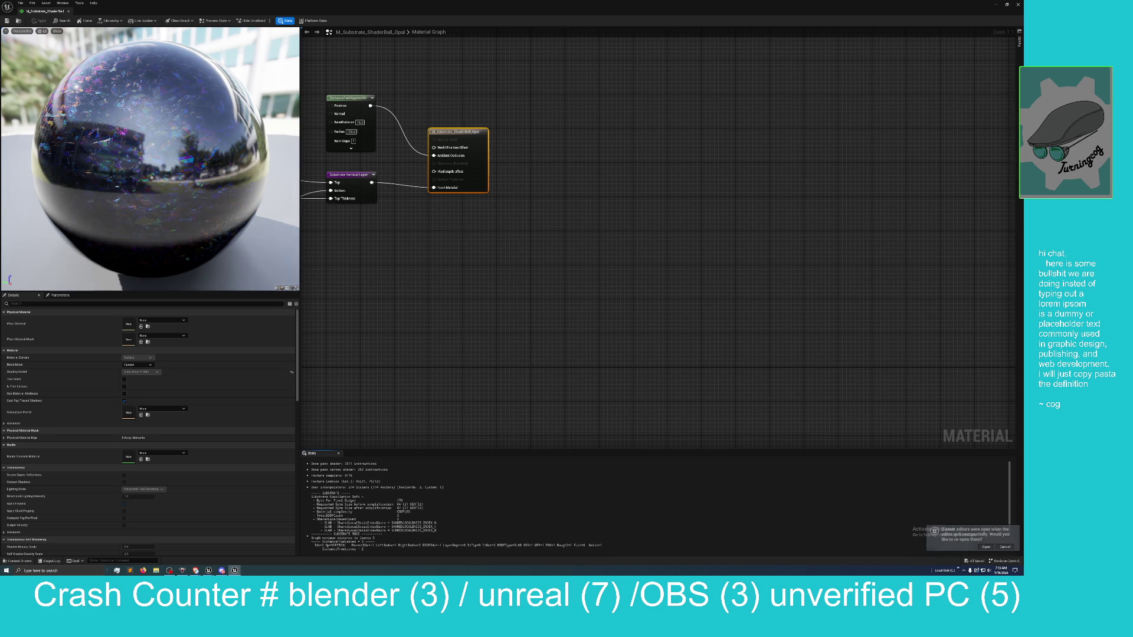
mouse_move(394, 253)
left_mouse_down()
mouse_move(508, 269)
mouse_move(616, 268)
mouse_move(640, 255)
left_mouse_up()
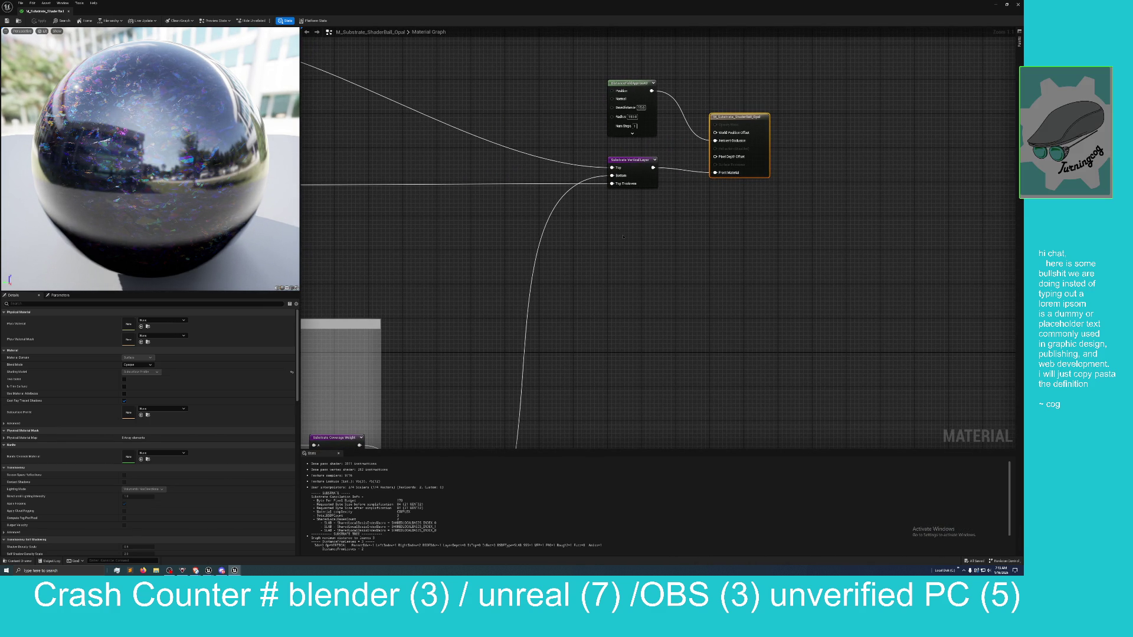
scroll(623, 237, "down", 3)
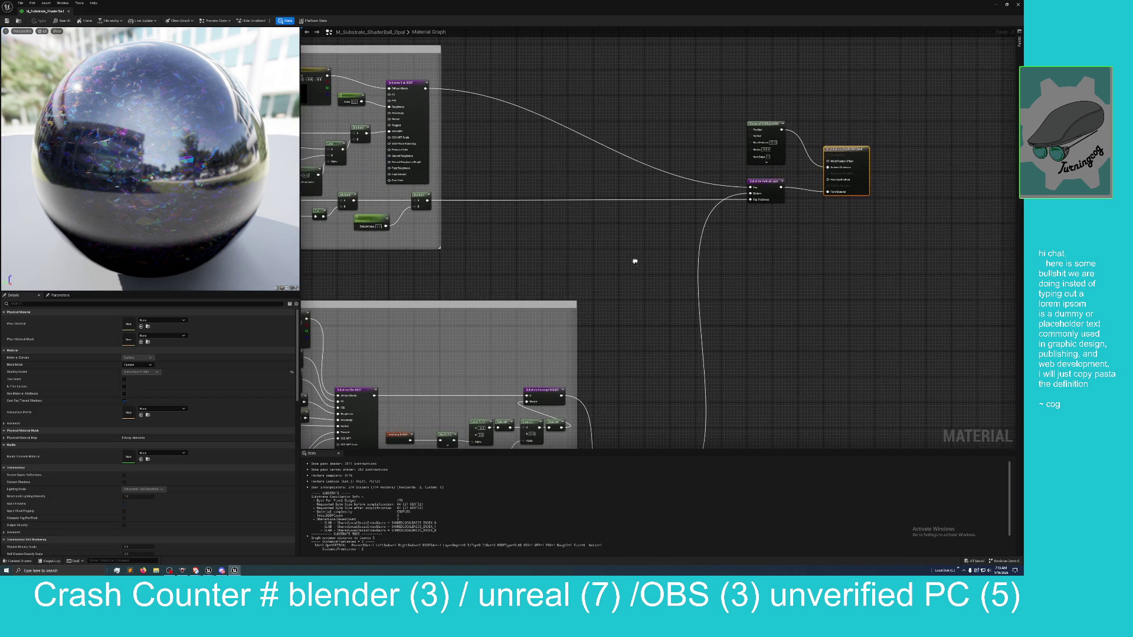
scroll(635, 262, "down", 2)
scroll(629, 256, "down", 2)
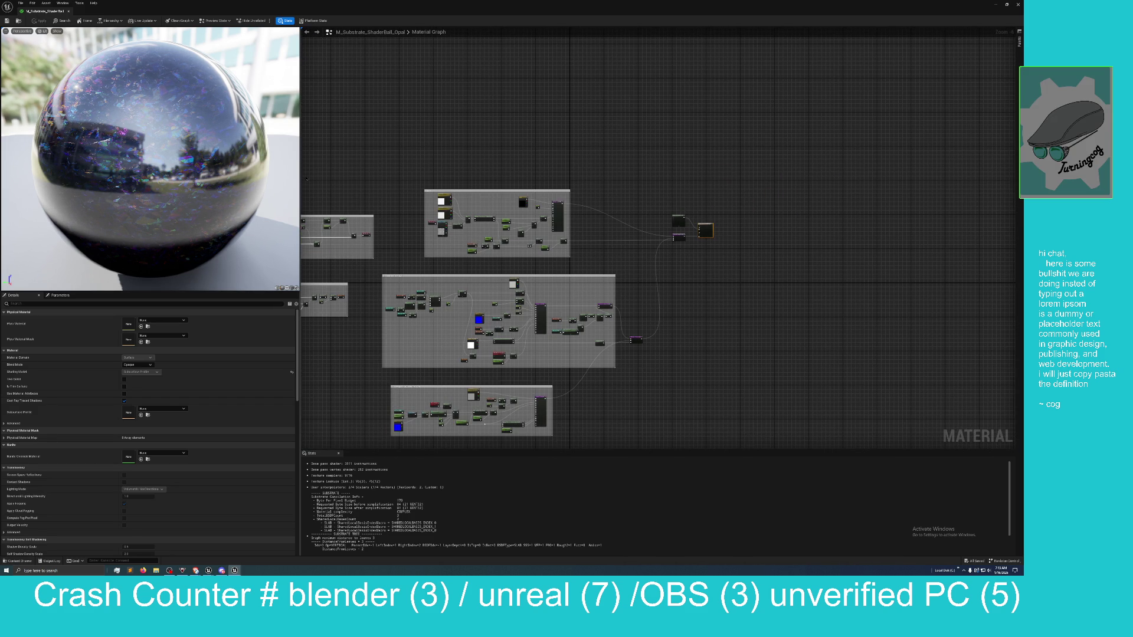
Widen the preview, orbit and zoom around the glass sphere, then close the Opal editor
left_click_drag(299, 175, 419, 192)
mouse_move(209, 159)
left_mouse_down()
mouse_move(236, 148)
mouse_move(289, 162)
left_mouse_up()
scroll(253, 205, "down", 5)
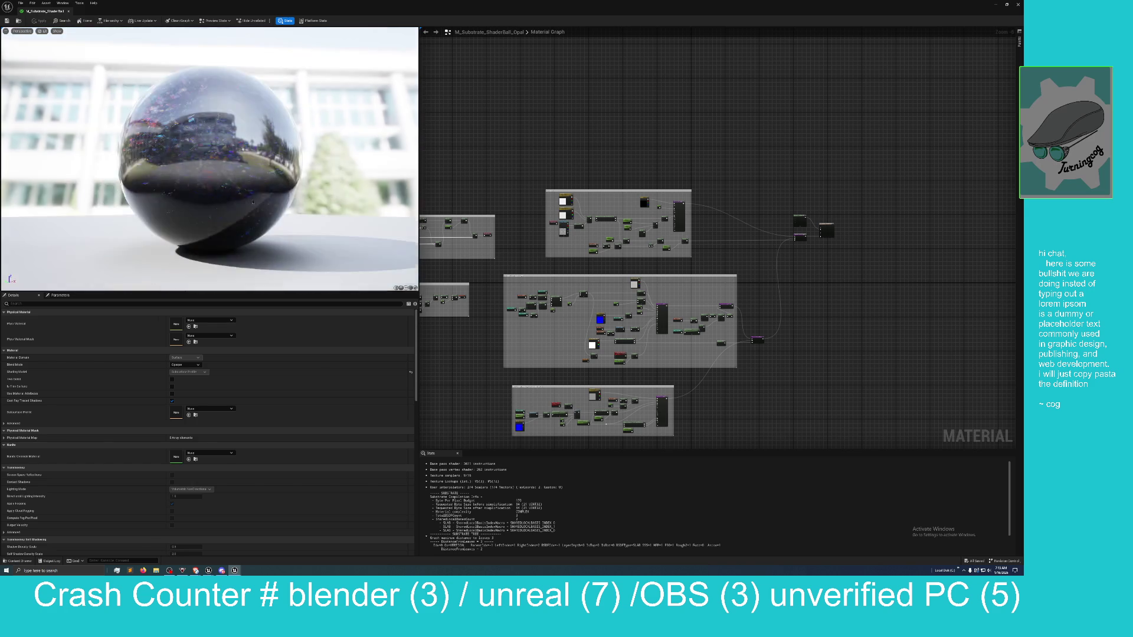
scroll(209, 159, "down", 5)
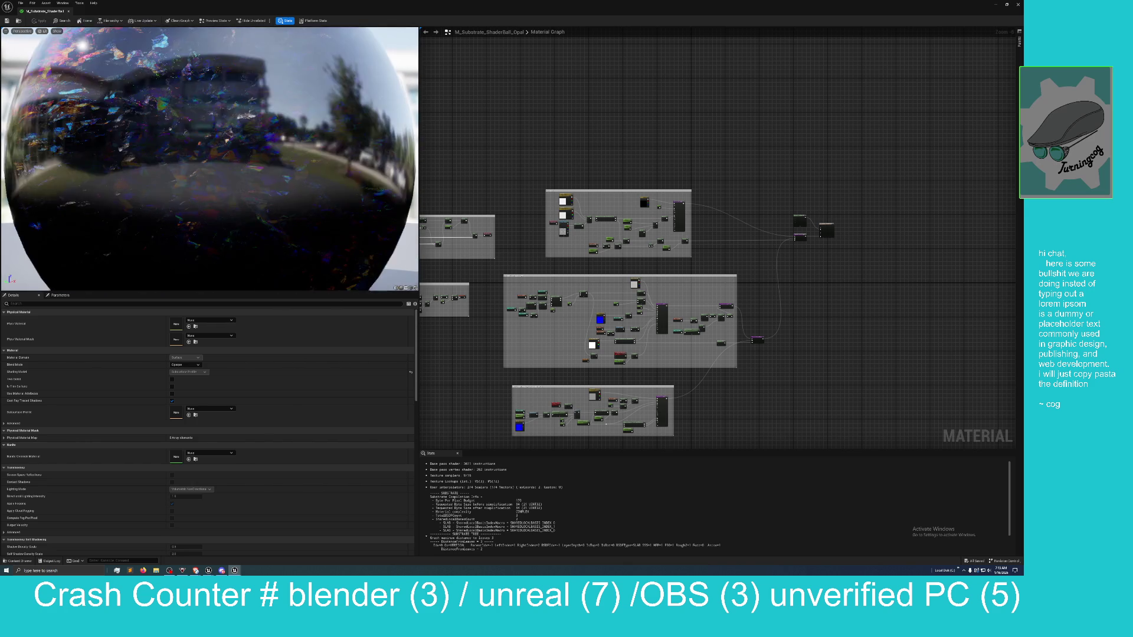
left_click_drag(209, 159, 233, 160)
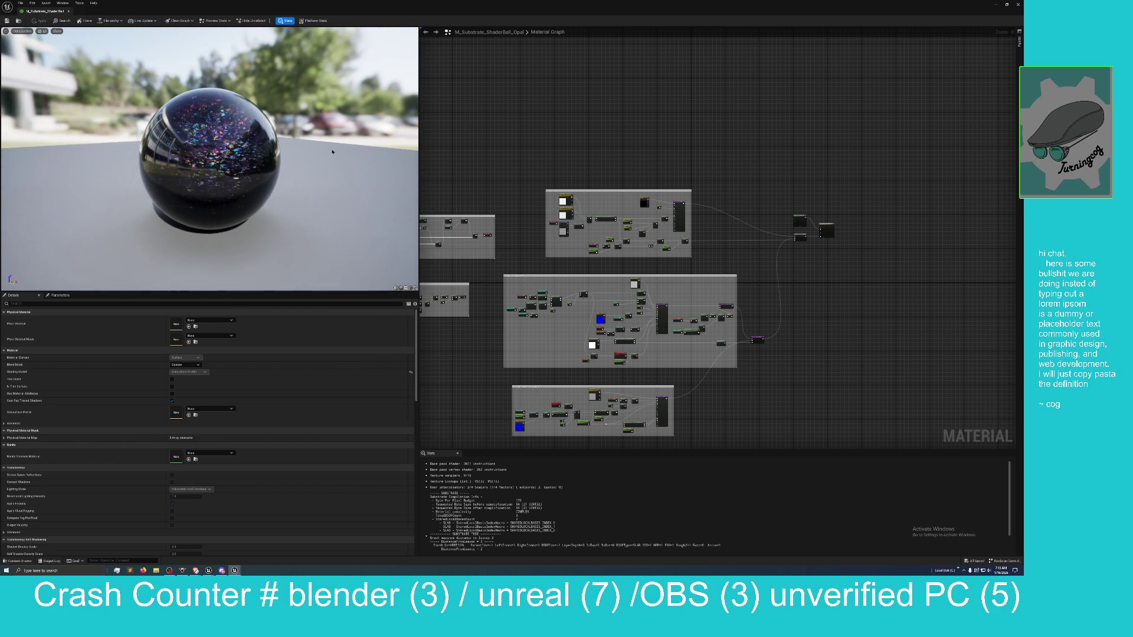
mouse_move(319, 152)
left_mouse_down()
mouse_move(332, 151)
mouse_move(135, 152)
left_mouse_up()
scroll(332, 152, "up", 5)
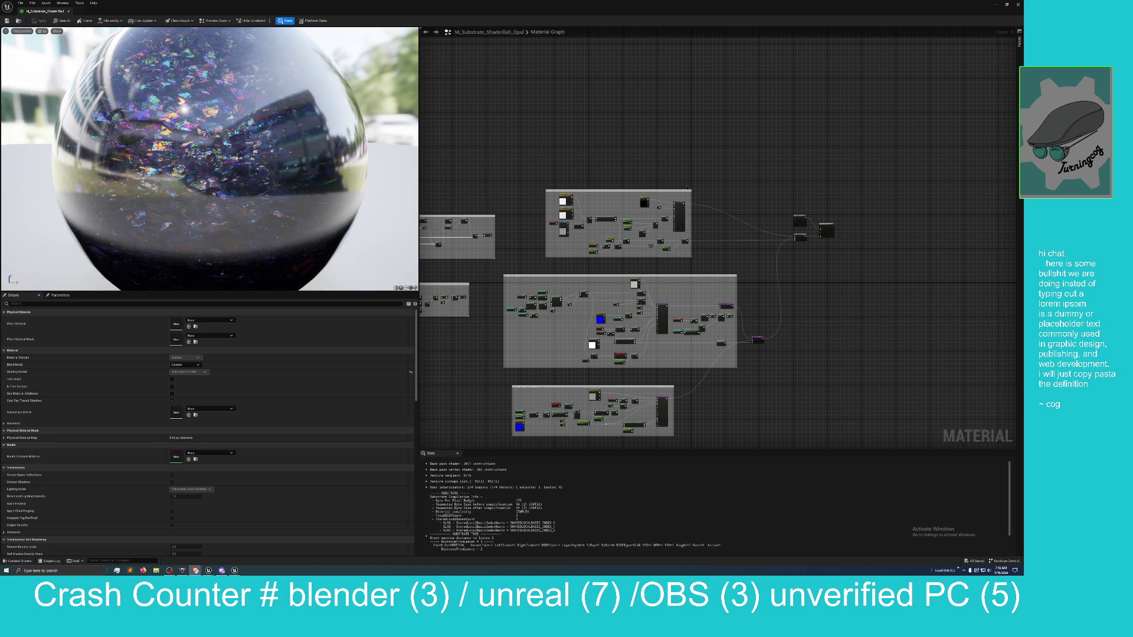
left_click(1017, 4)
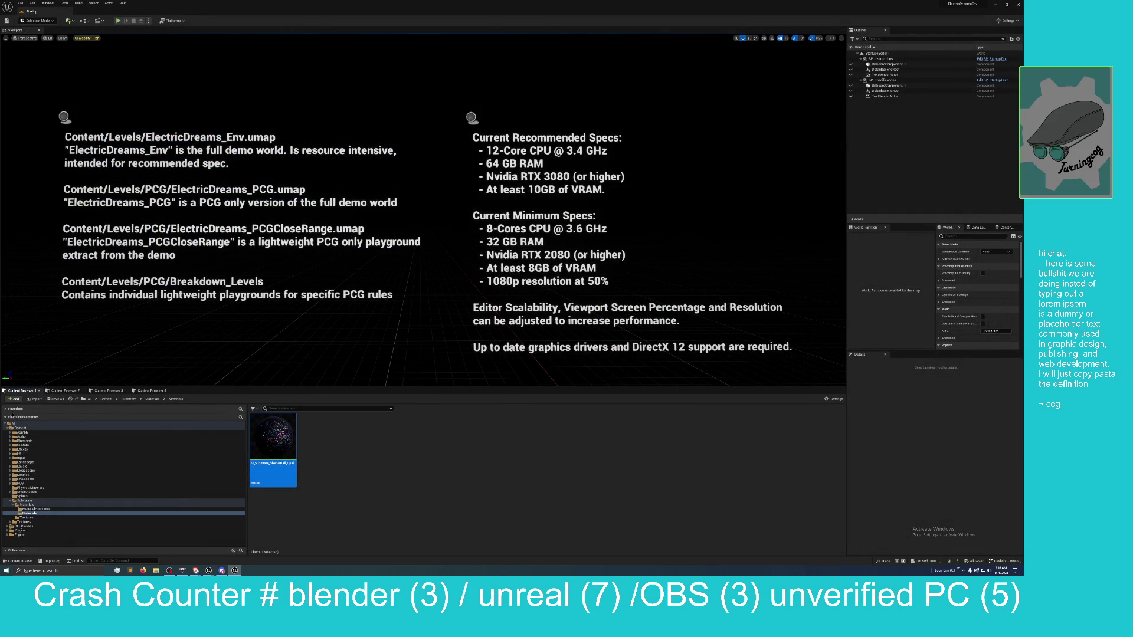
Go up to Content and start a Migrate of the Substrate folder, accepting its asset list
left_click(152, 399)
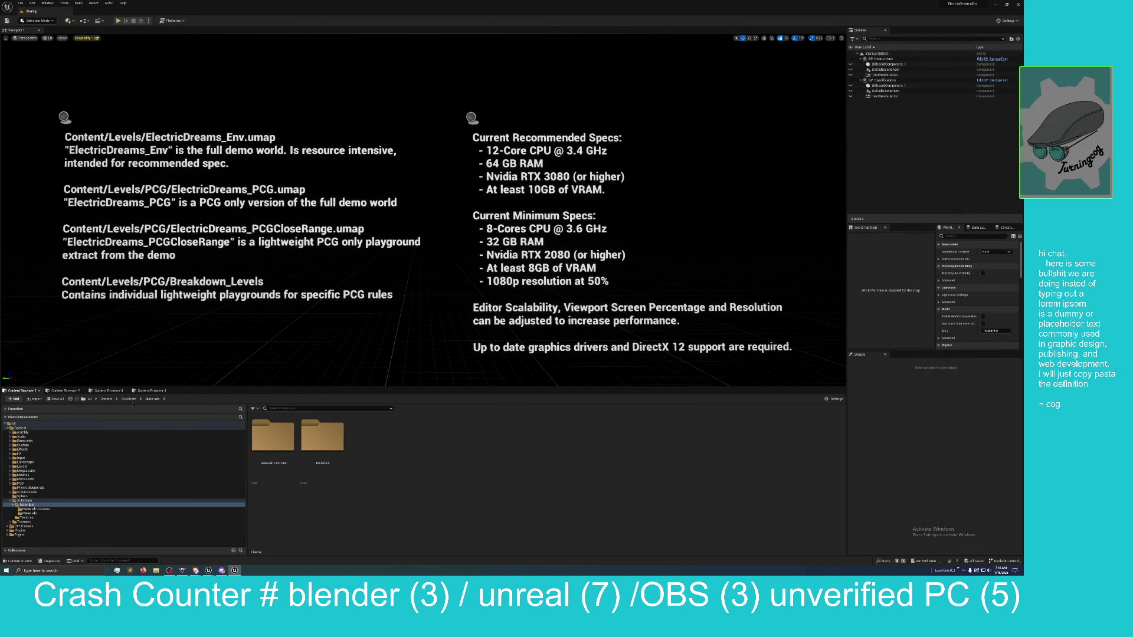
left_click(129, 399)
left_click(107, 399)
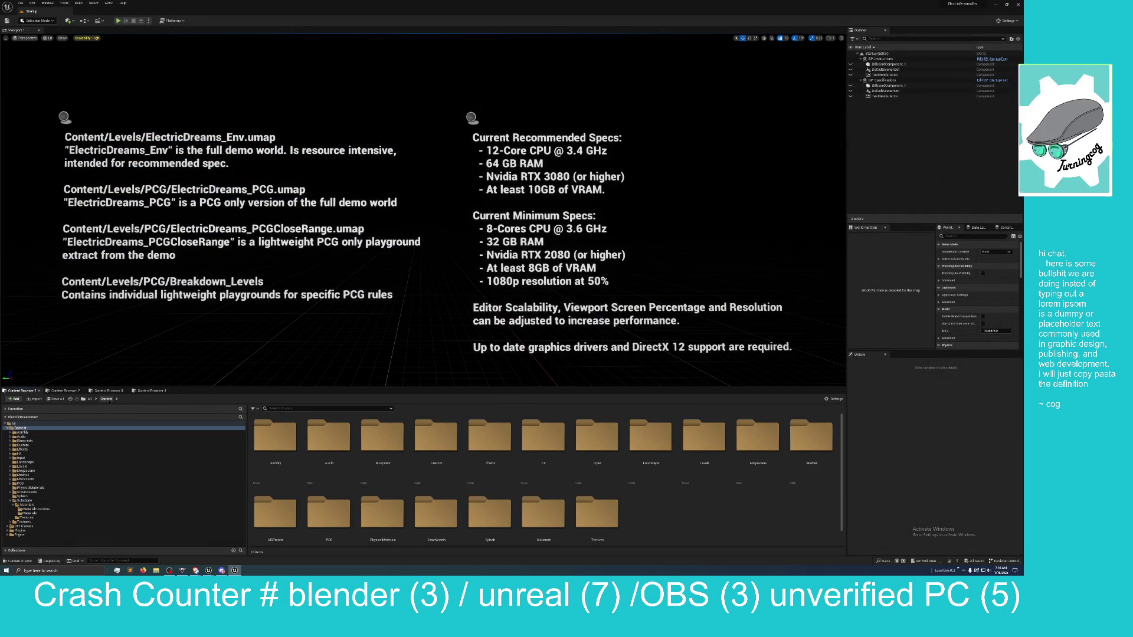
right_click(544, 517)
mouse_move(575, 423)
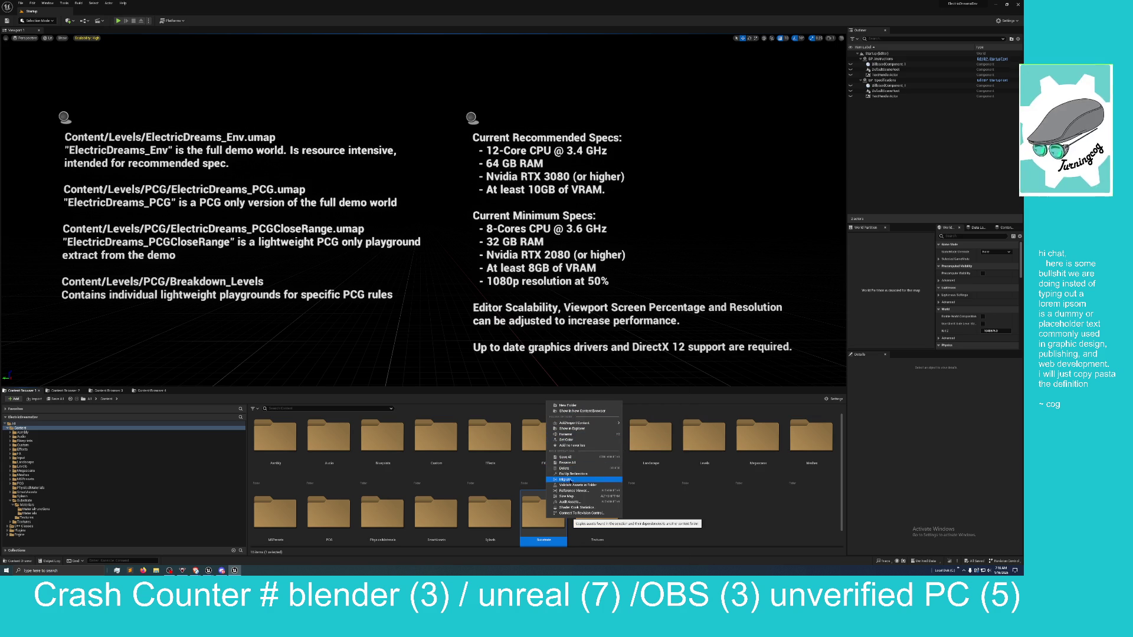
left_click(565, 479)
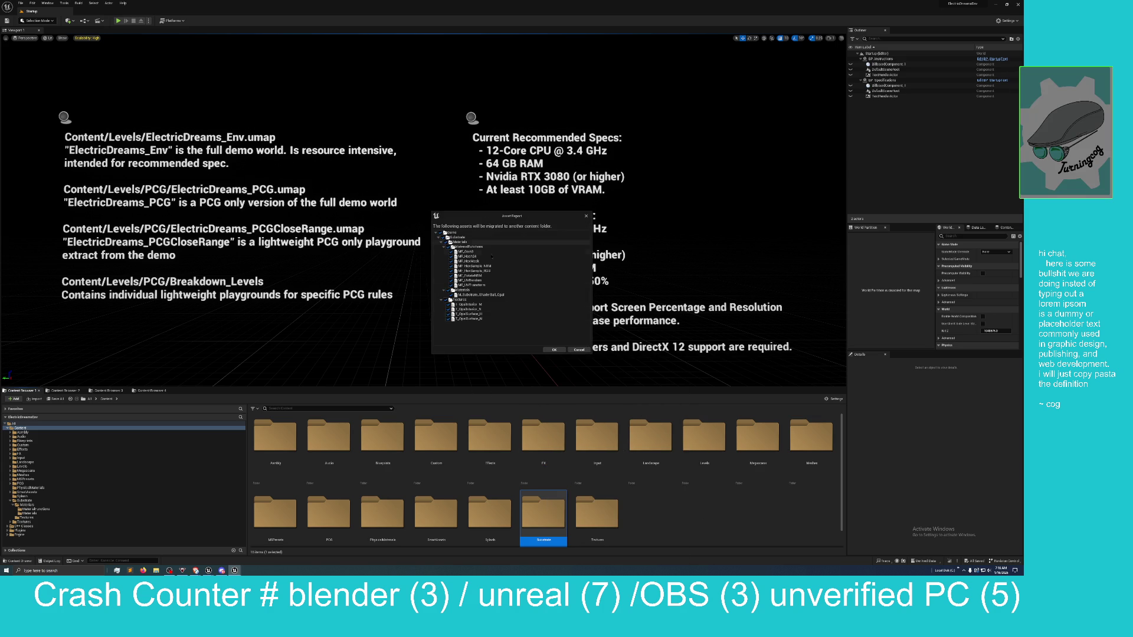
left_click(555, 350)
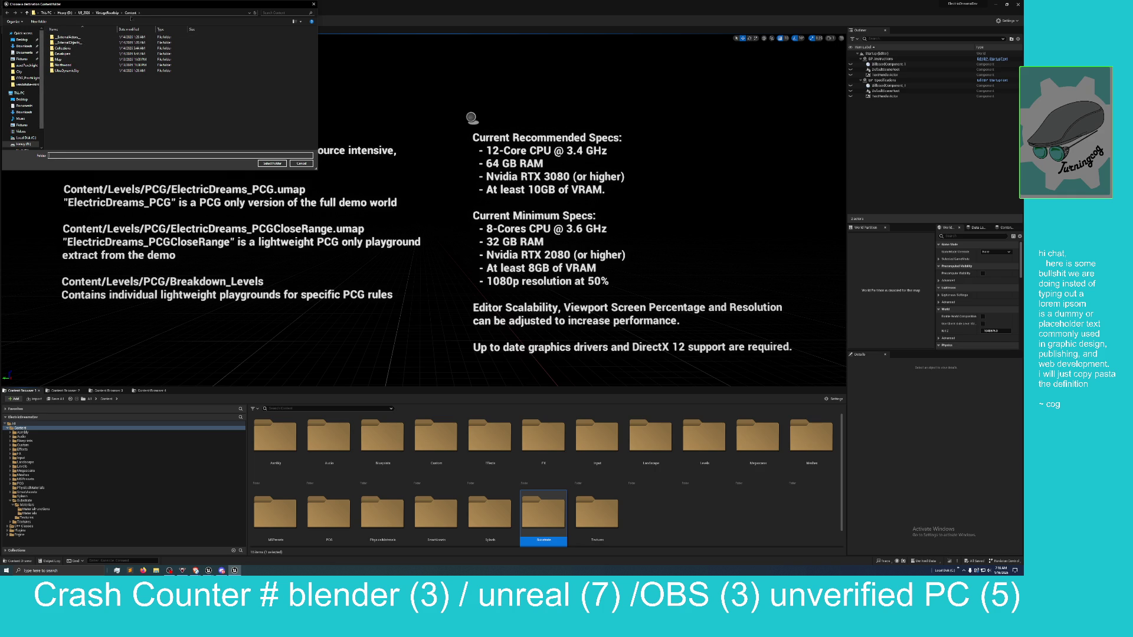
Choose the City project's Content folder as the migration destination
left_click(84, 12)
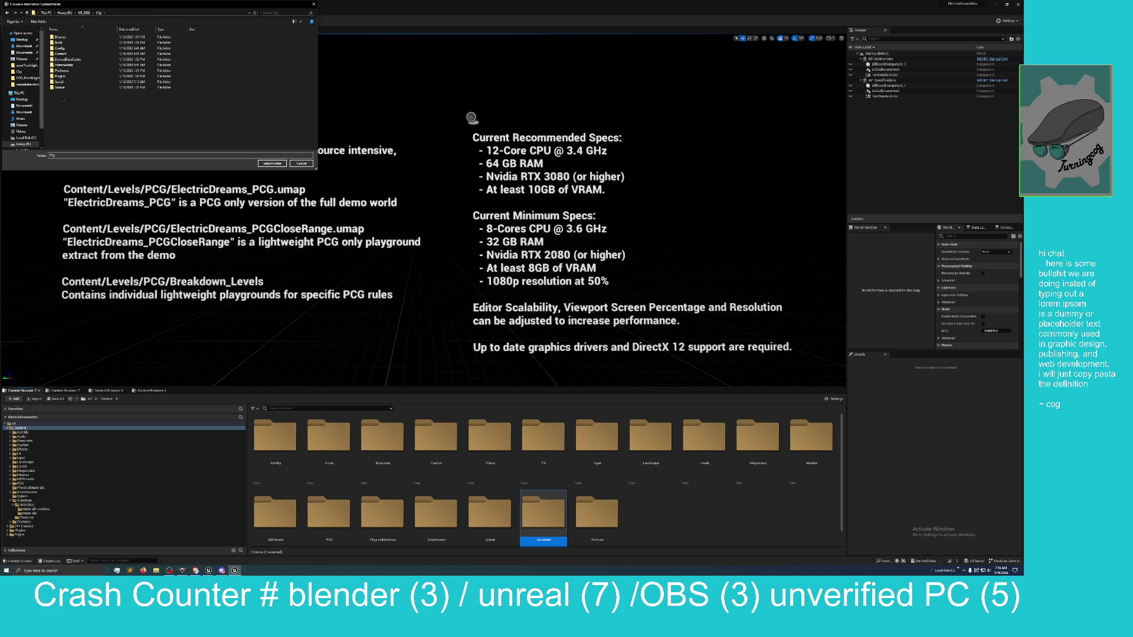
left_click(64, 49)
double_click(62, 54)
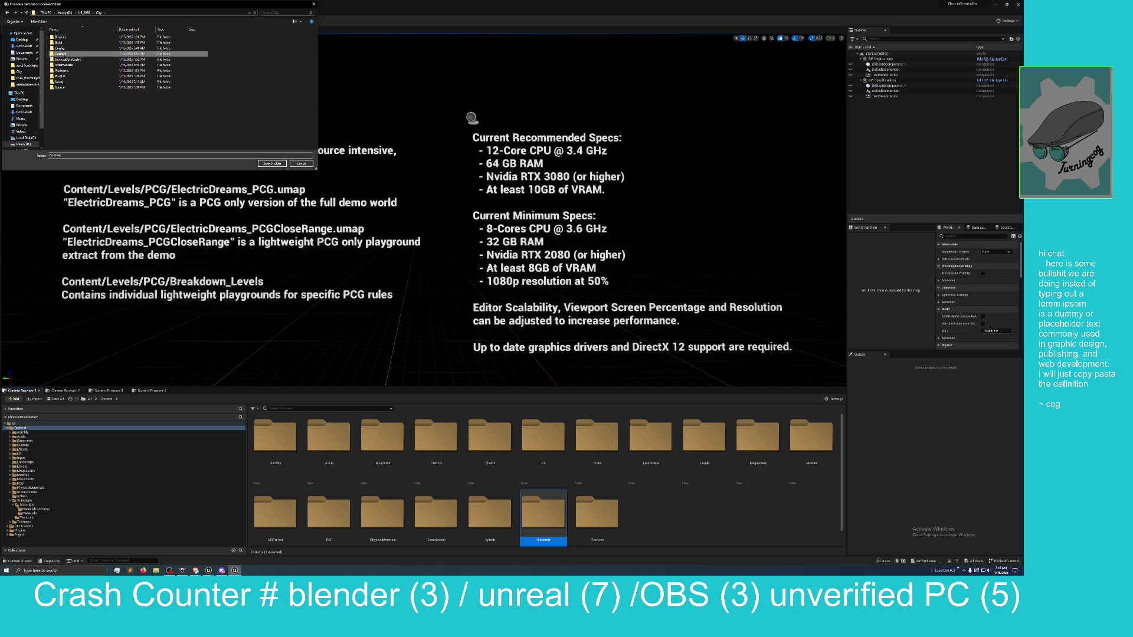
left_click(275, 164)
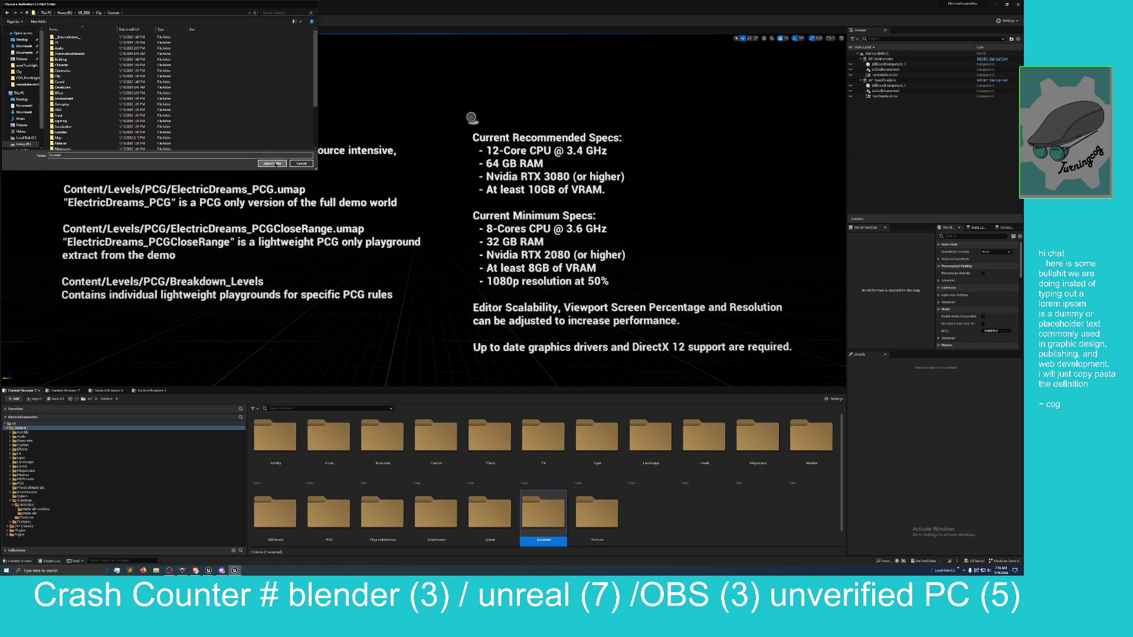
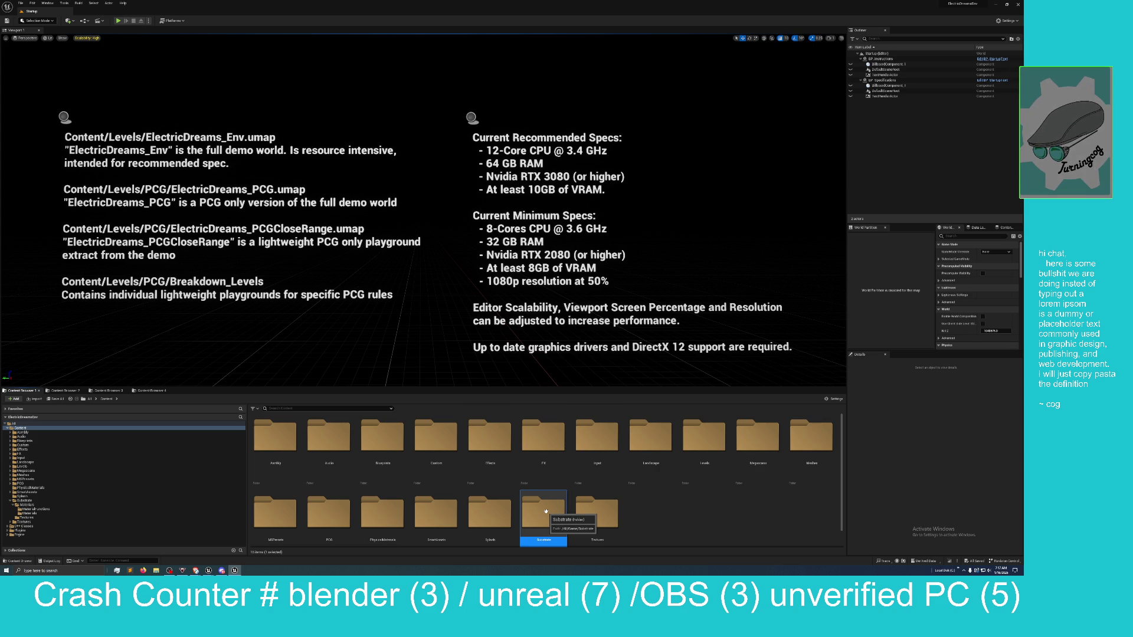
Browse Substrate's Materials and MaterialFunctions folders, then return to the top-level Content folder
double_click(546, 511)
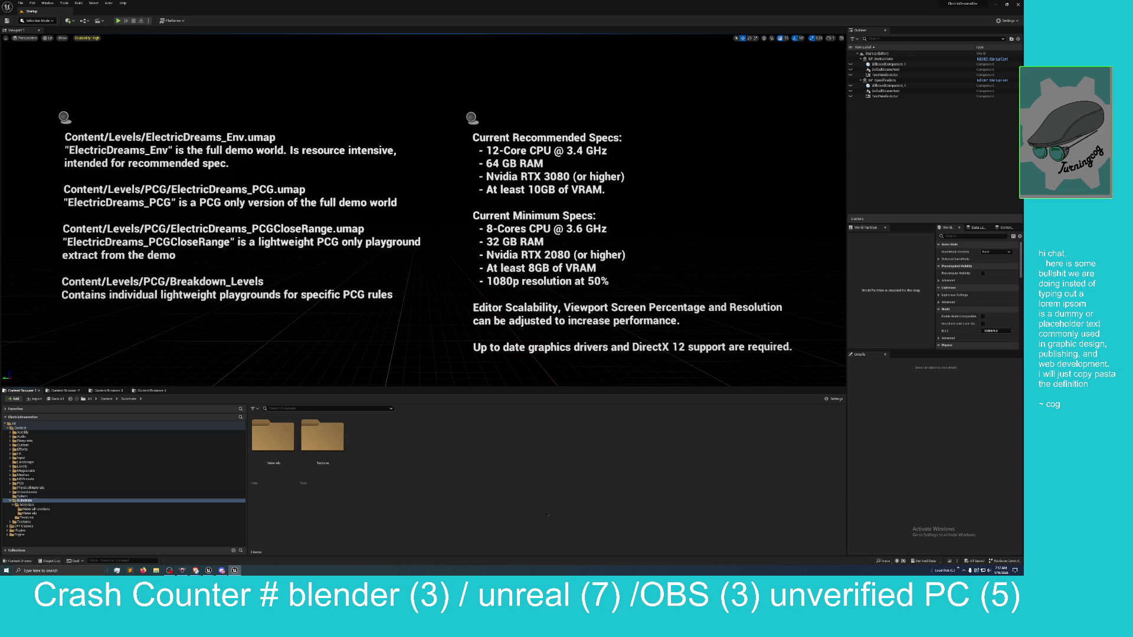
double_click(282, 440)
double_click(285, 441)
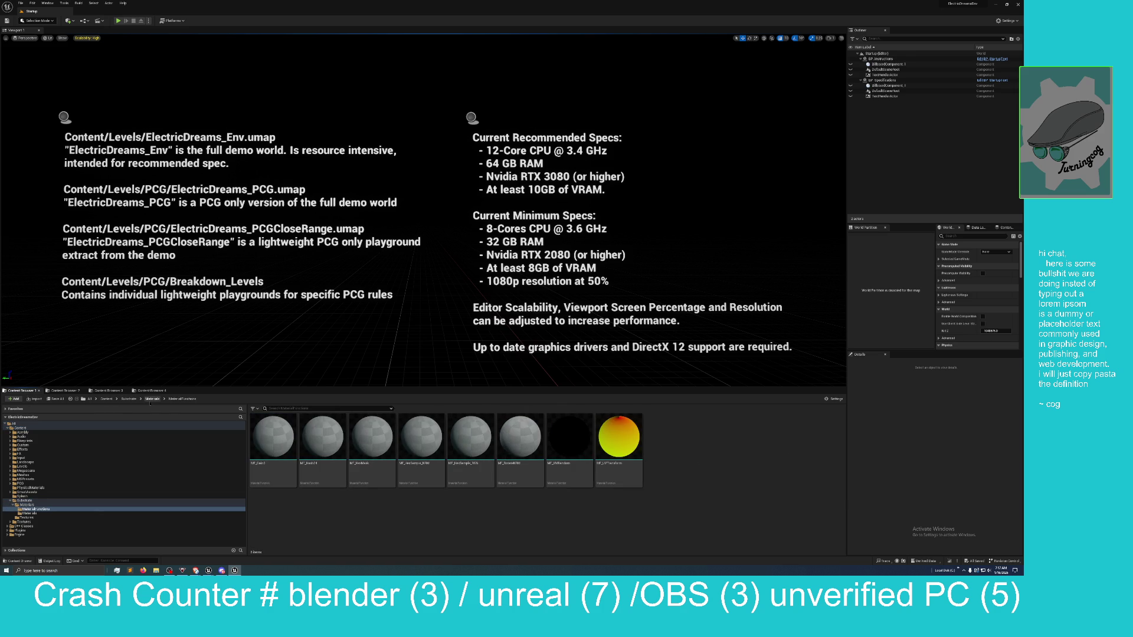
left_click(129, 399)
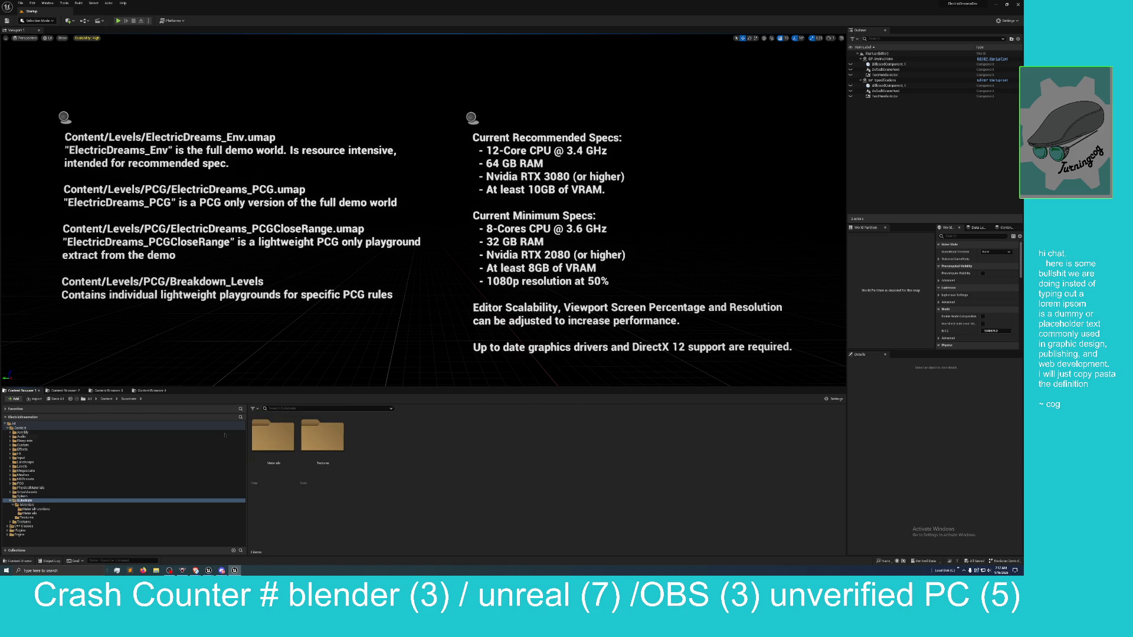
left_click(106, 399)
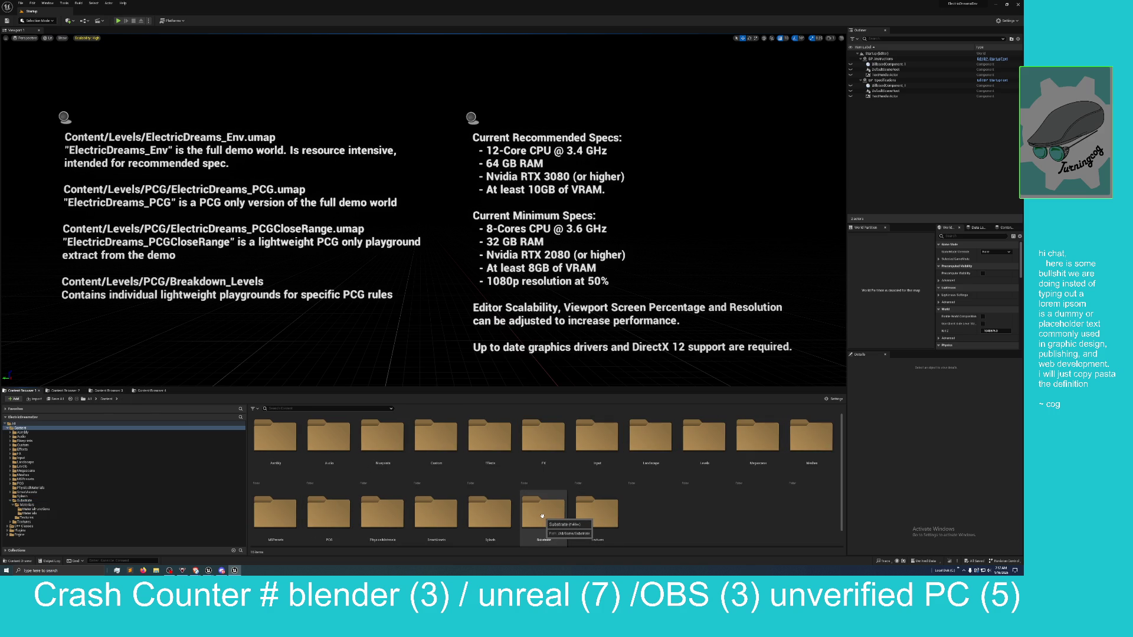
double_click(543, 517)
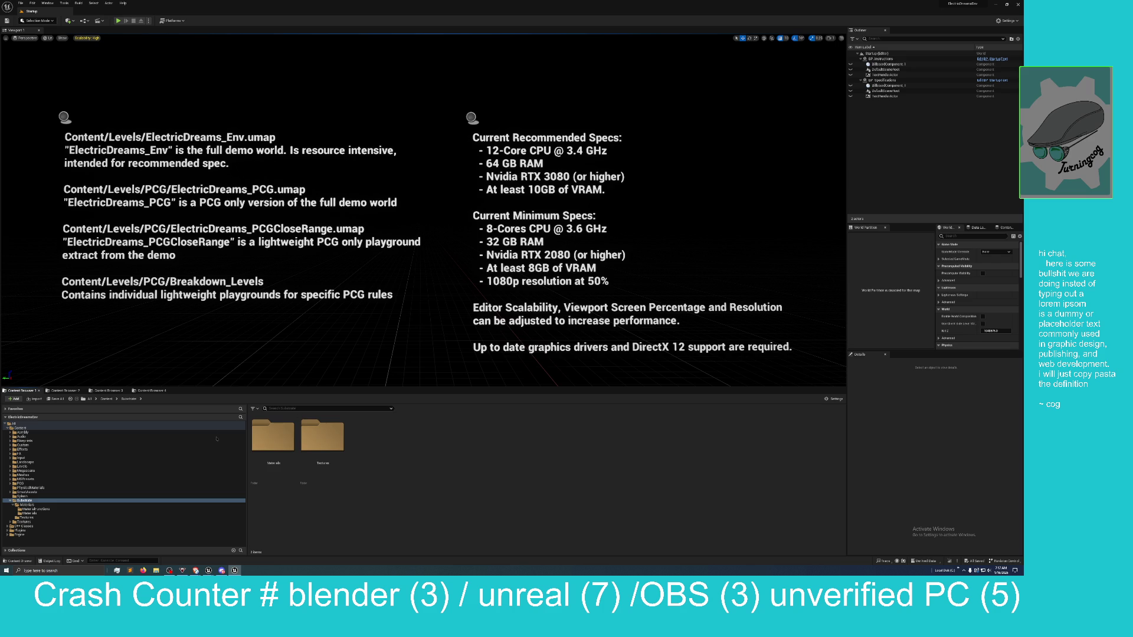
double_click(264, 440)
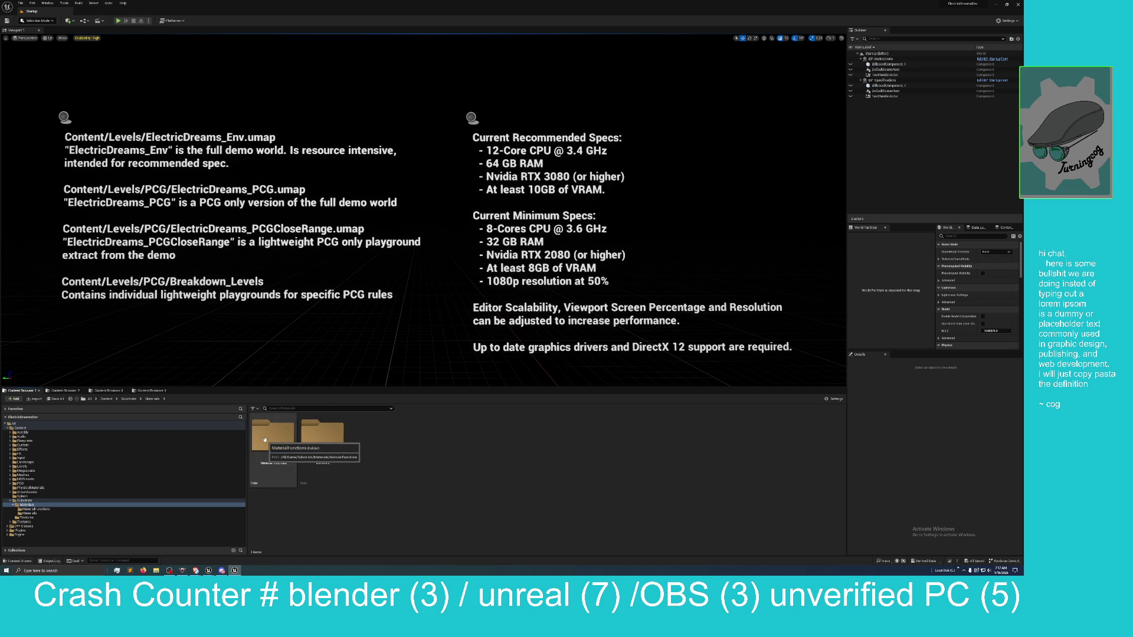
double_click(332, 449)
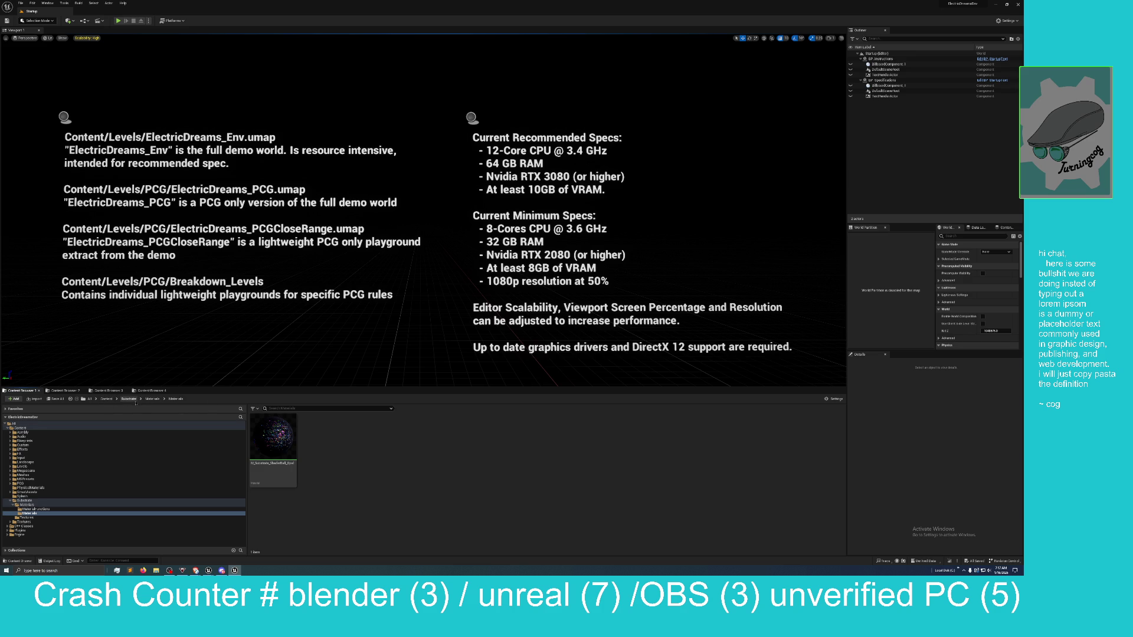
left_click(129, 399)
left_click(106, 399)
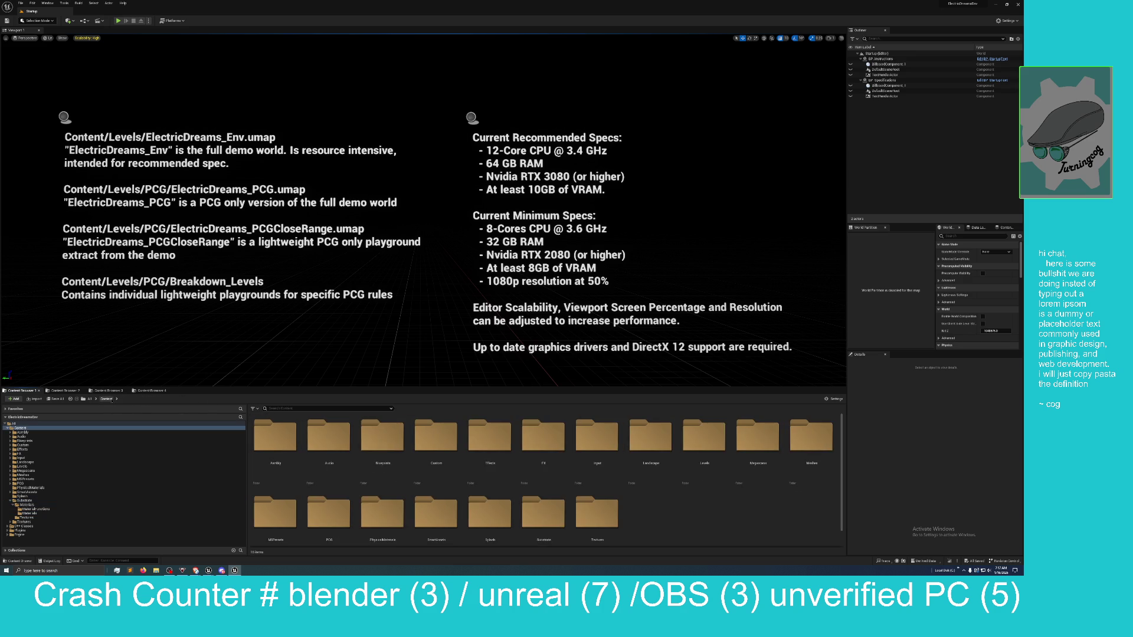
scroll(646, 509, "down", 1)
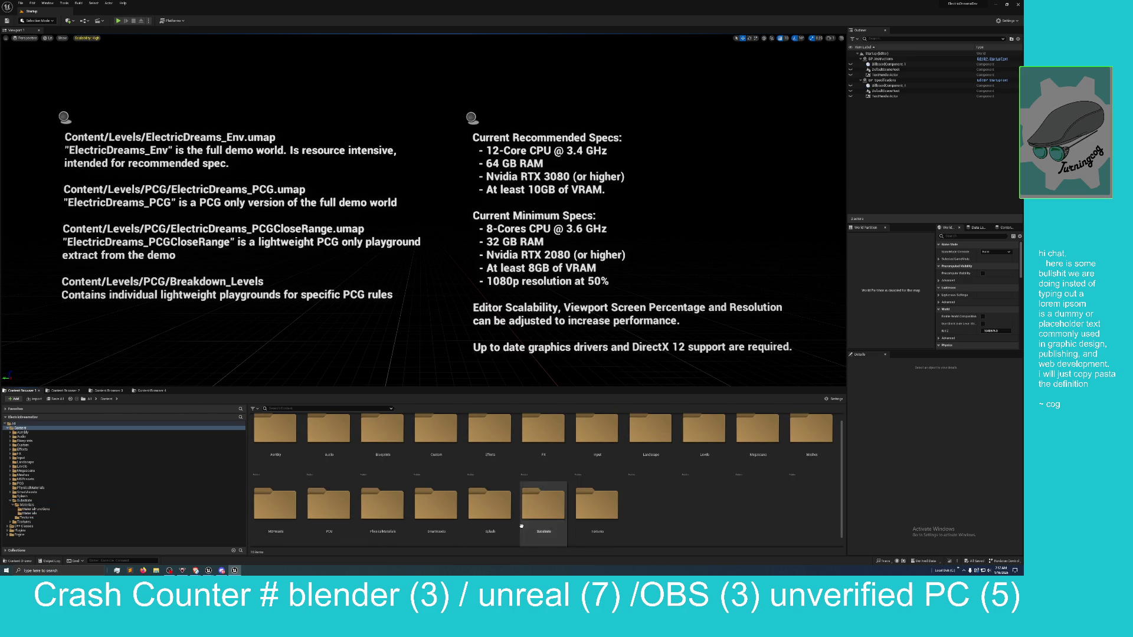
Bring the City editor forward and restore the MM_Metal material editor to a smaller window
mouse_move(208, 570)
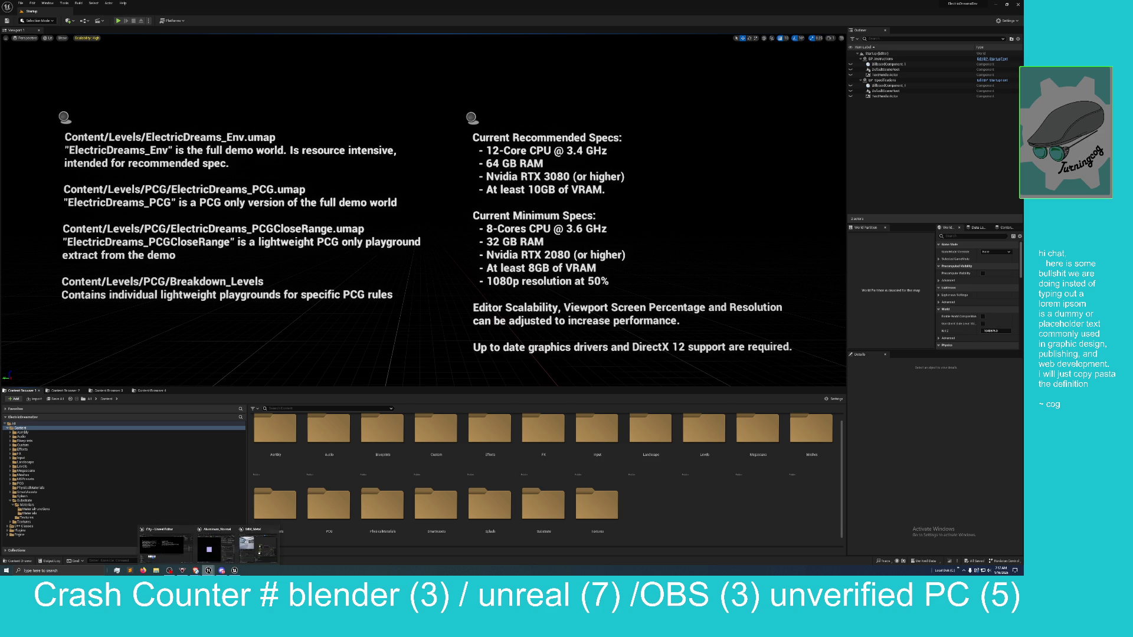
mouse_move(167, 547)
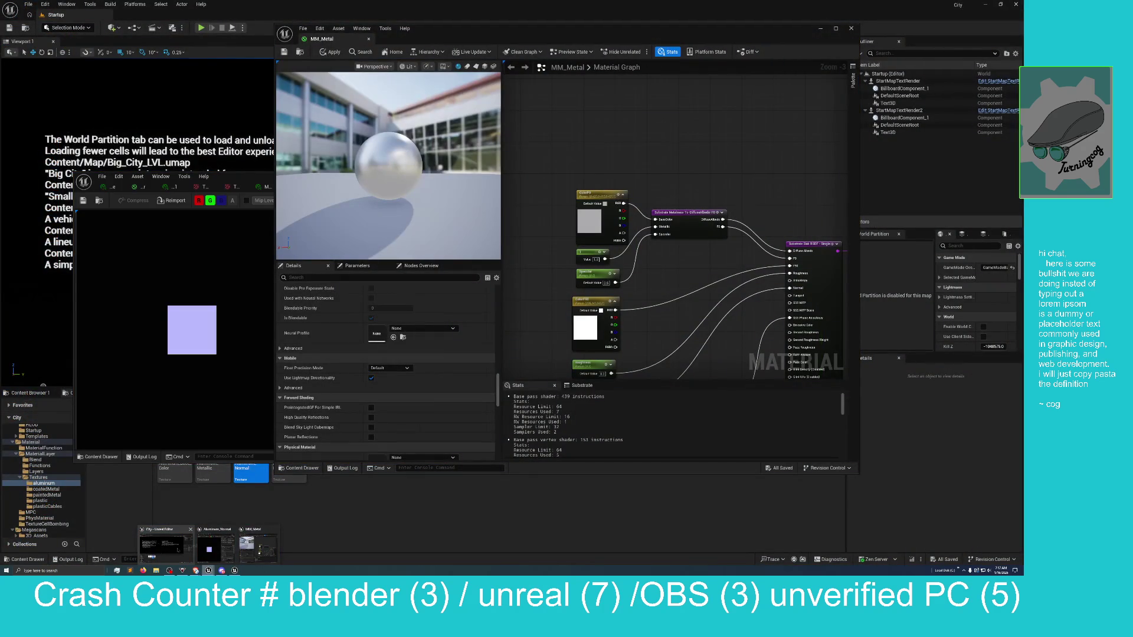
left_click(177, 550)
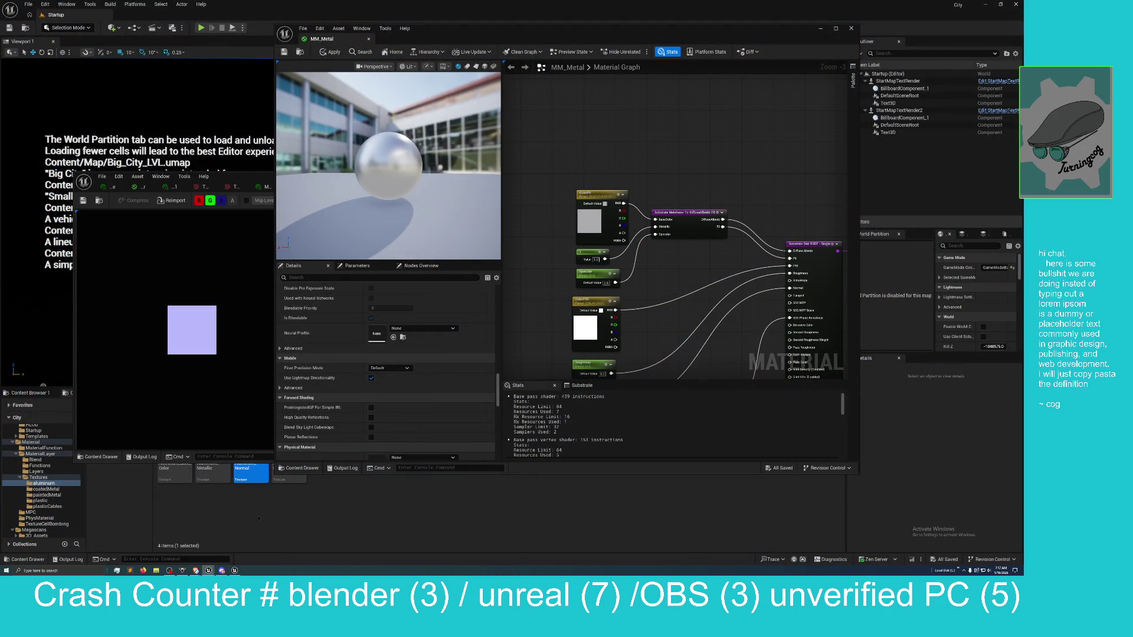
left_click(321, 527)
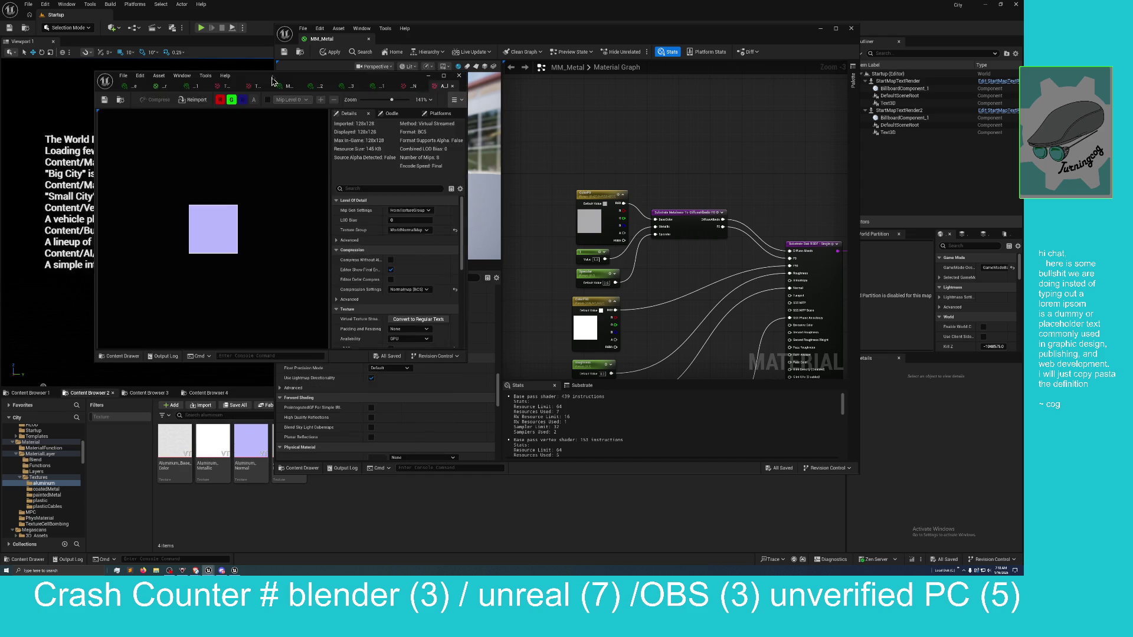
double_click(436, 37)
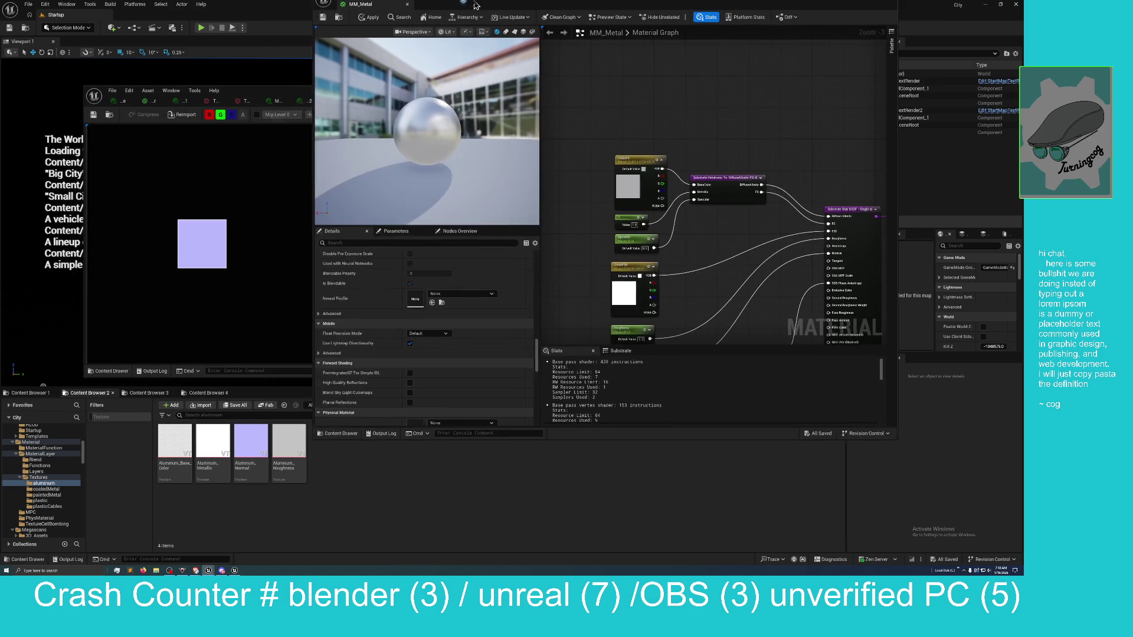
mouse_move(551, 3)
left_mouse_down()
mouse_move(539, 89)
mouse_move(636, 44)
left_mouse_up()
In the Startup content browser, navigate to Content > Substrate > Materials > Materials
left_click(142, 393)
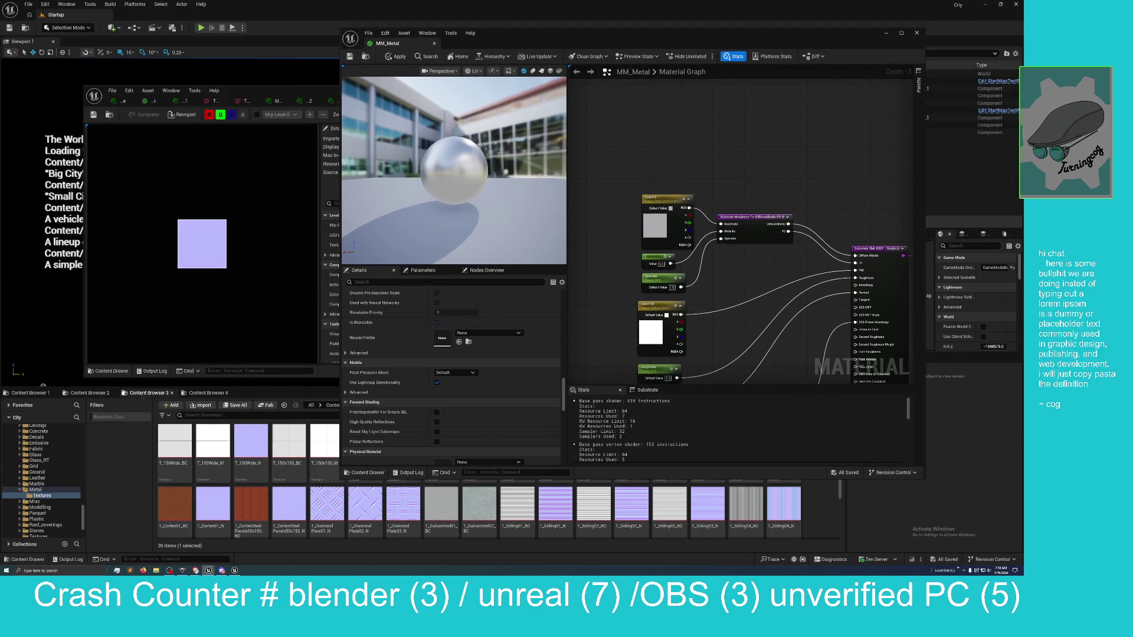
left_click(29, 392)
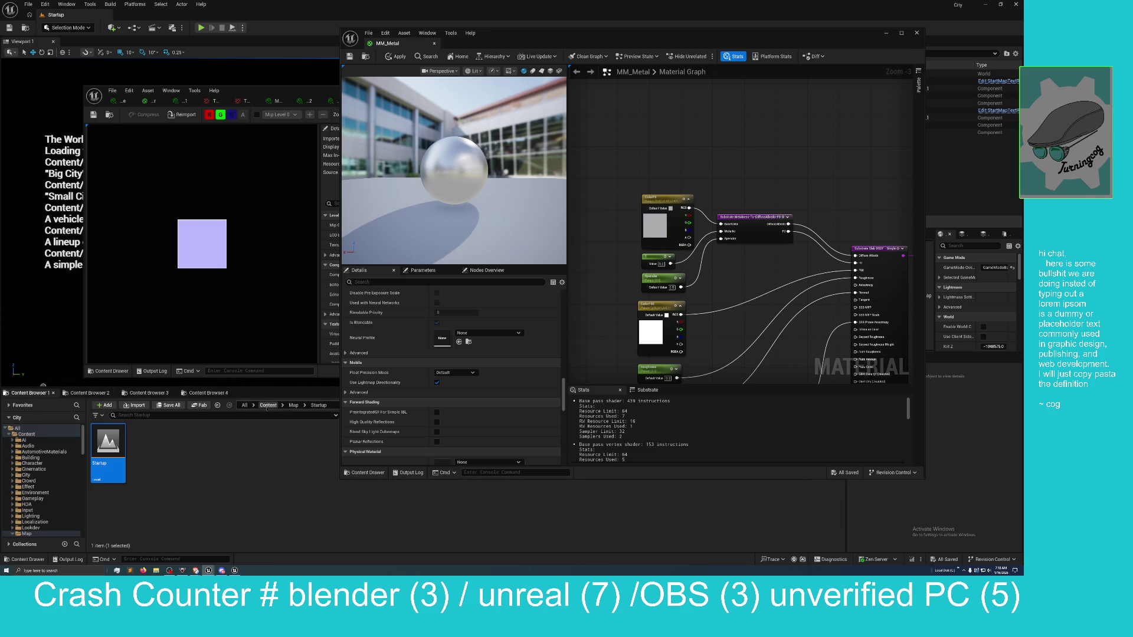
left_click(268, 404)
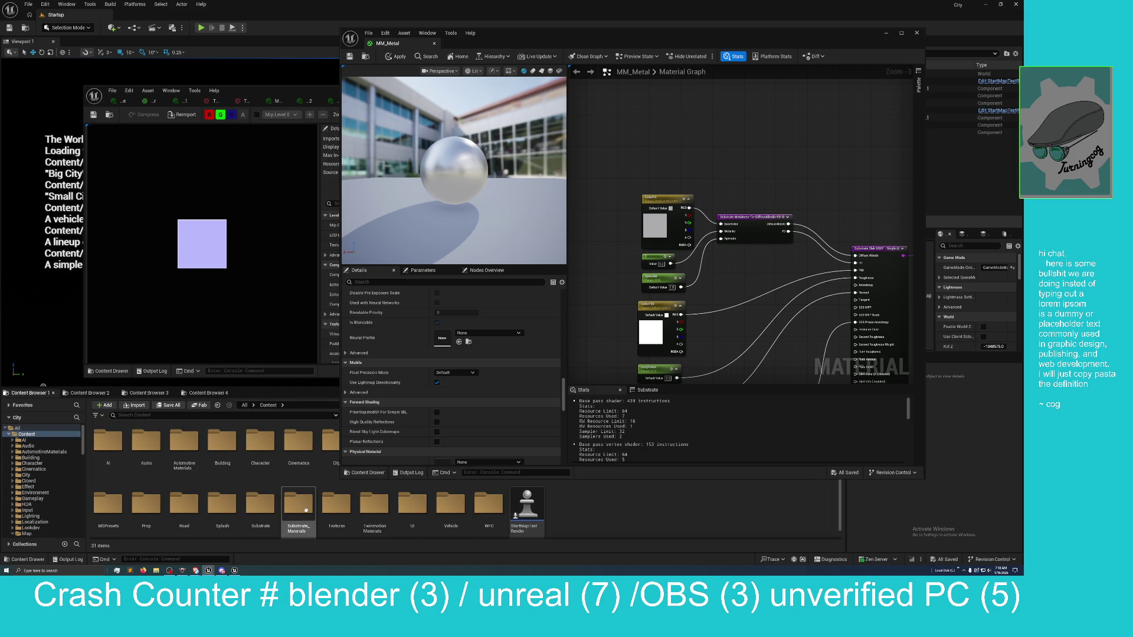
double_click(264, 506)
double_click(108, 441)
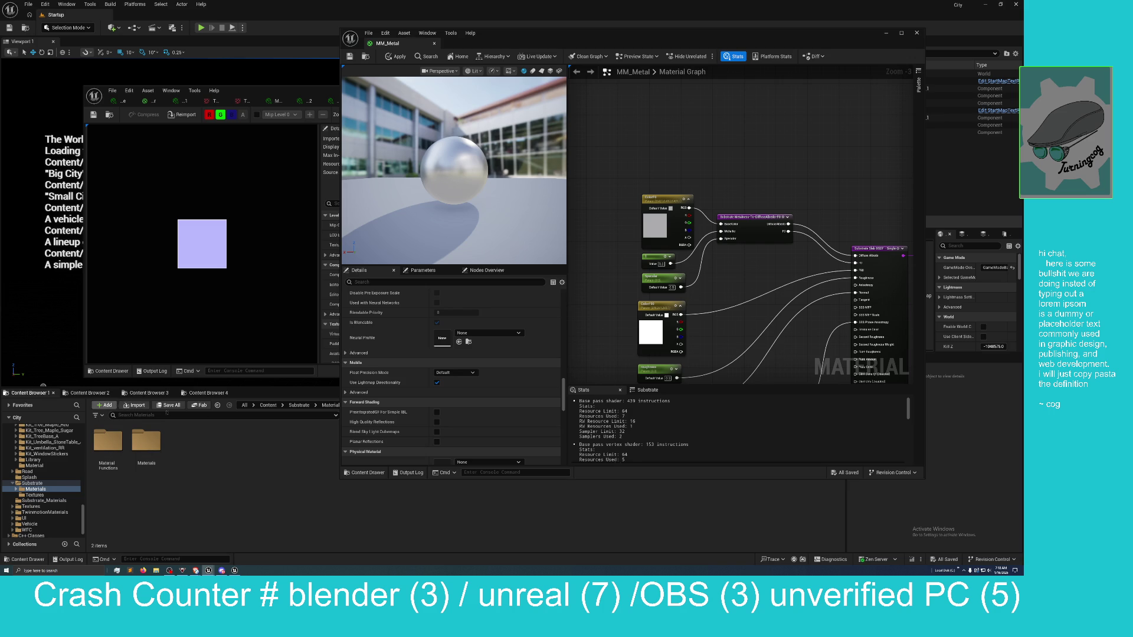
left_click(299, 405)
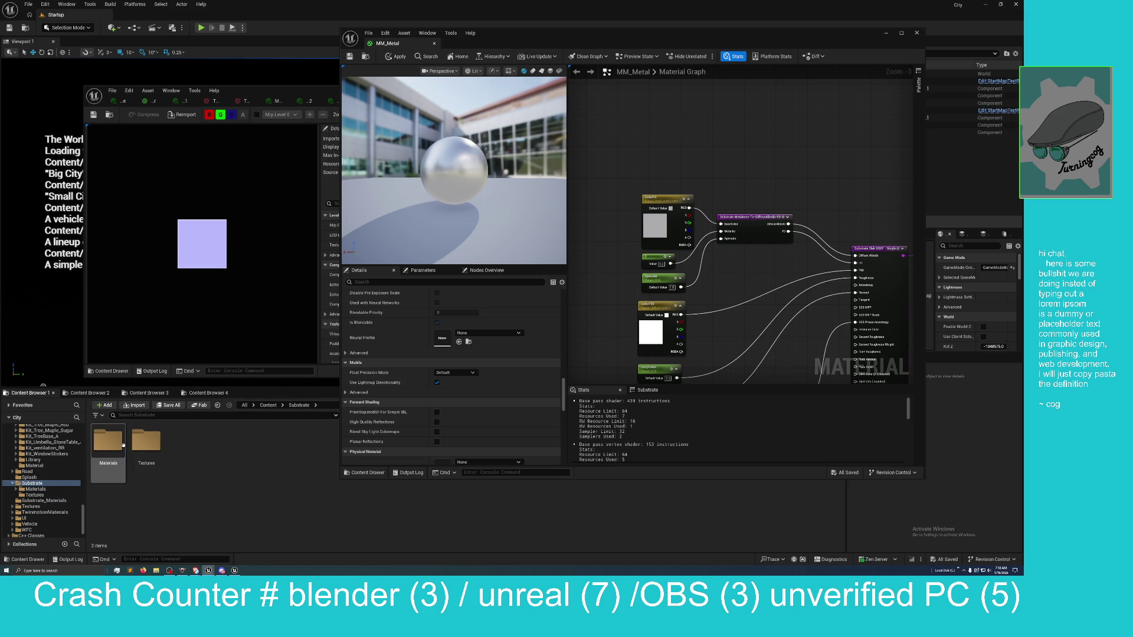
double_click(108, 441)
left_click(142, 442)
double_click(142, 442)
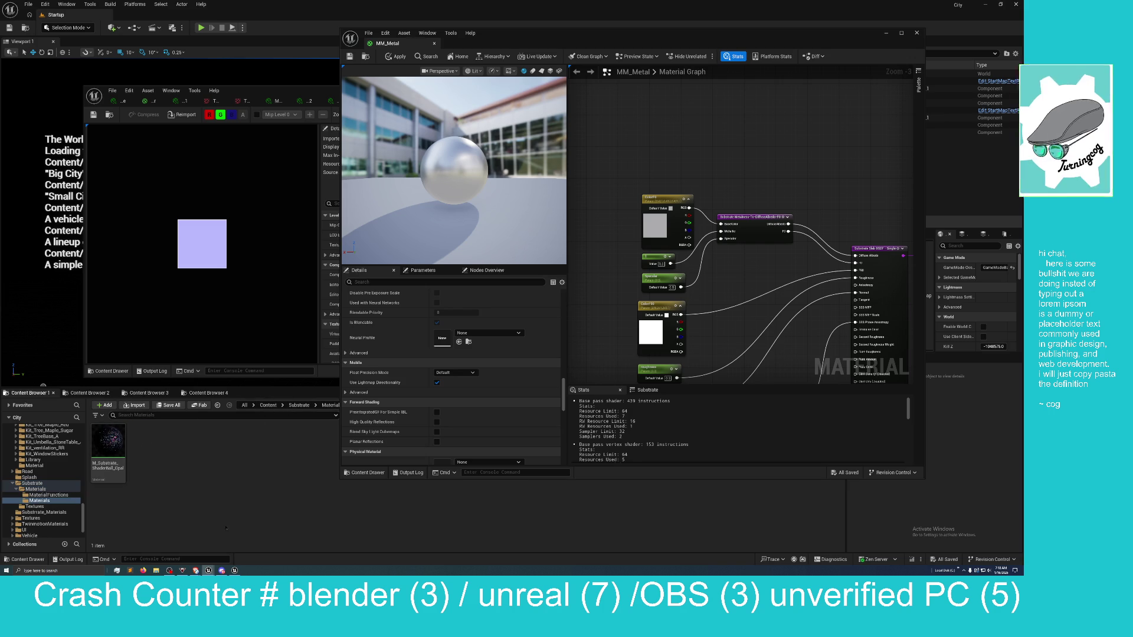
Return to the City editor and open the M_Substrate_ShaderBall_Opal material
left_click(234, 570)
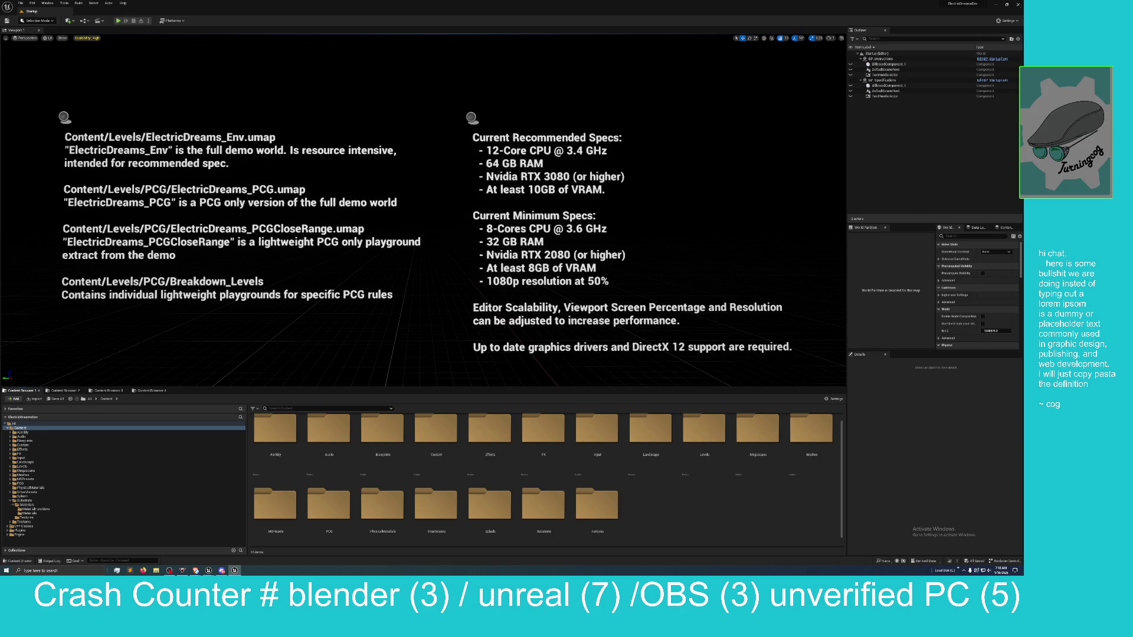
left_click(208, 571)
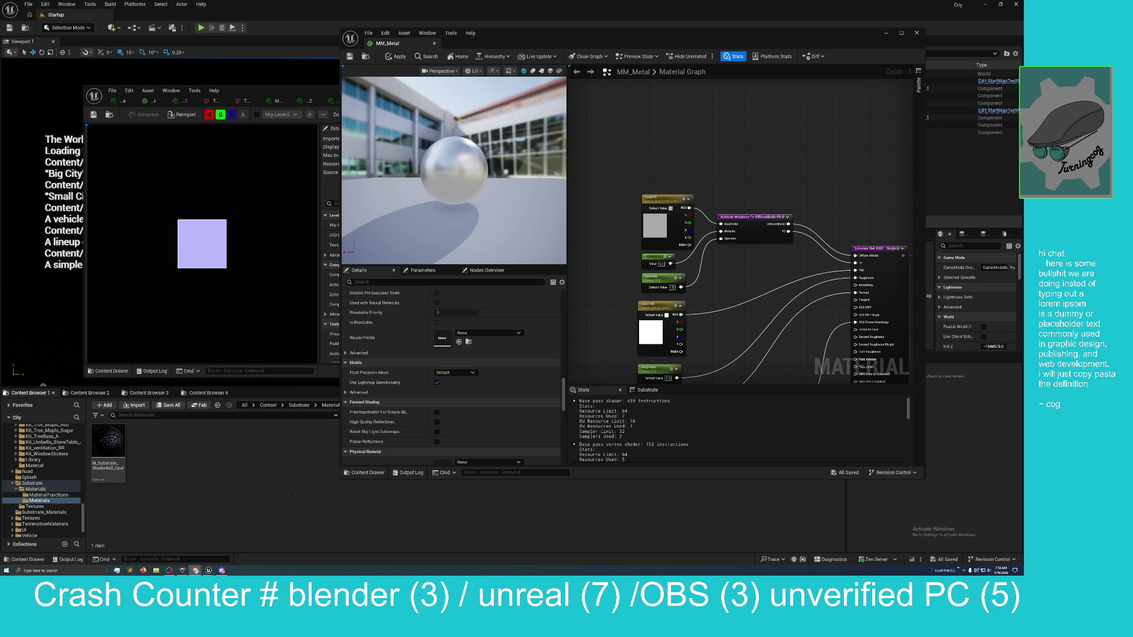
double_click(112, 438)
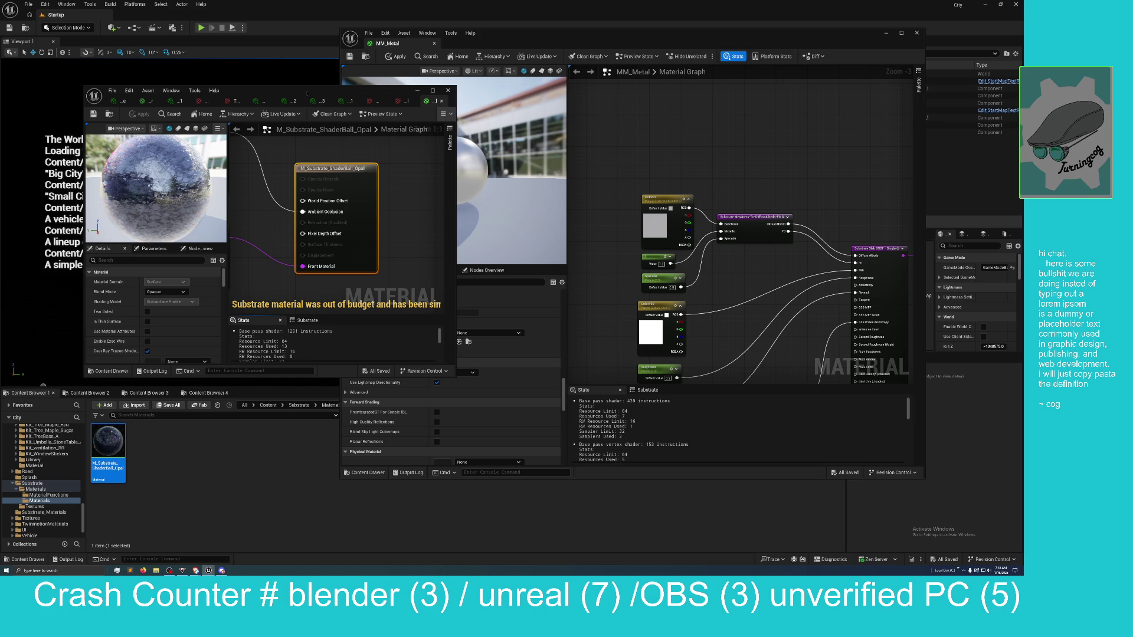
Enlarge the opal material editor window, making it wider and taller
left_click_drag(307, 94, 288, 103)
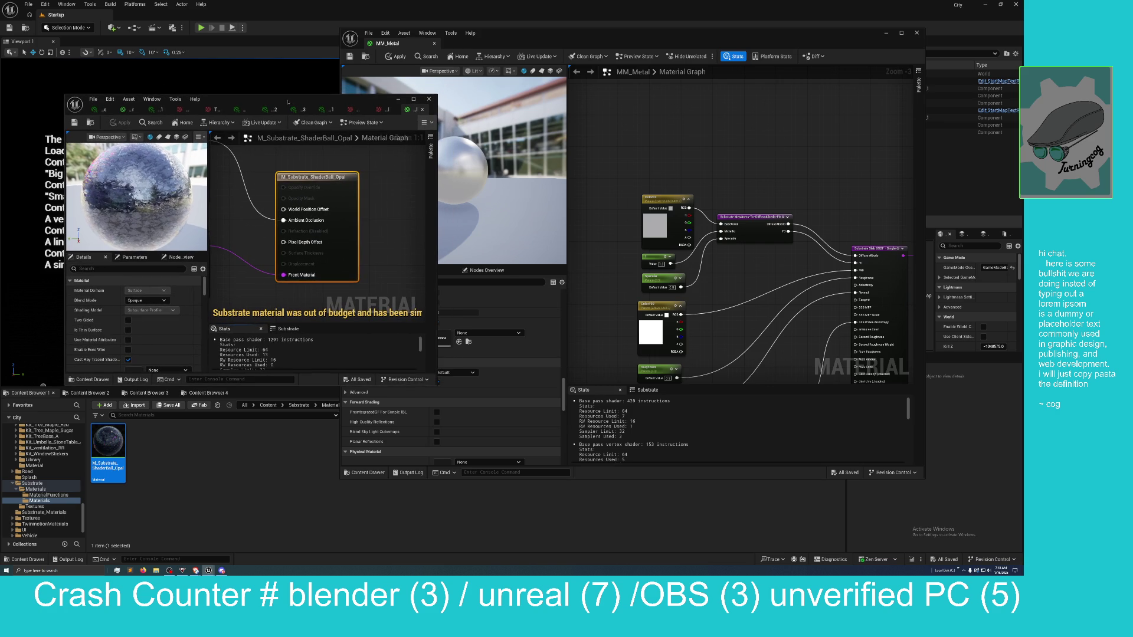
mouse_move(368, 222)
left_mouse_down()
mouse_move(389, 211)
mouse_move(371, 218)
left_mouse_up()
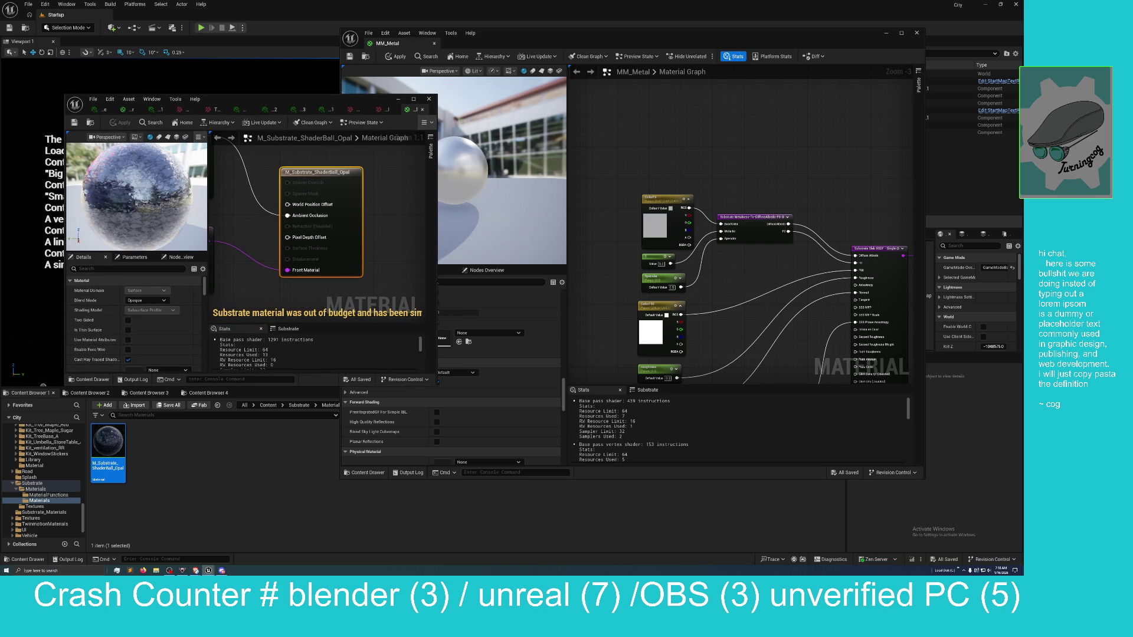
left_click_drag(437, 280, 640, 279)
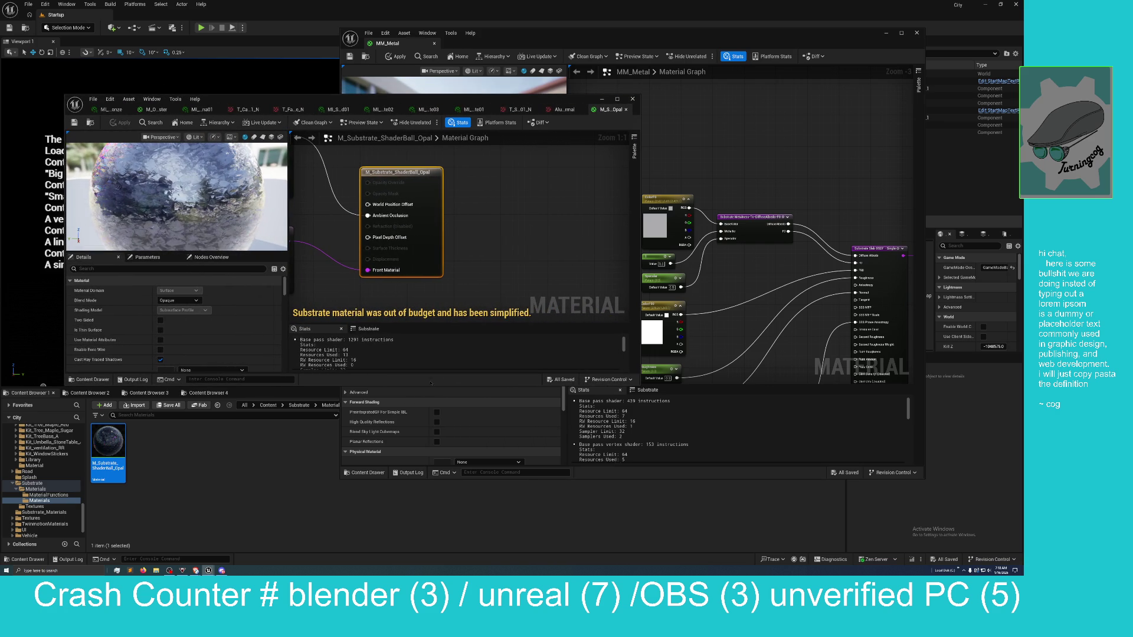
left_click_drag(430, 384, 407, 489)
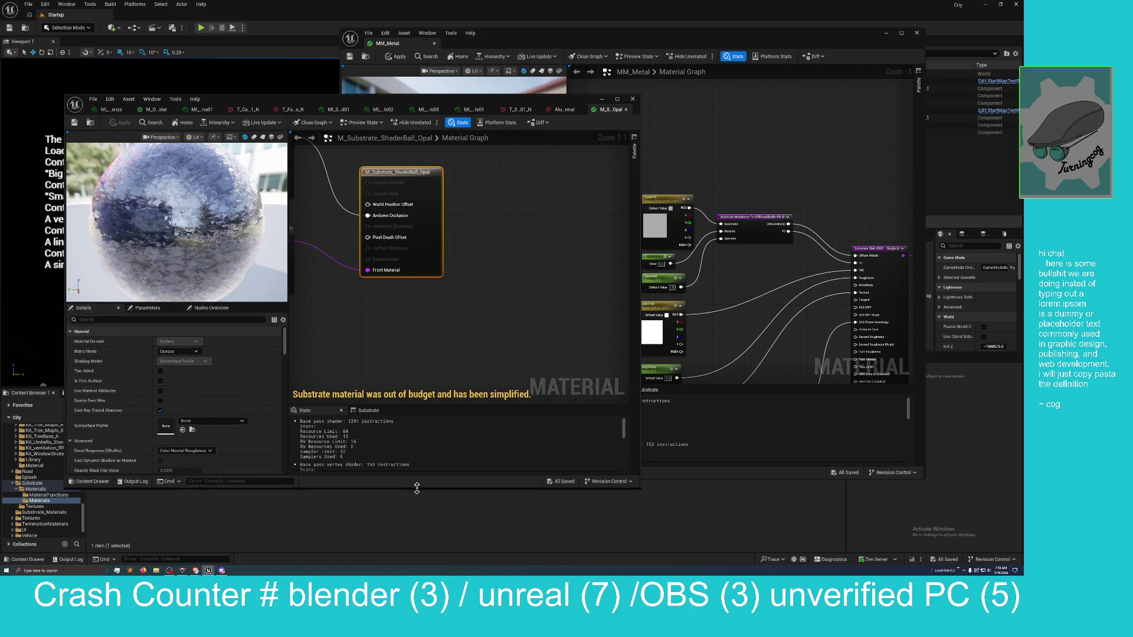
mouse_move(394, 373)
left_mouse_down()
mouse_move(413, 344)
mouse_move(415, 367)
left_mouse_up()
Orbit the preview sphere and pan the graph toward the Vertical Layer and output node
left_click_drag(221, 254, 220, 254)
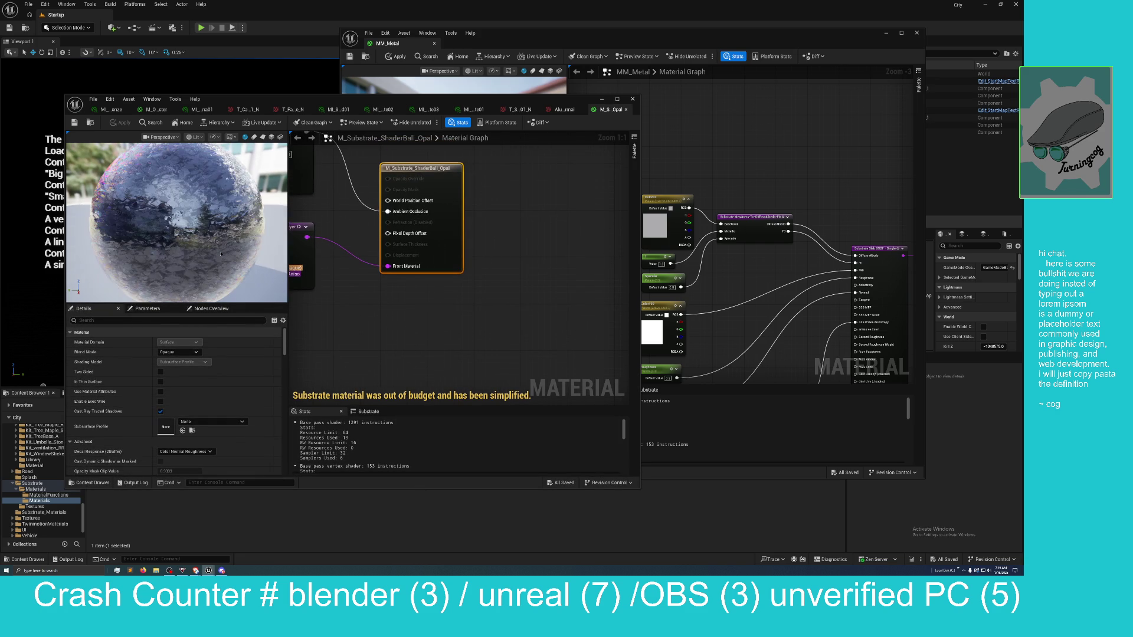
scroll(220, 254, "up", 3)
scroll(221, 254, "down", 5)
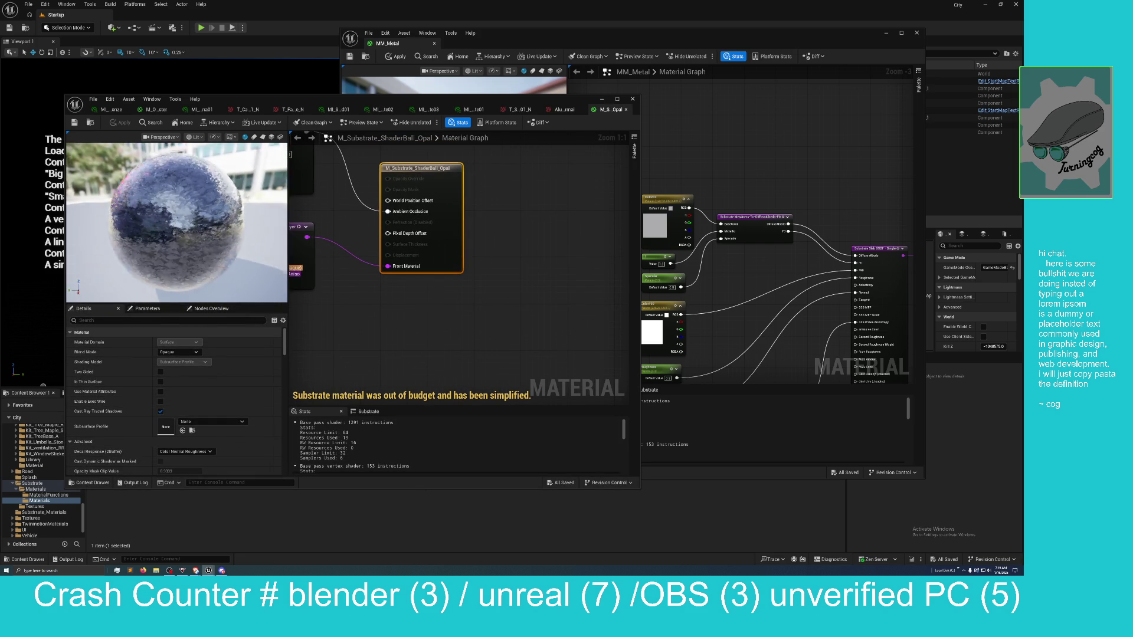
scroll(501, 337, "down", 1)
mouse_move(372, 301)
left_mouse_down()
mouse_move(501, 337)
mouse_move(503, 355)
mouse_move(482, 337)
left_mouse_up()
scroll(534, 327, "down", 3)
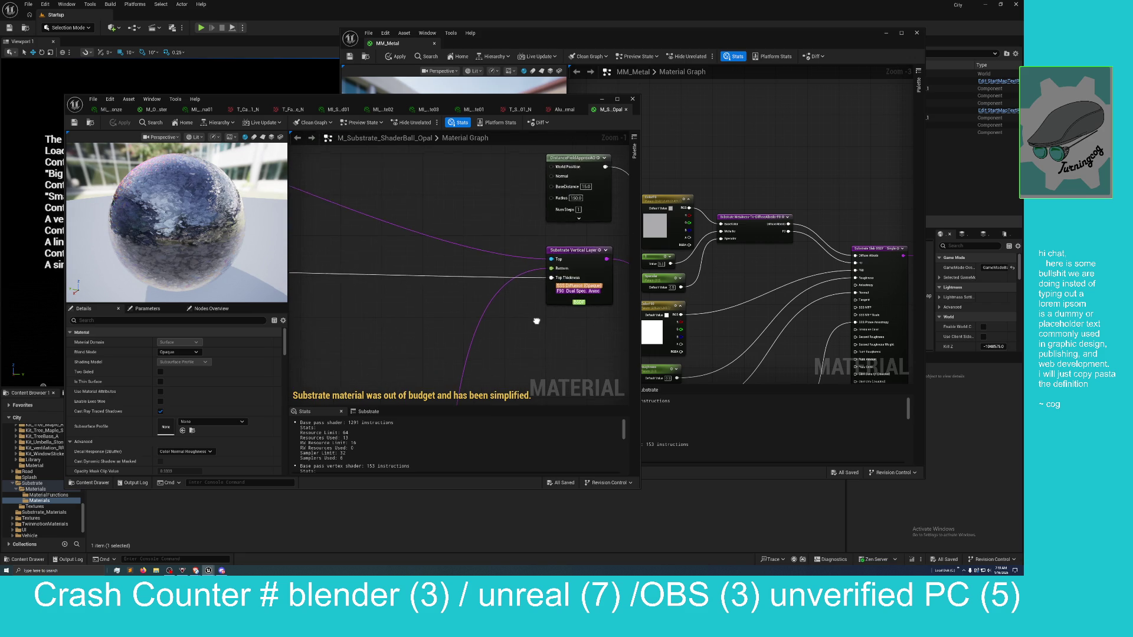
scroll(531, 333, "down", 1)
mouse_move(531, 333)
left_mouse_down()
mouse_move(575, 335)
mouse_move(379, 346)
mouse_move(505, 303)
mouse_move(445, 309)
mouse_move(455, 309)
left_mouse_up()
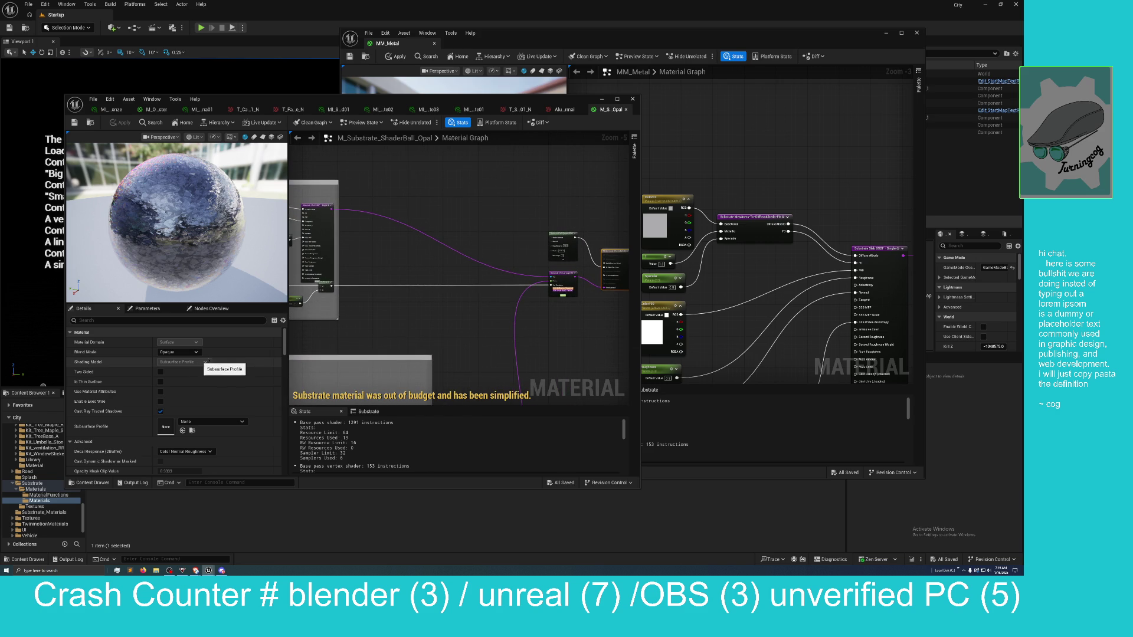
scroll(159, 404, "down", 2)
scroll(174, 405, "down", 2)
scroll(174, 405, "down", 4)
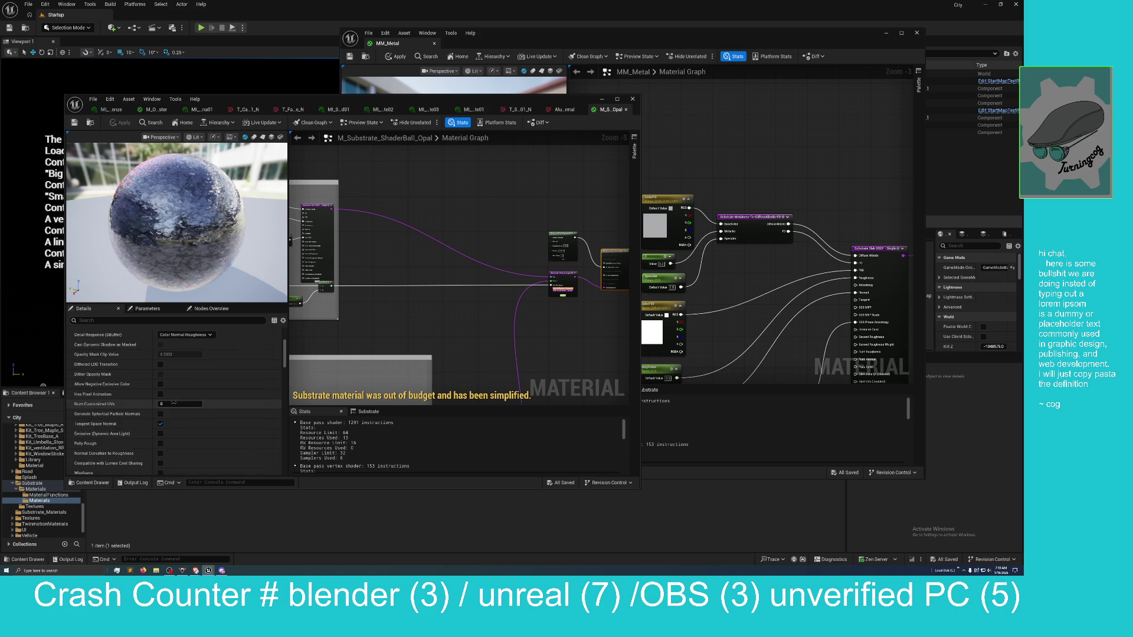
scroll(421, 434, "down", 4)
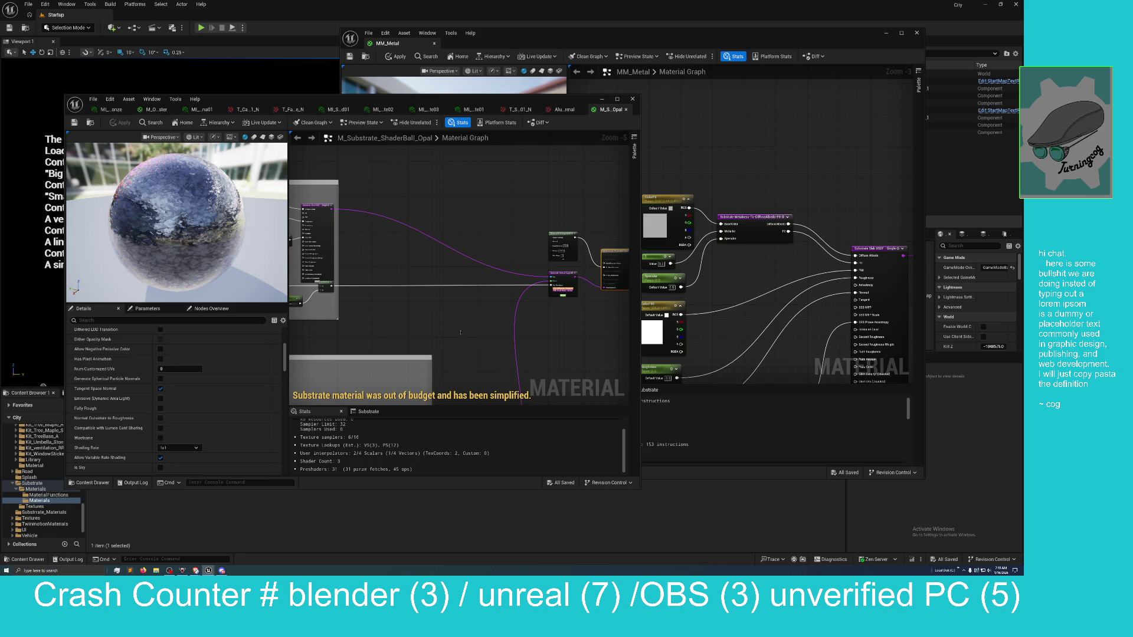
mouse_move(464, 340)
left_mouse_down()
mouse_move(453, 312)
mouse_move(413, 379)
left_mouse_up()
scroll(517, 366, "up", 3)
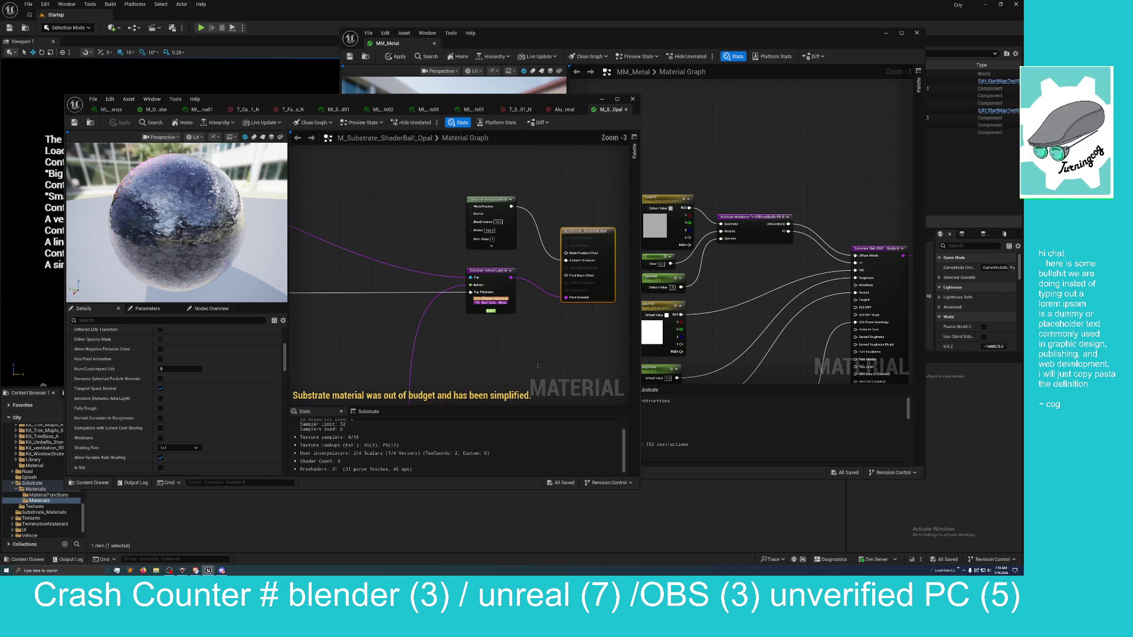
left_click_drag(521, 356, 524, 348)
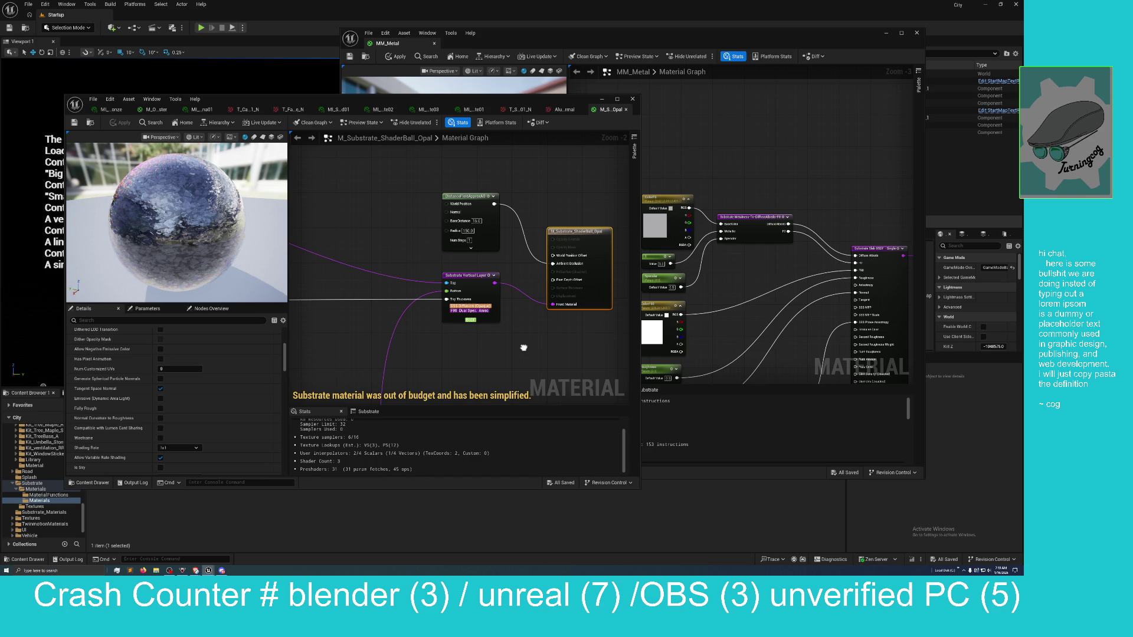
scroll(455, 349, "down", 1)
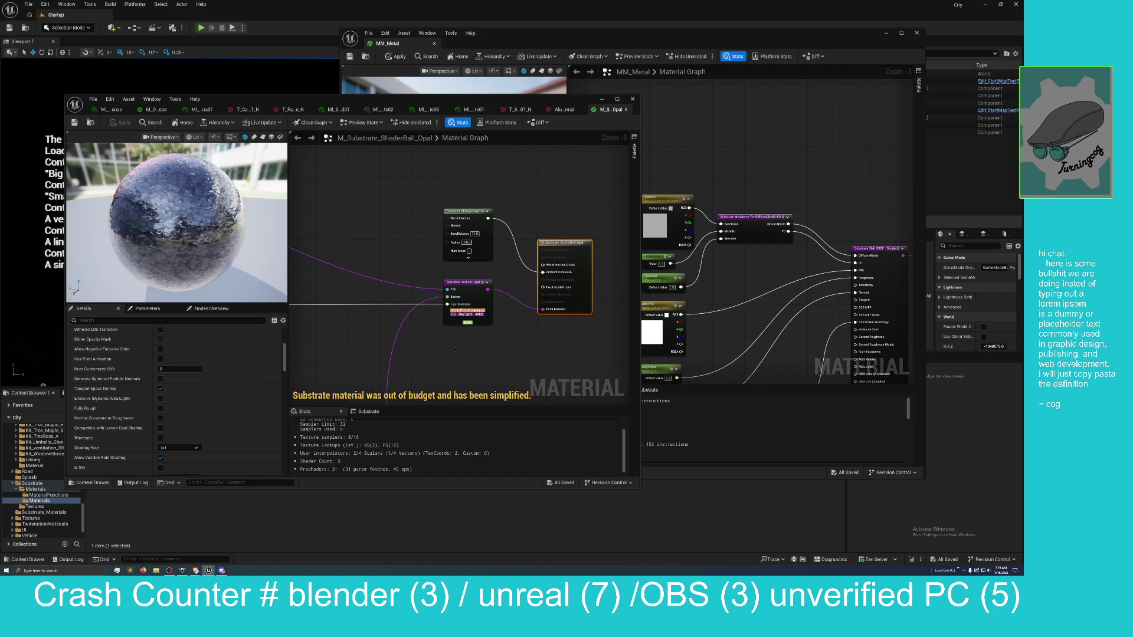
left_click_drag(454, 348, 562, 327)
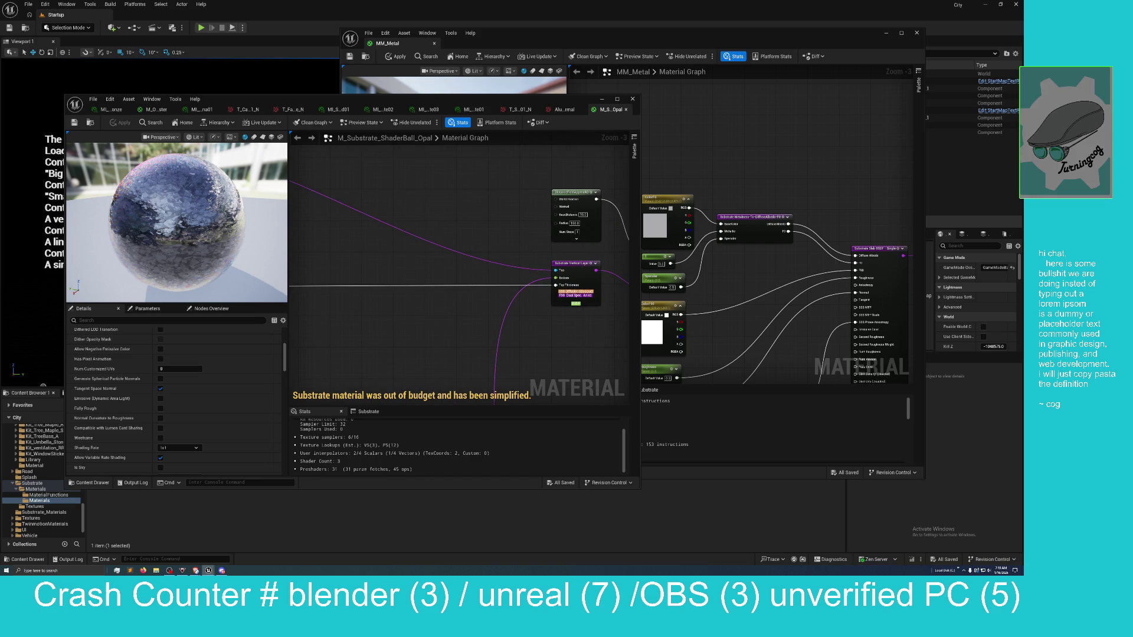
scroll(483, 309, "down", 2)
mouse_move(483, 308)
left_mouse_down()
mouse_move(563, 291)
mouse_move(514, 277)
mouse_move(462, 335)
mouse_move(593, 194)
mouse_move(394, 299)
left_mouse_up()
scroll(395, 249, "up", 3)
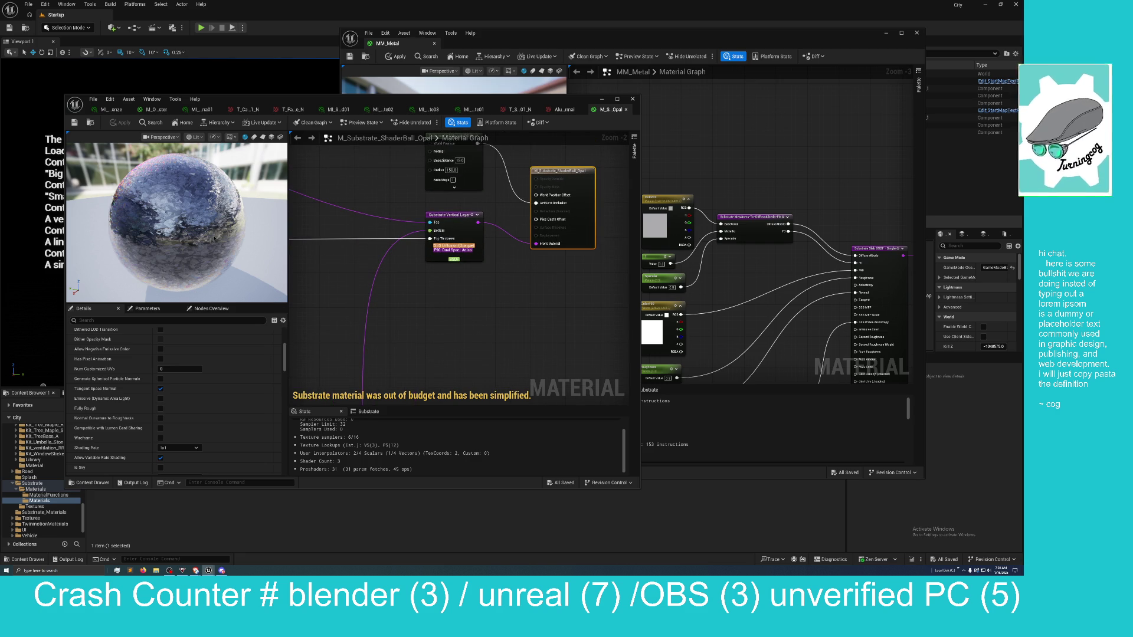
Open the Substrate budget report, enable the bytes-per-pixel override, apply it, and review Material Budget
left_click(369, 411)
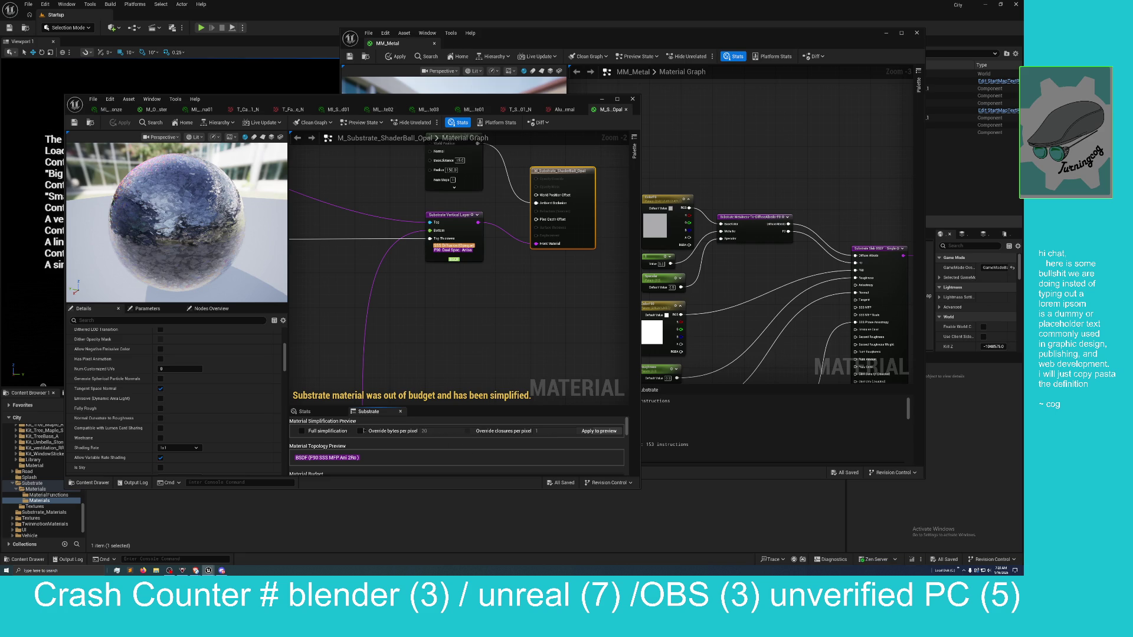
left_click(360, 431)
left_click(599, 431)
left_click(440, 431)
left_click(418, 446)
scroll(396, 456, "down", 1)
scroll(395, 456, "down", 1)
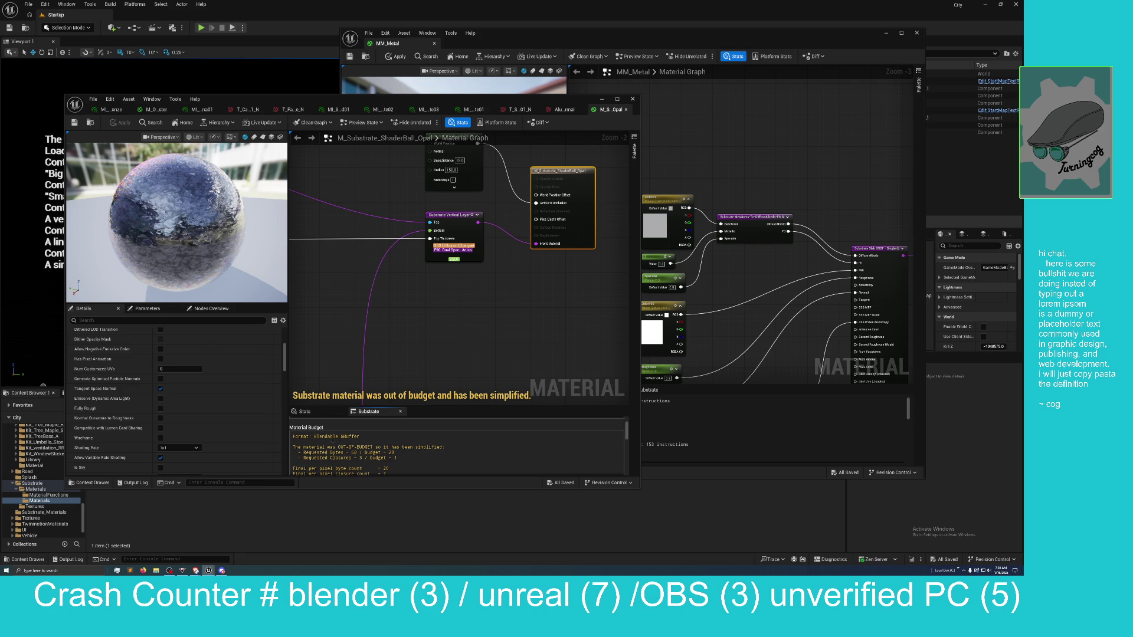
scroll(338, 442, "down", 1)
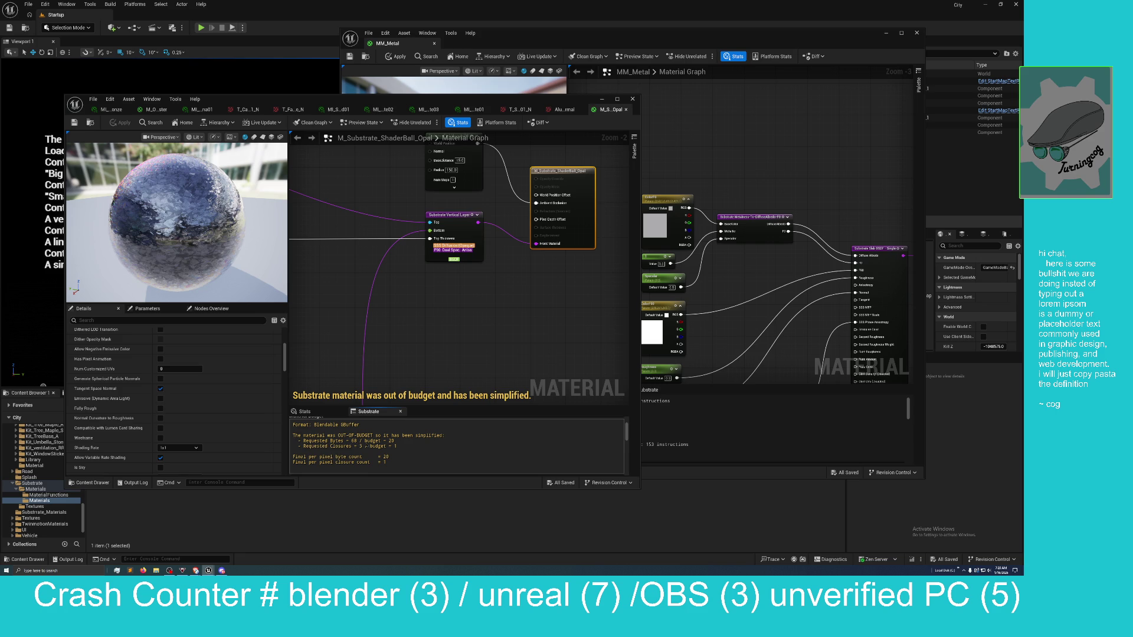
scroll(365, 446, "down", 1)
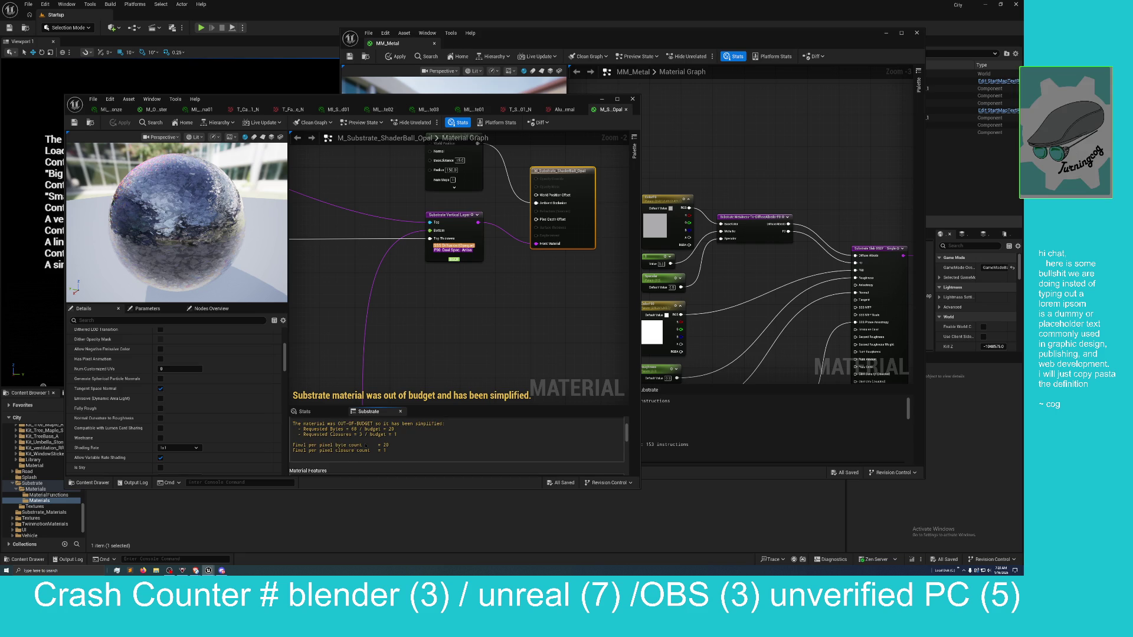
scroll(367, 445, "up", 2)
scroll(365, 452, "down", 1)
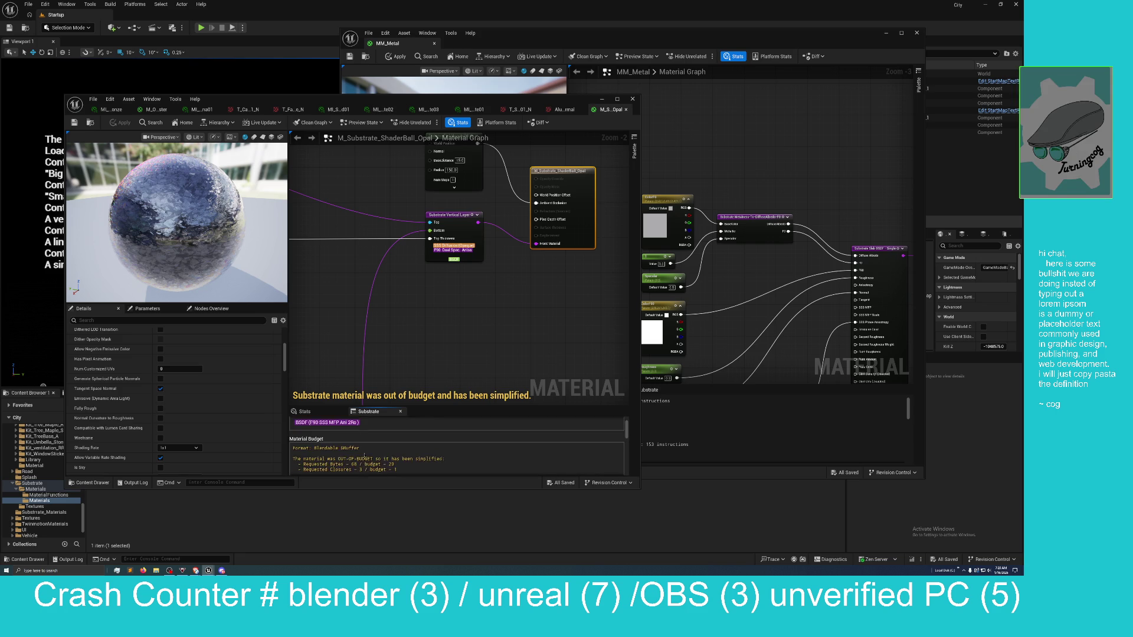
scroll(364, 456, "up", 1)
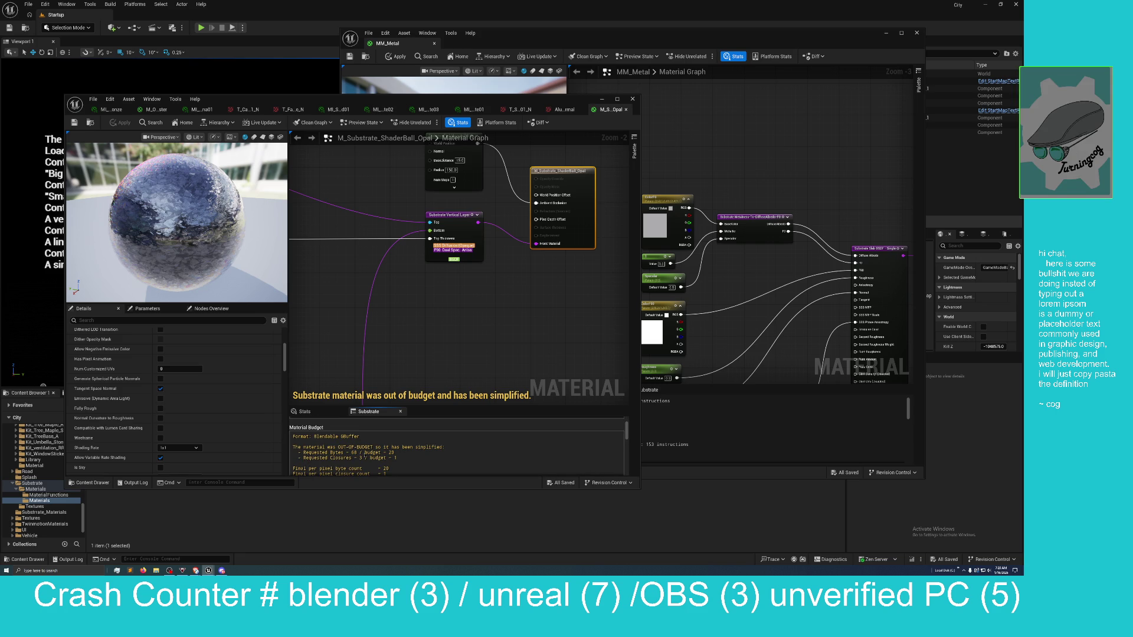
scroll(350, 458, "up", 4)
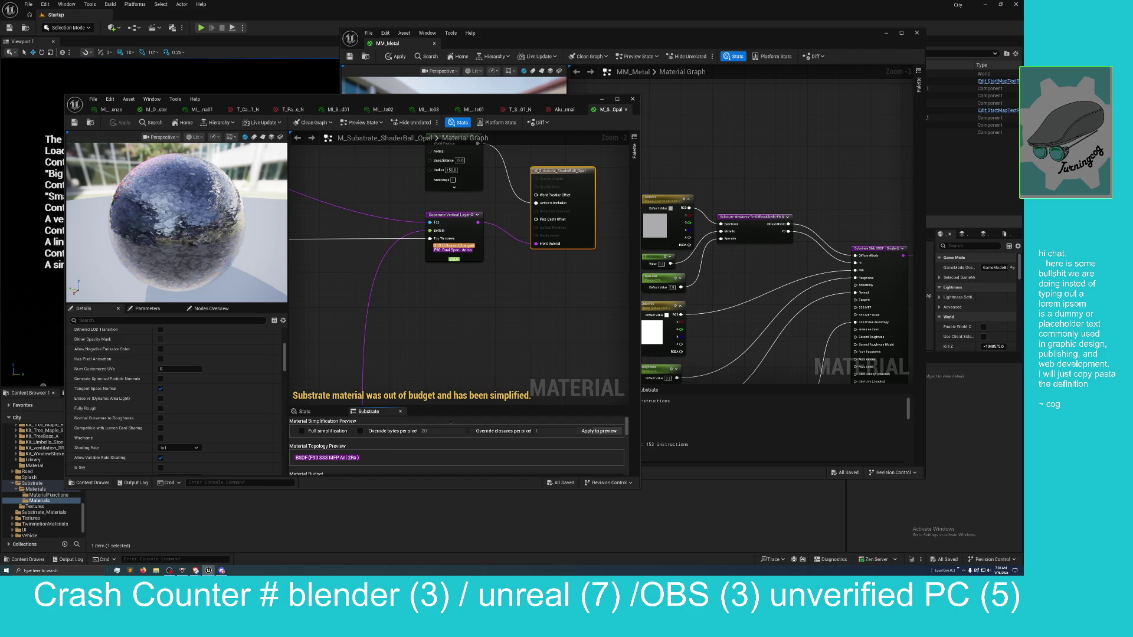
Set the bytes-per-pixel override to 70, apply the preview, and scroll through the budget report
left_click(361, 431)
left_click(426, 431)
type("70")
type("70")
left_click(594, 432)
scroll(518, 455, "down", 5)
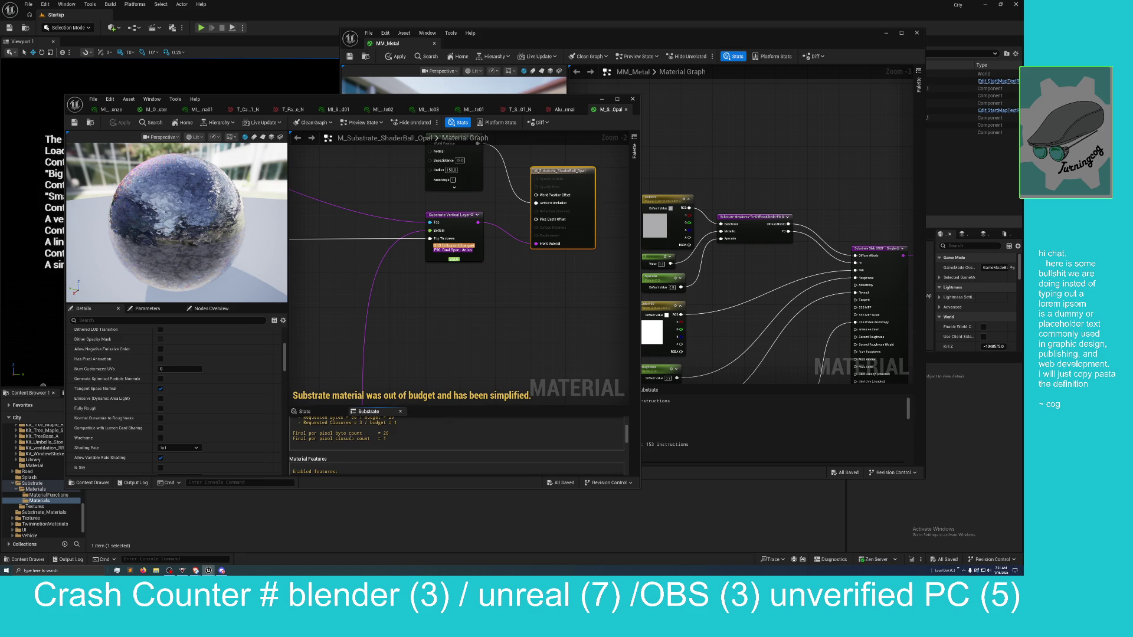
scroll(390, 438, "down", 5)
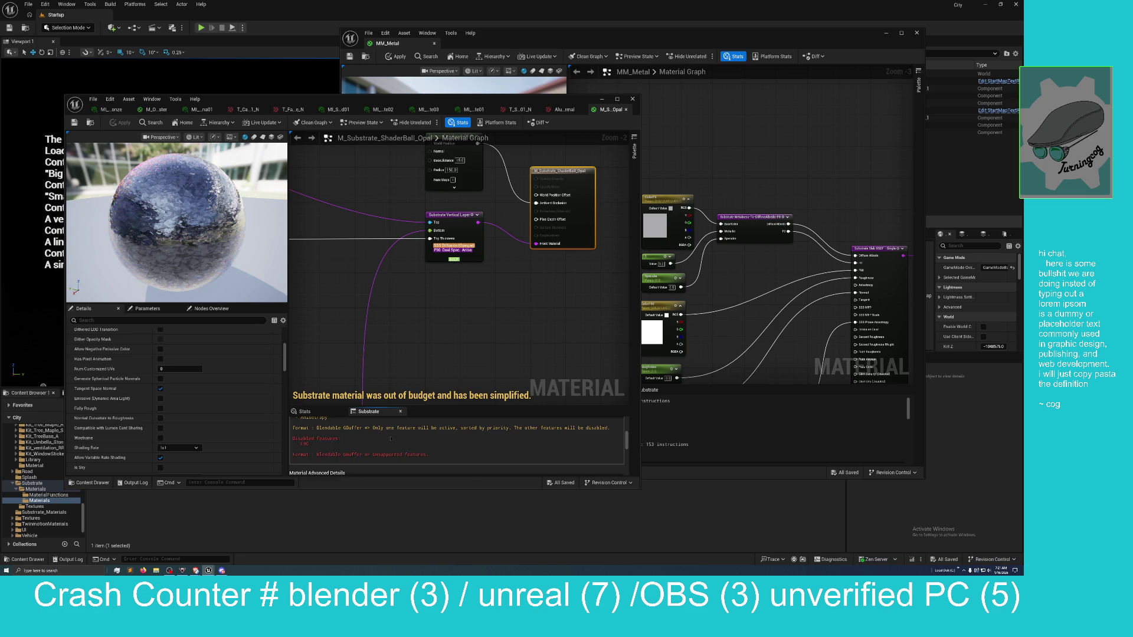
scroll(390, 438, "down", 5)
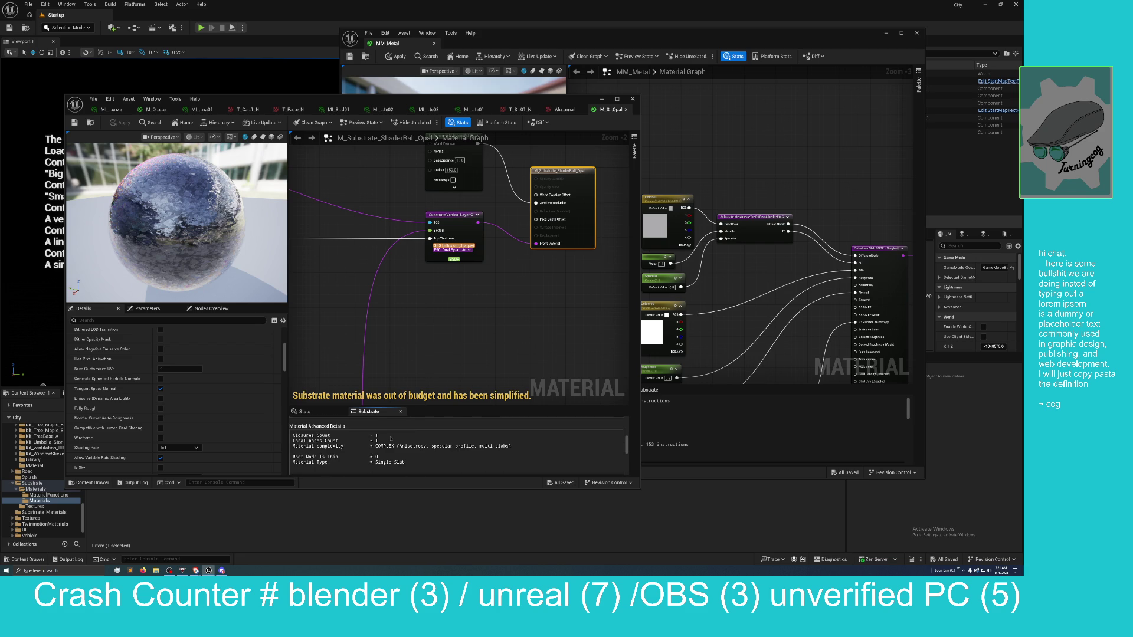
scroll(390, 438, "down", 5)
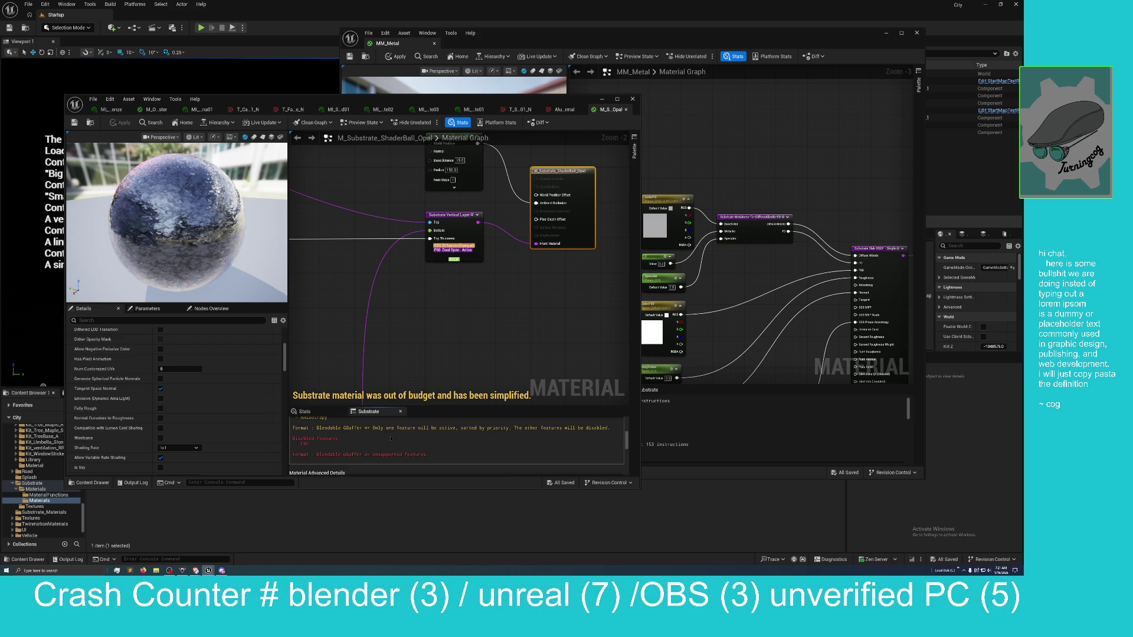
scroll(391, 438, "up", 5)
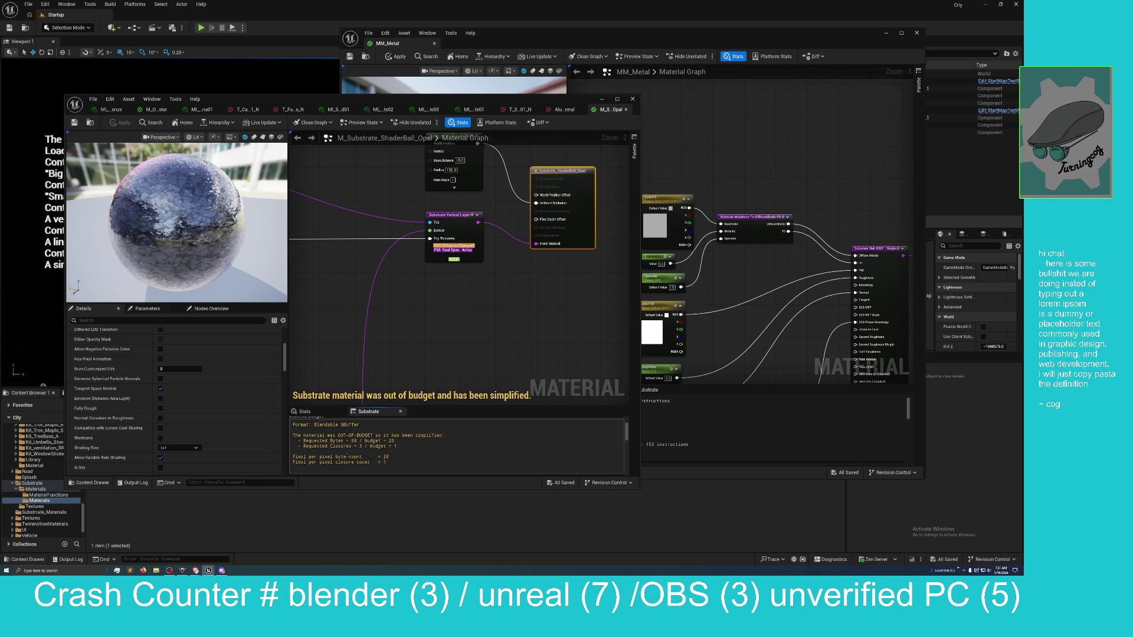
scroll(345, 455, "up", 1)
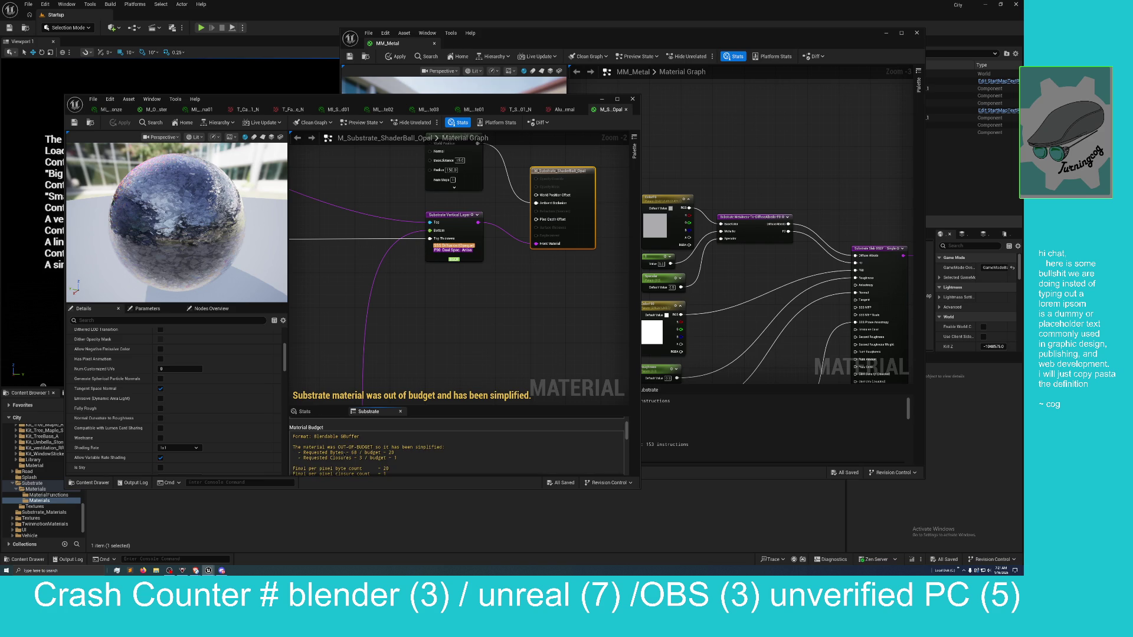
scroll(357, 443, "up", 1)
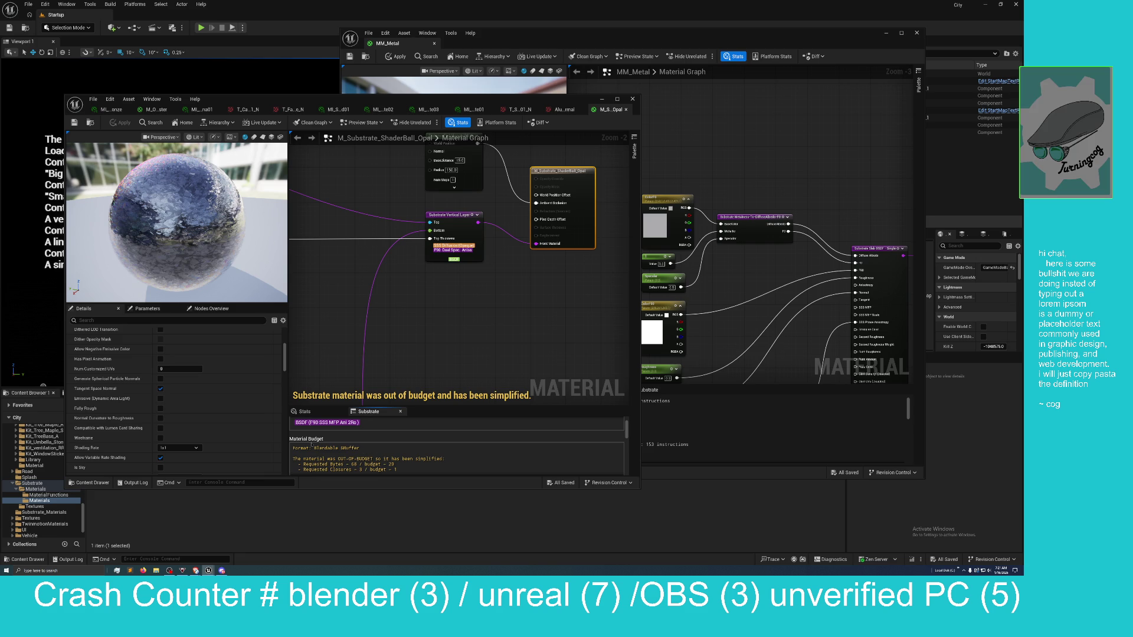
Glance at the parameter list, then scroll the Substrate tab up to Material Simplification Preview
left_click(148, 309)
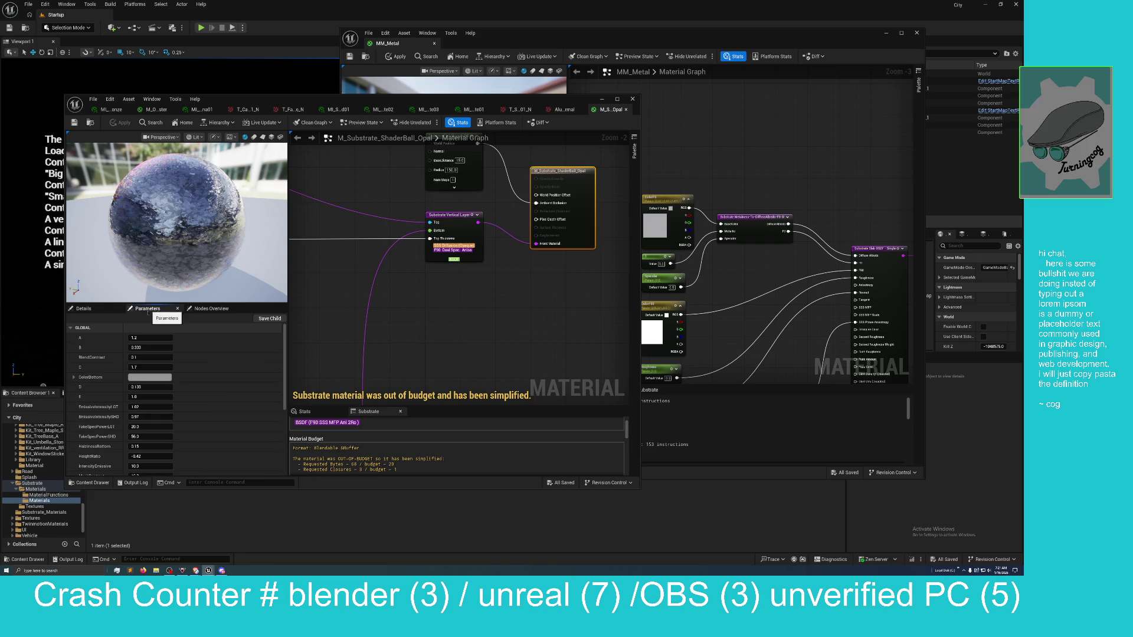
scroll(98, 416, "down", 1)
scroll(98, 416, "down", 2)
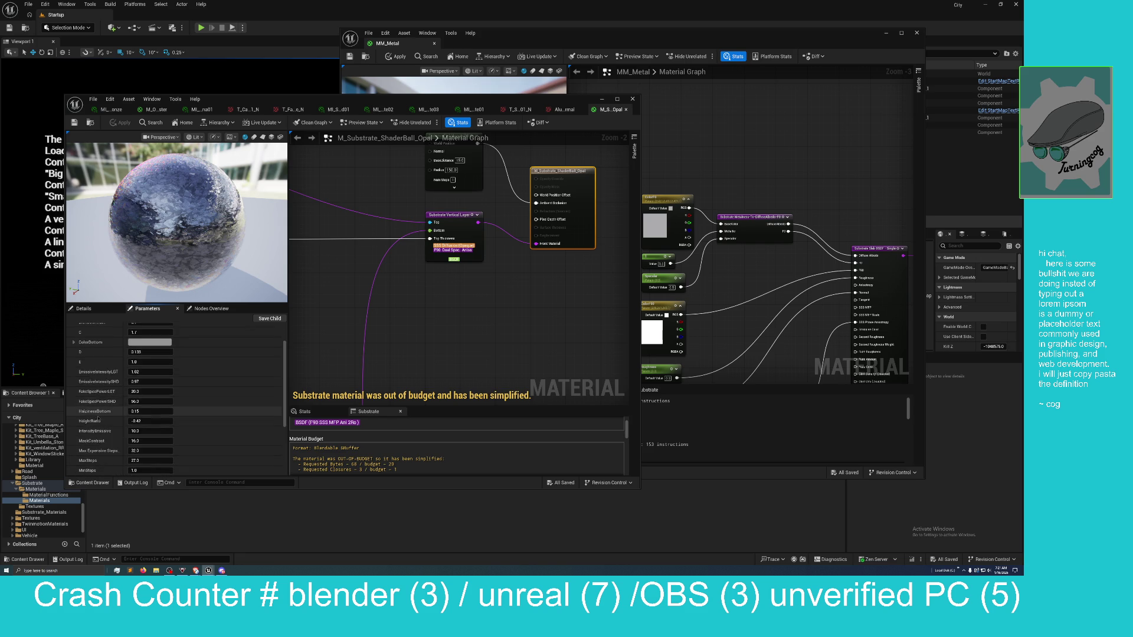
left_click(84, 309)
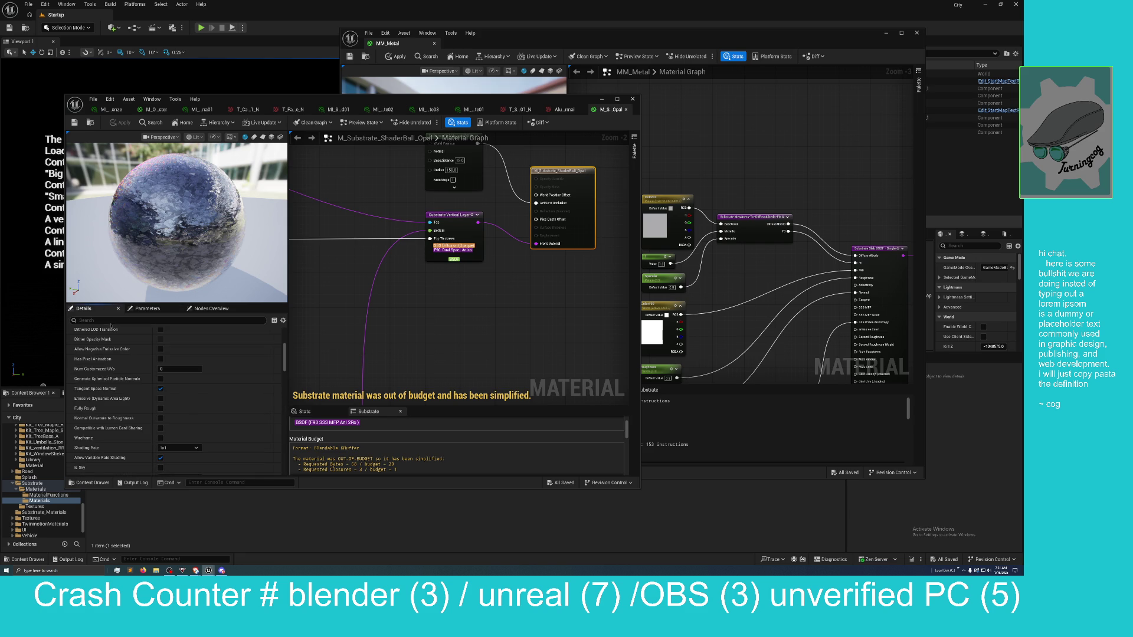
scroll(457, 445, "down", 2)
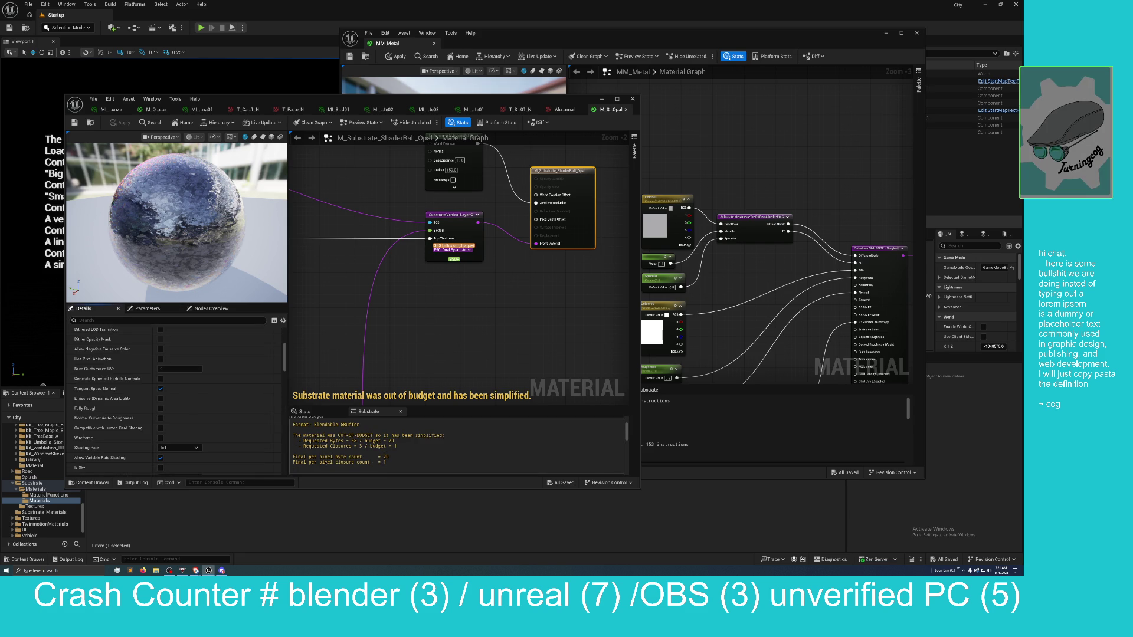
scroll(360, 462, "up", 1)
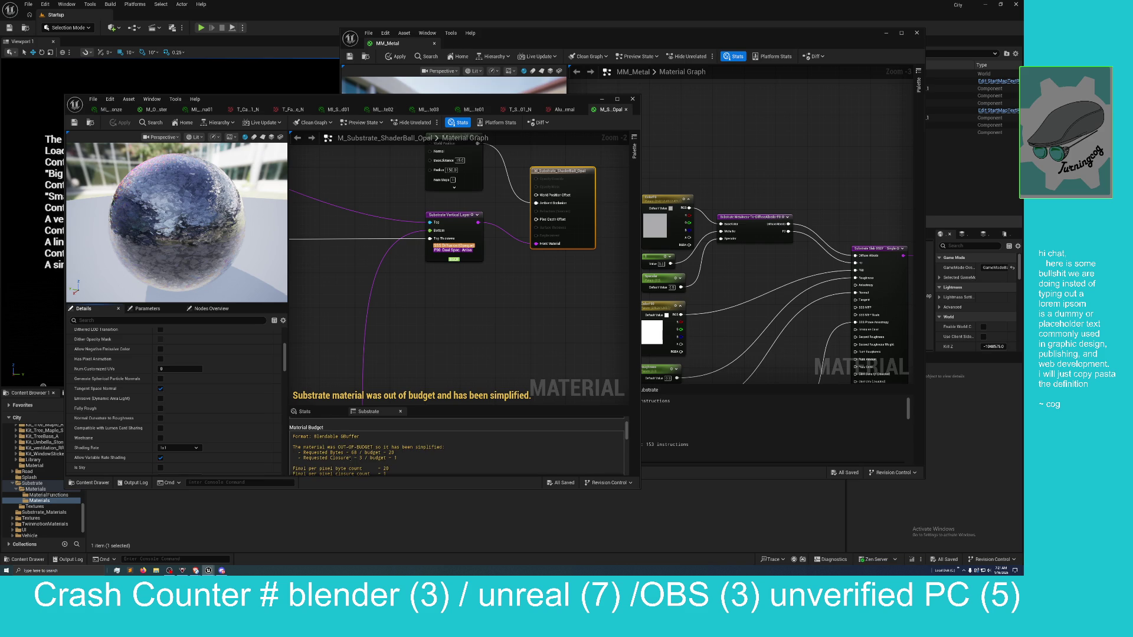
scroll(432, 437, "up", 4)
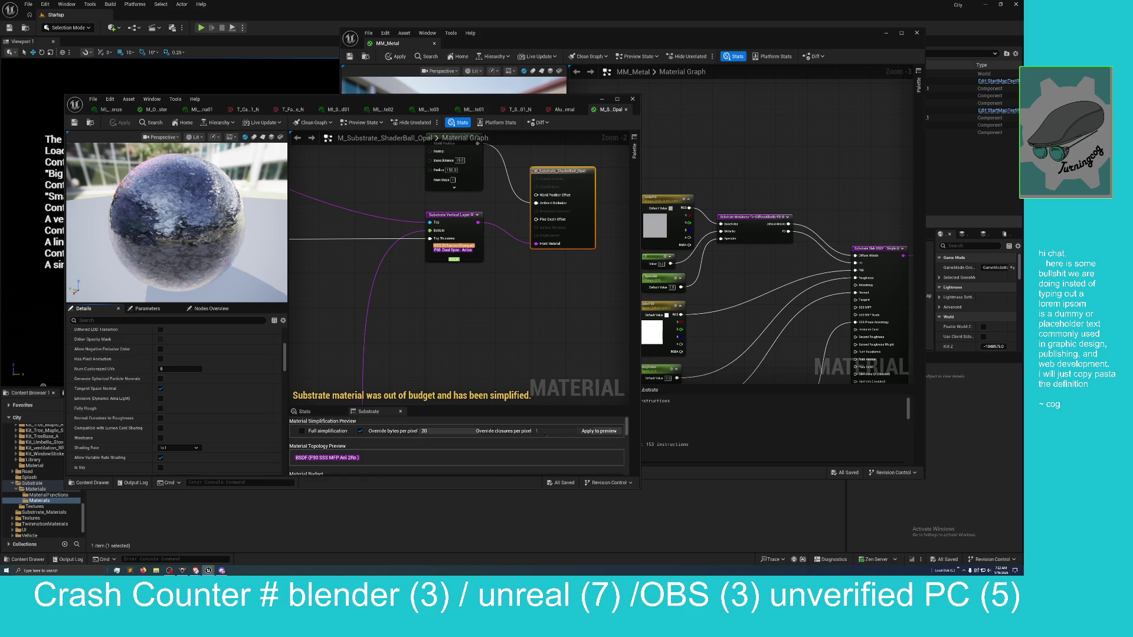
Enable the bytes and closures per-pixel overrides, enter 70 bytes per pixel, and apply
left_click(536, 431)
scroll(399, 446, "down", 1)
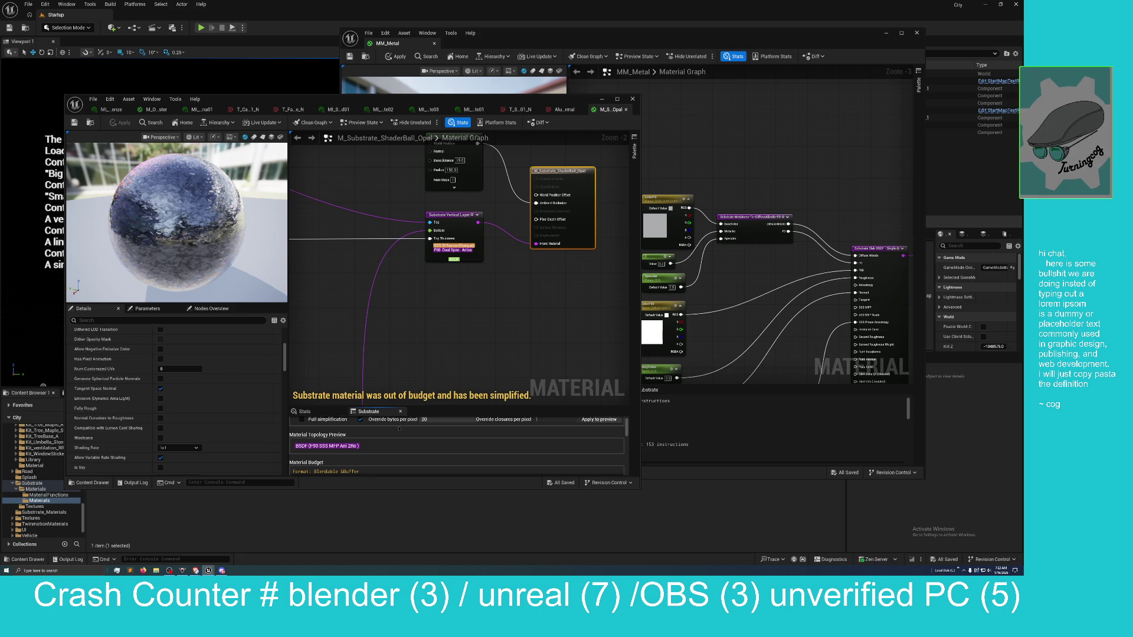
scroll(456, 442, "up", 1)
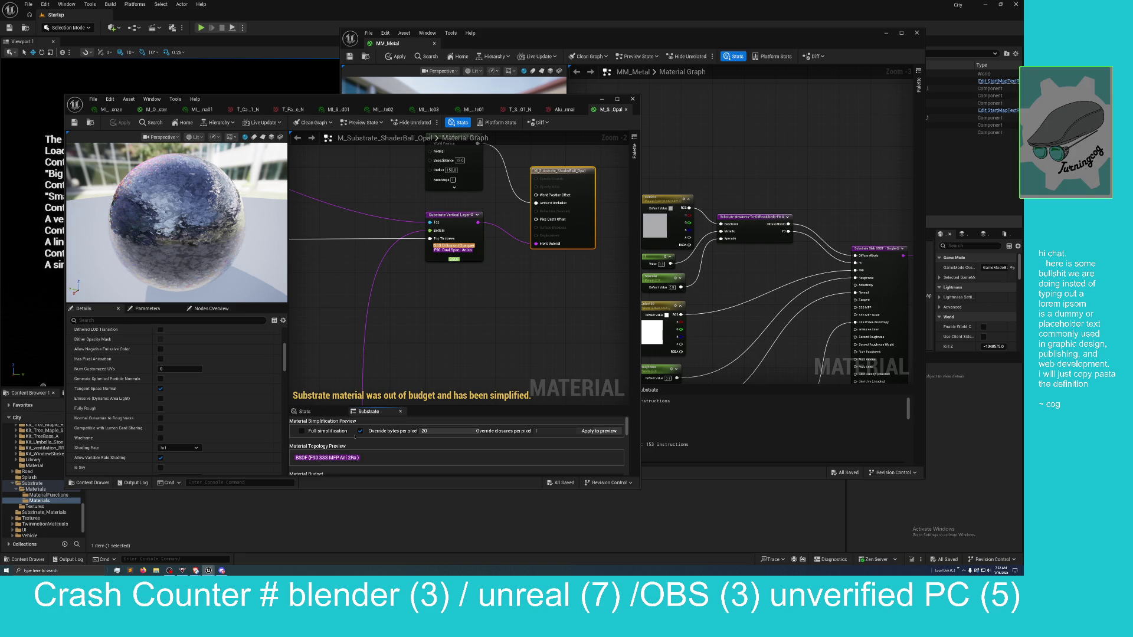
left_click(359, 431)
left_click(360, 430)
left_click(467, 430)
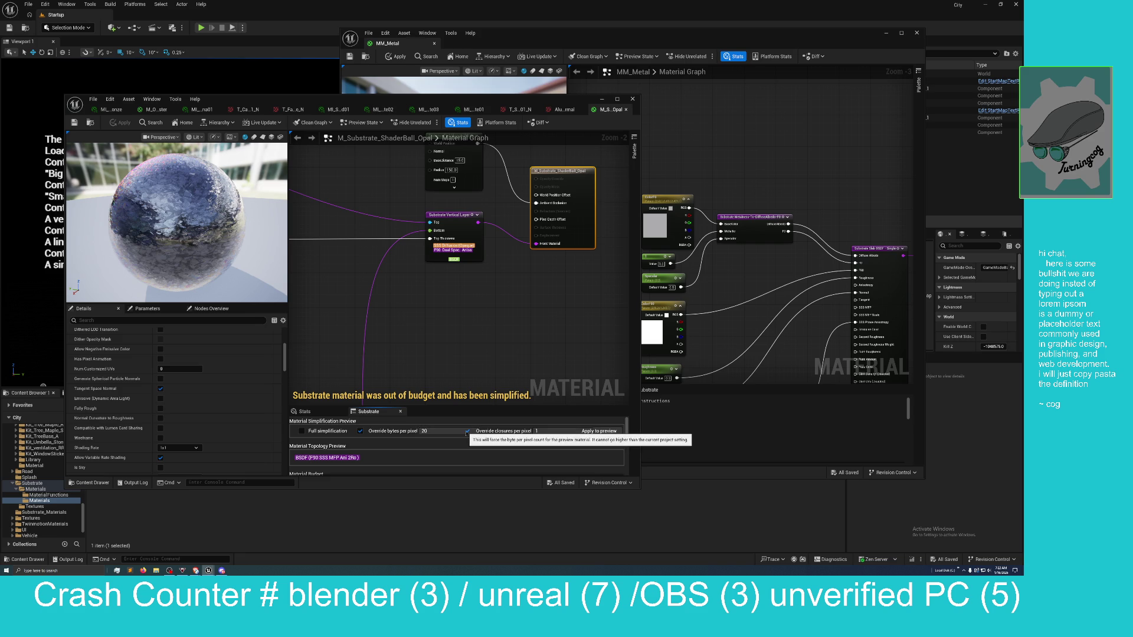
left_click(447, 430)
type("70")
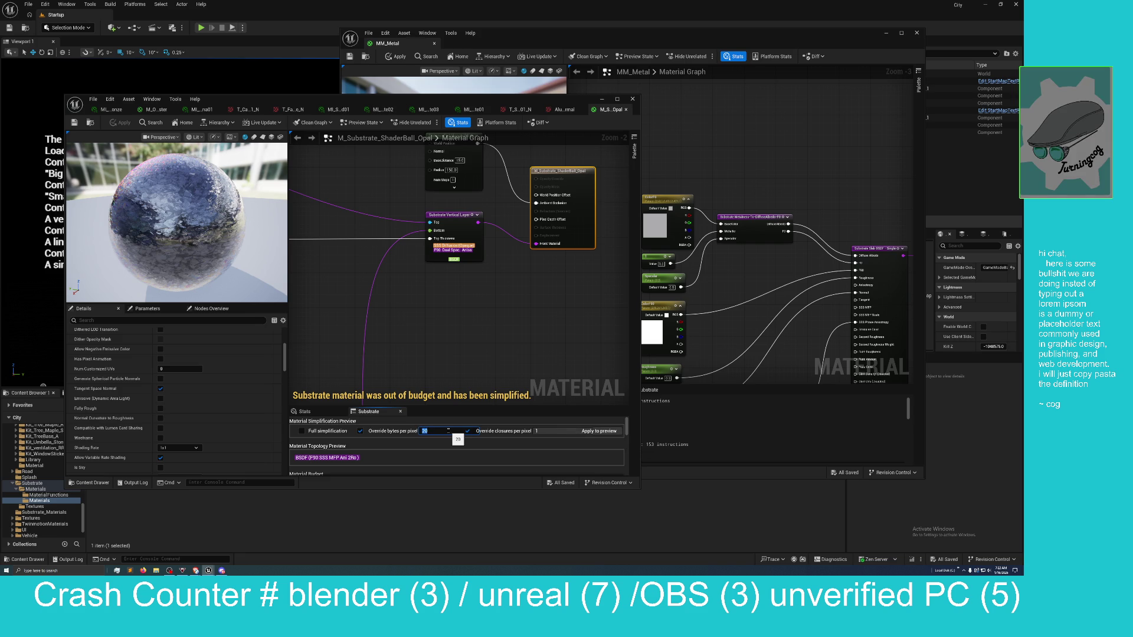
left_click(601, 431)
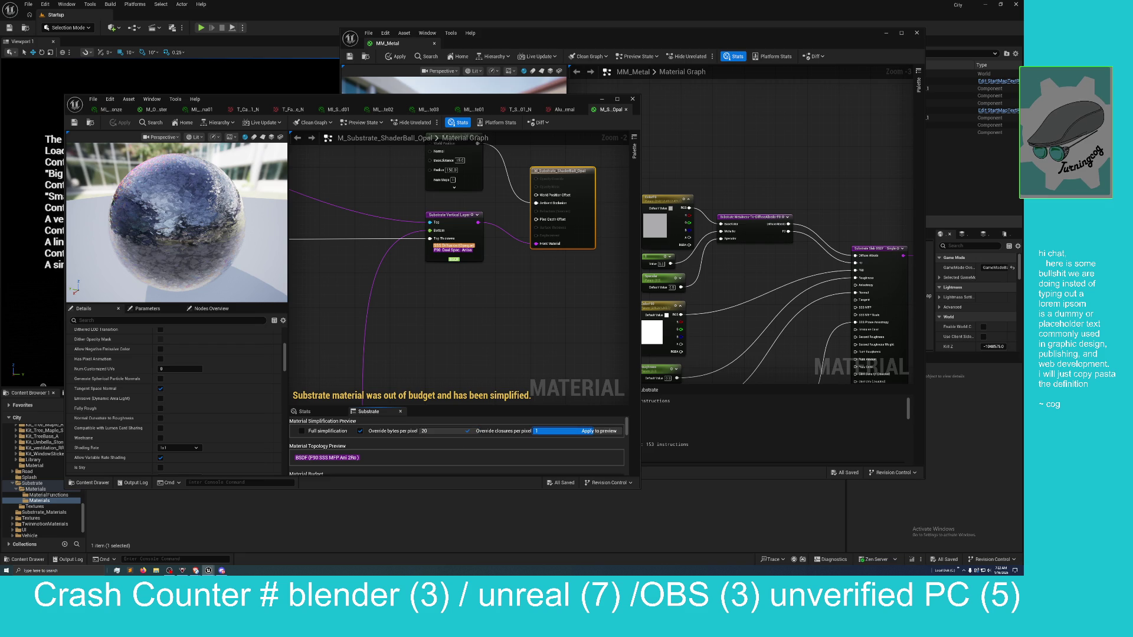
Enter 3 closures per pixel and apply the simplification to the preview sphere
left_click(545, 431)
type("3")
left_click(600, 432)
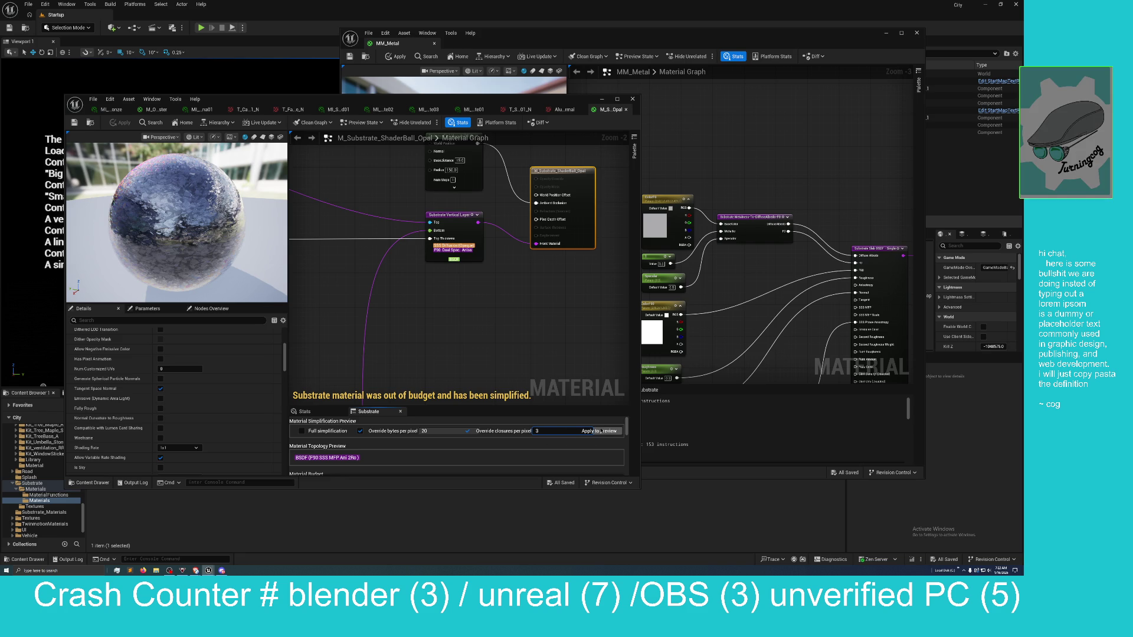
left_click(600, 432)
left_click_drag(477, 333, 487, 338)
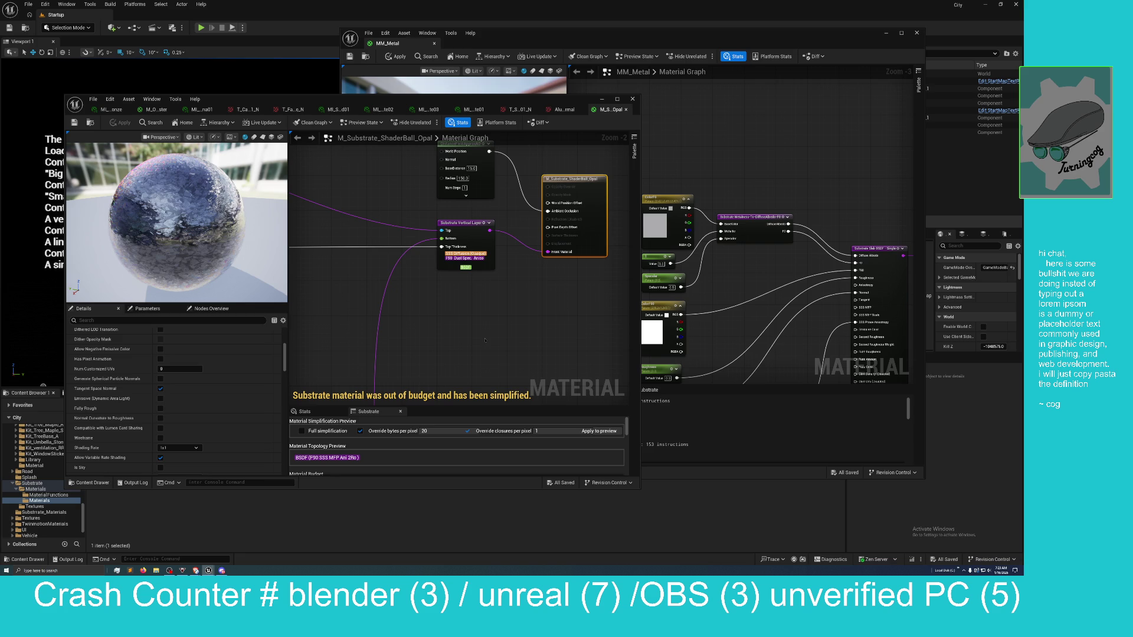
scroll(431, 326, "down", 3)
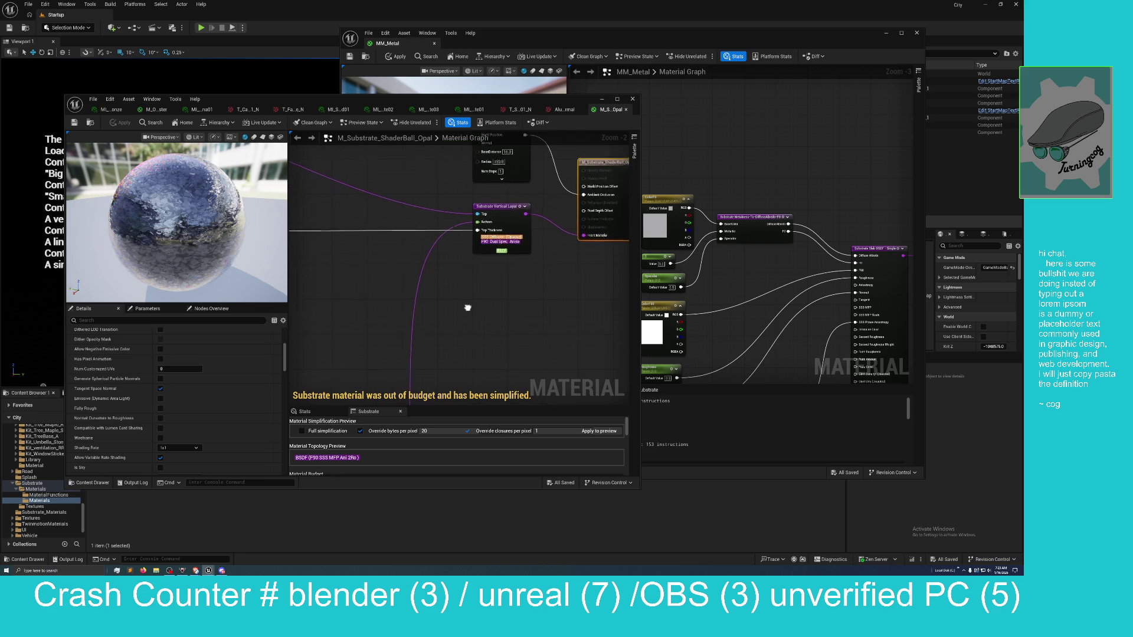
scroll(479, 329, "up", 1)
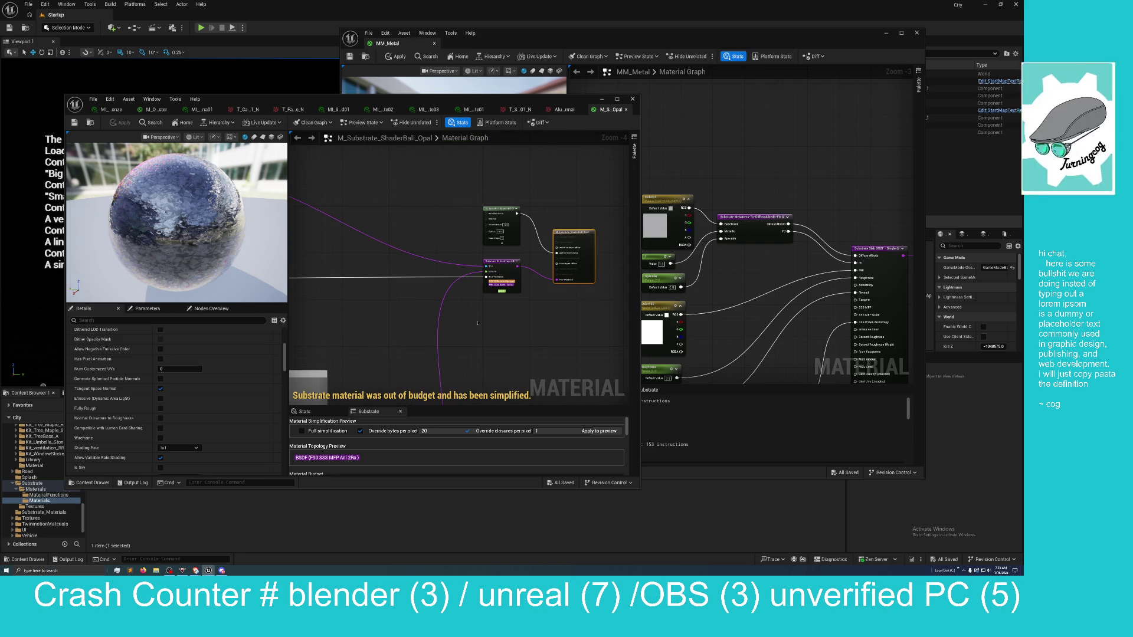
mouse_move(477, 324)
left_mouse_down()
mouse_move(481, 294)
mouse_move(472, 299)
left_mouse_up()
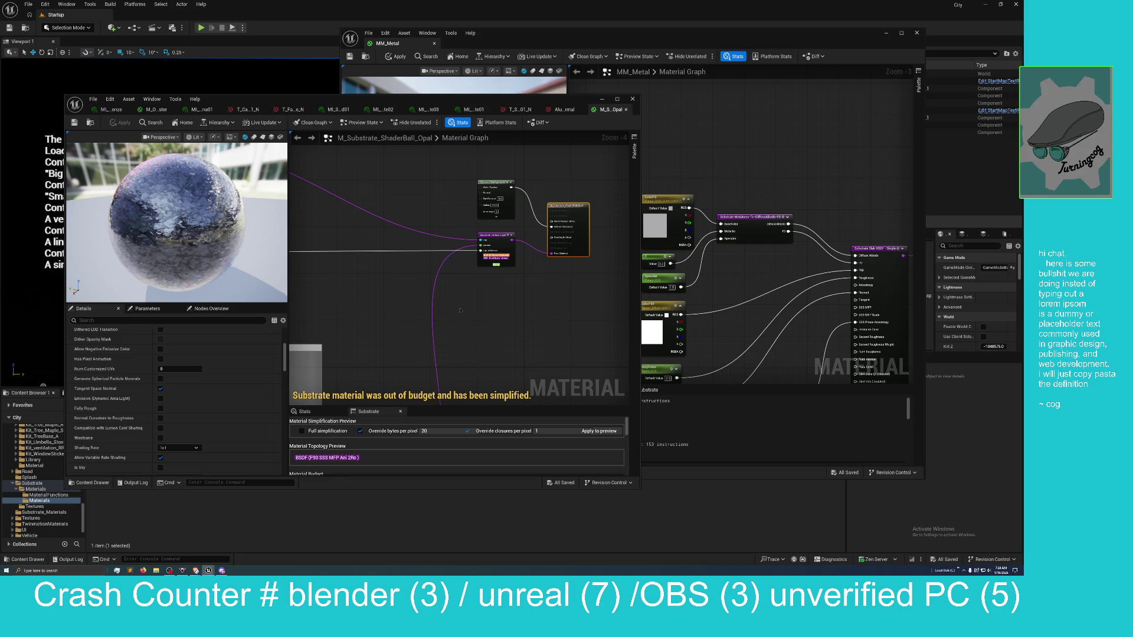
scroll(614, 224, "down", 2)
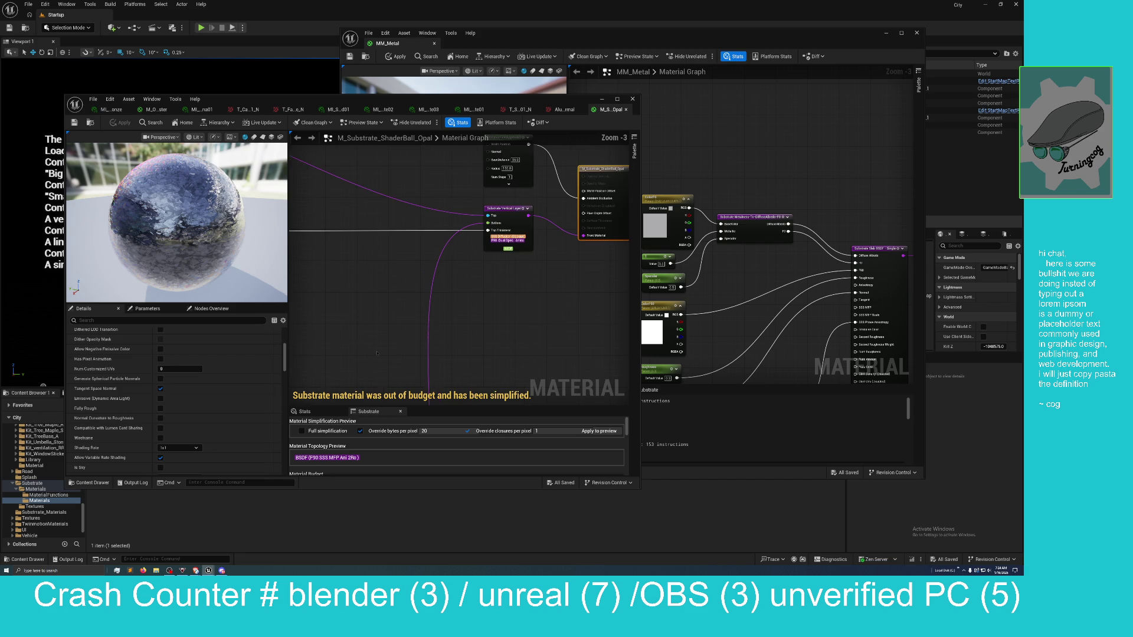
scroll(613, 224, "up", 2)
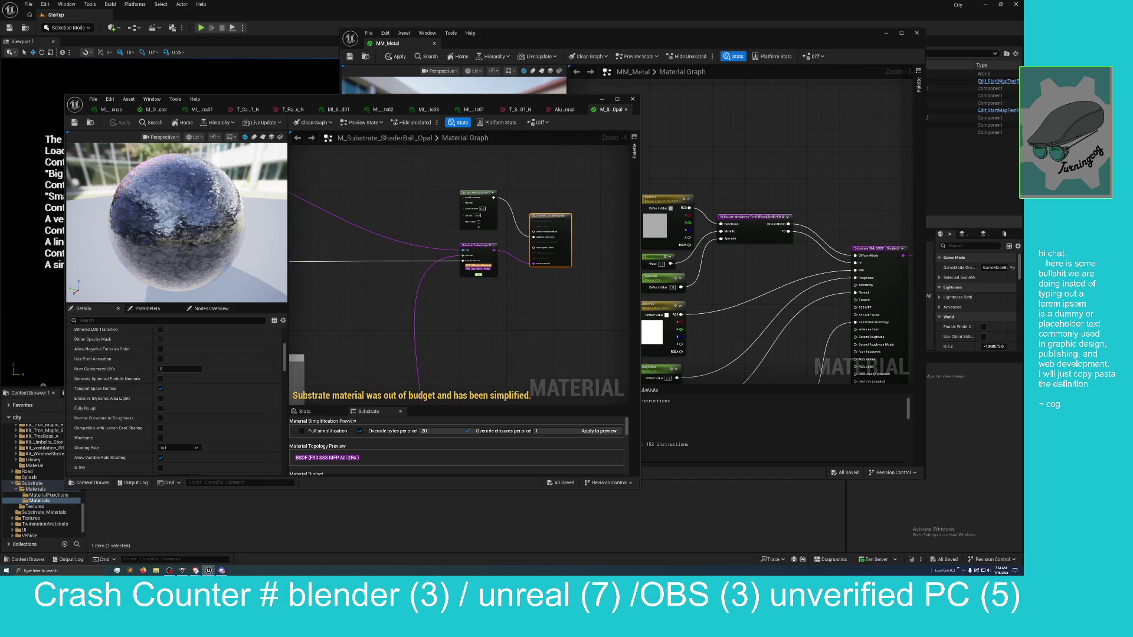
Show the Stats tab and scroll through instruction counts, texture samplers and interpolators
left_click(332, 412)
scroll(373, 425, "down", 5)
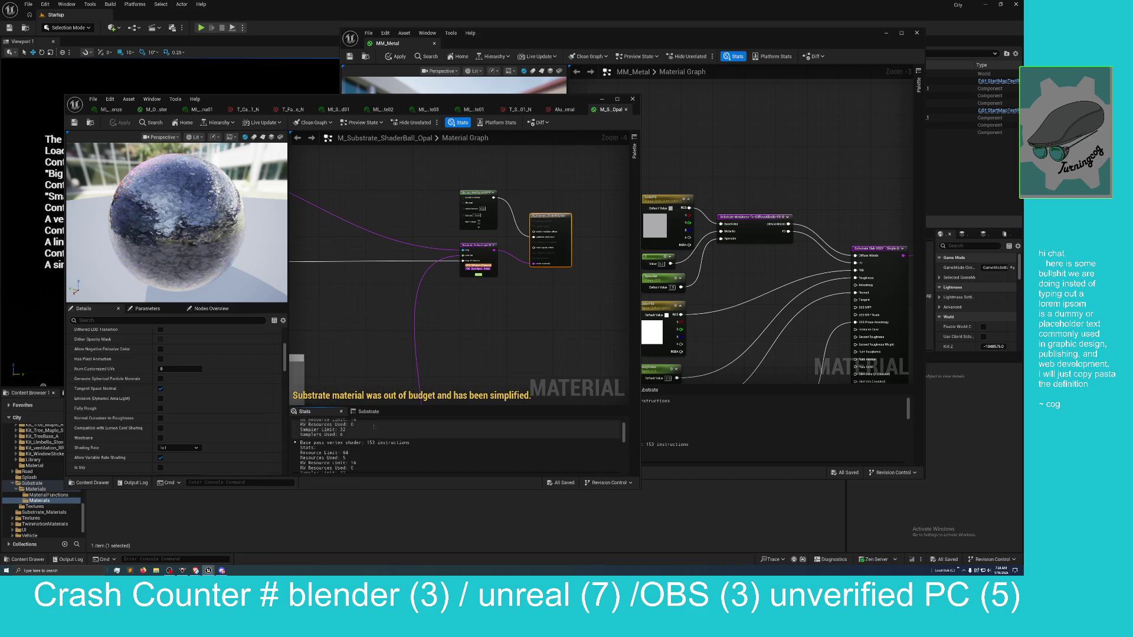
scroll(373, 426, "up", 5)
scroll(366, 446, "up", 3)
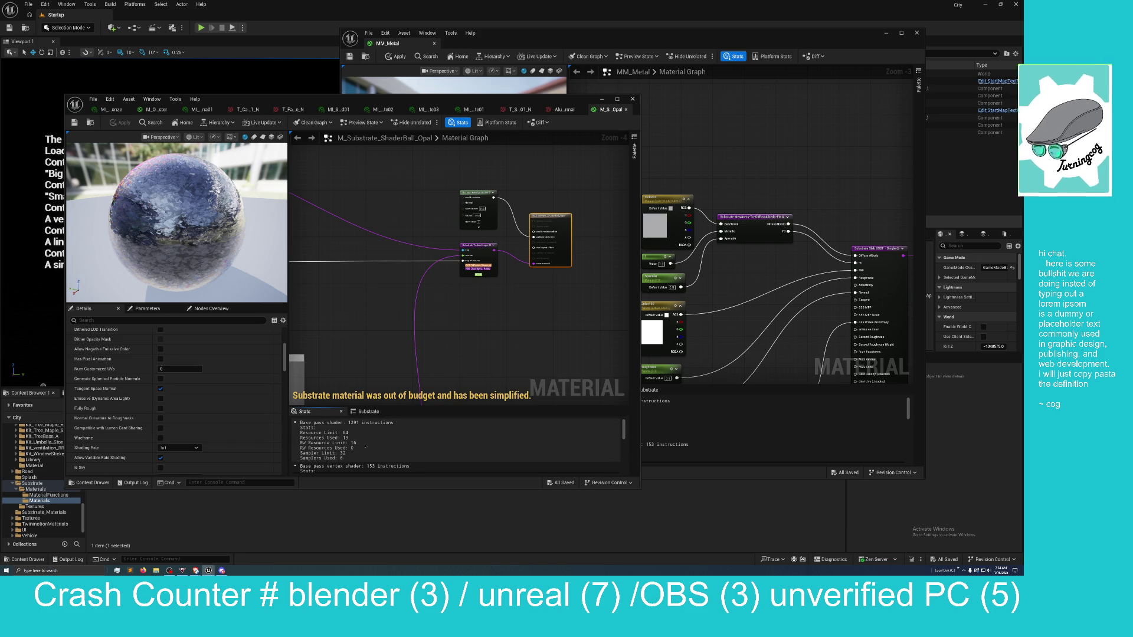
scroll(366, 447, "down", 5)
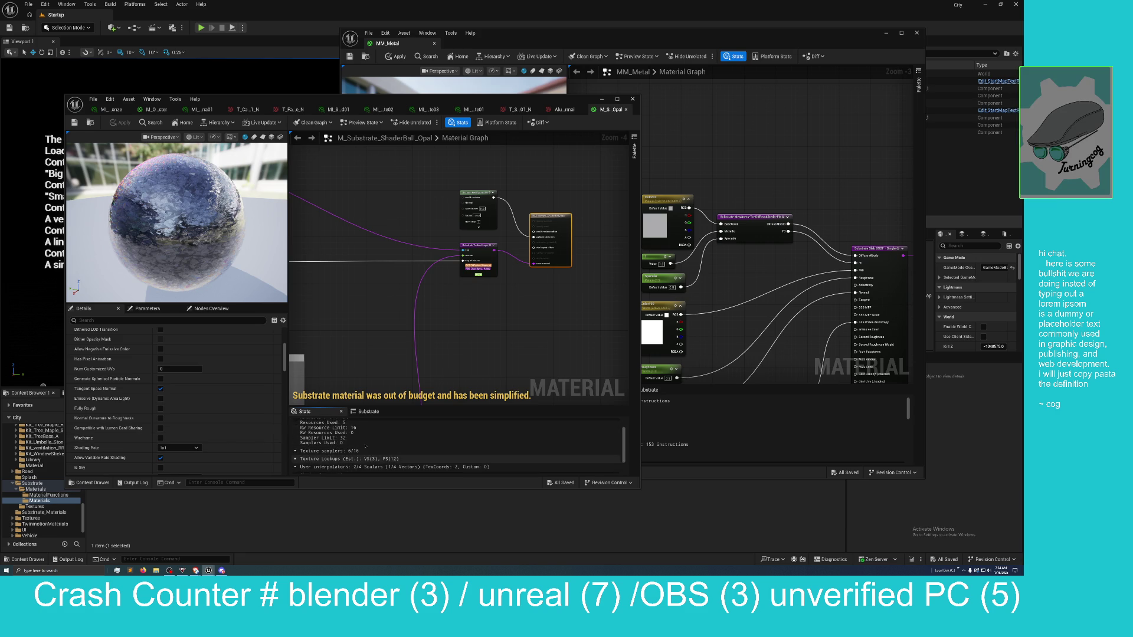
scroll(192, 349, "up", 10)
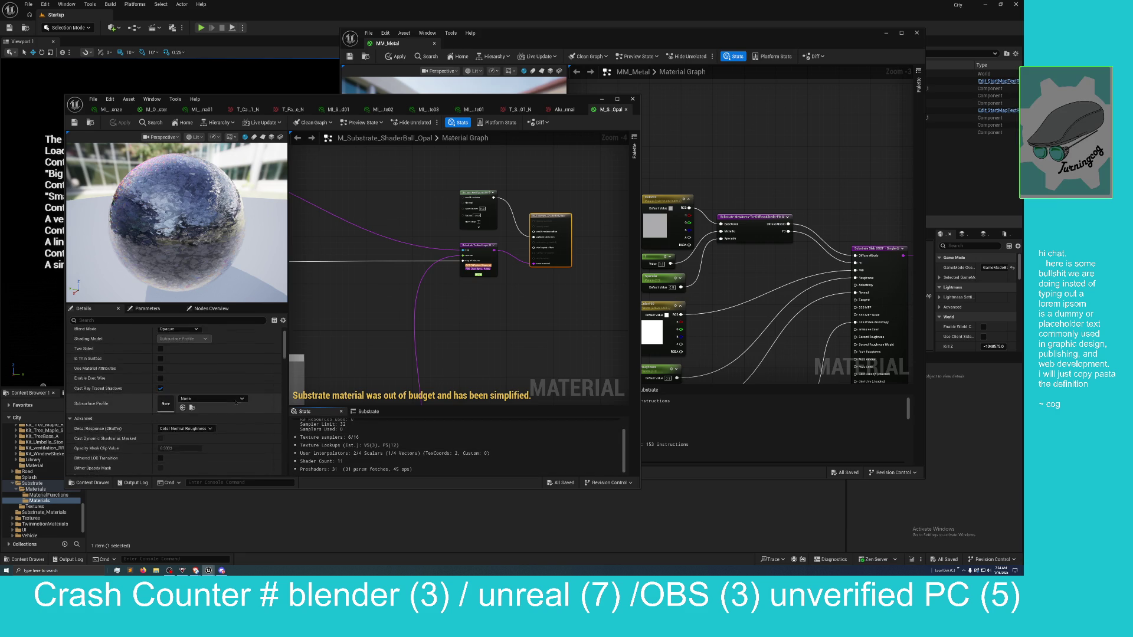
Check the Blend Mode options, keeping Opaque, and scroll down the Details panel
left_click(182, 352)
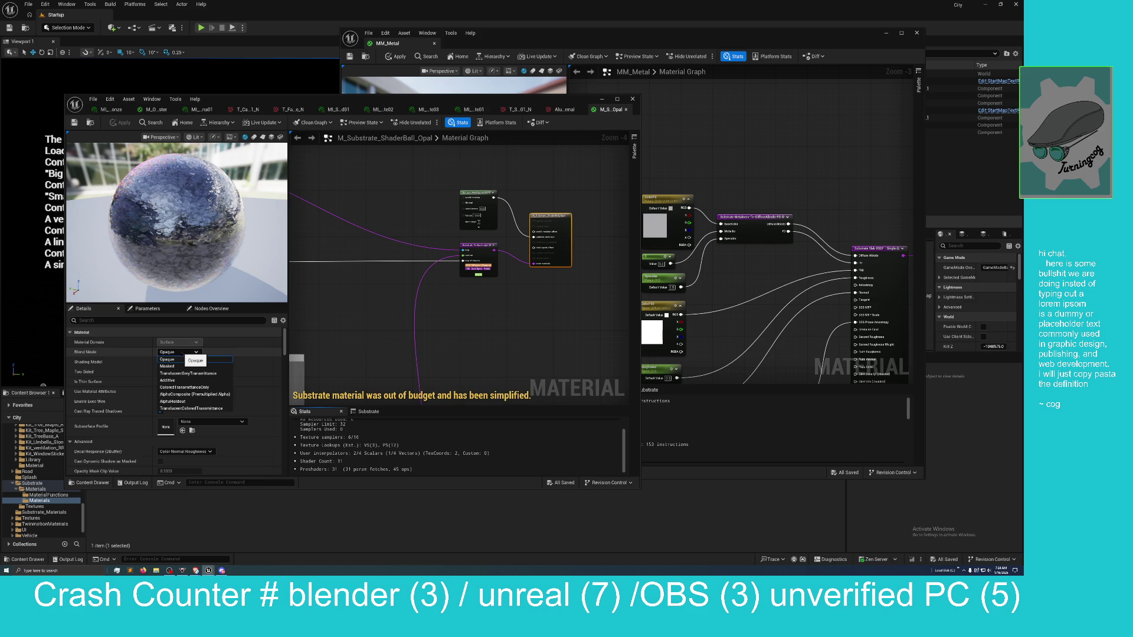
left_click(183, 359)
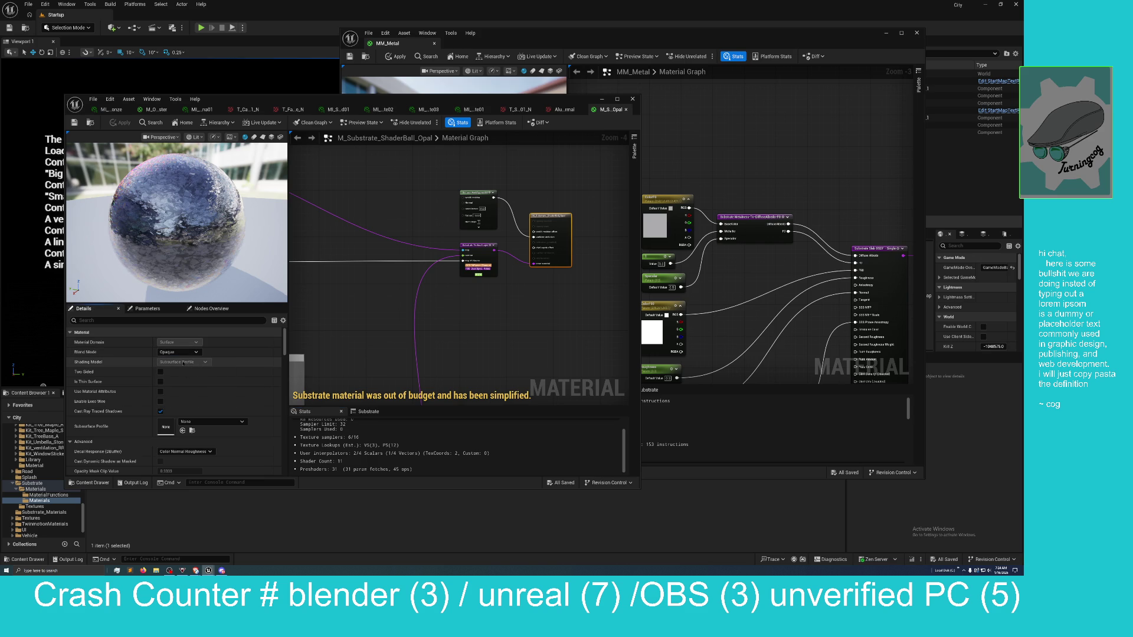
scroll(165, 389, "down", 3)
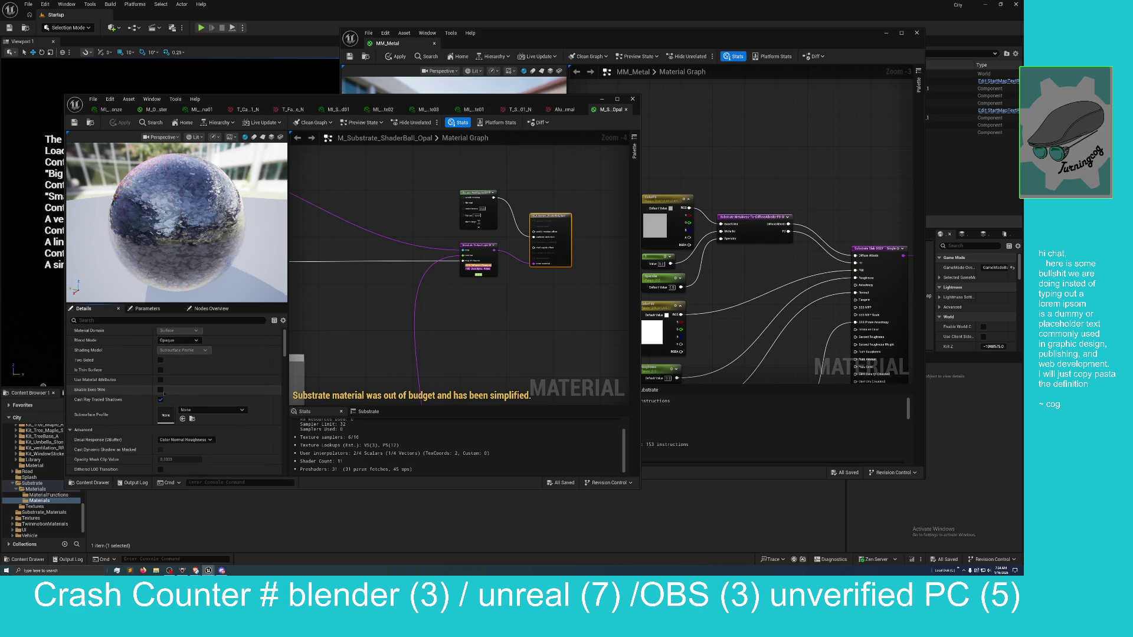
scroll(173, 391, "down", 1)
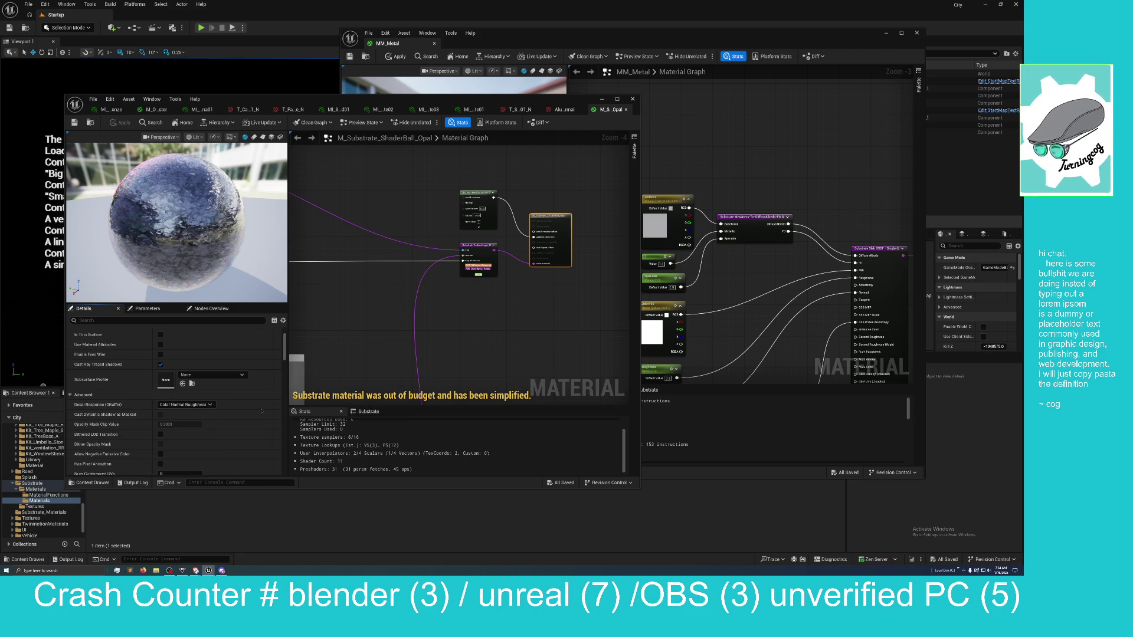
scroll(175, 428, "down", 3)
scroll(174, 429, "down", 2)
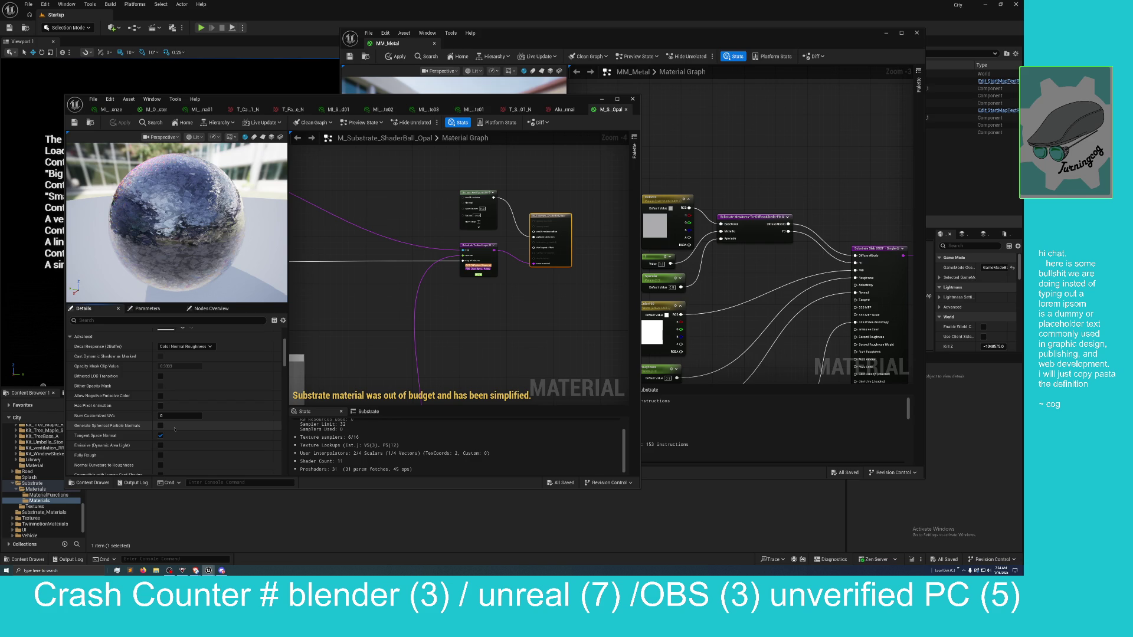
scroll(175, 429, "down", 1)
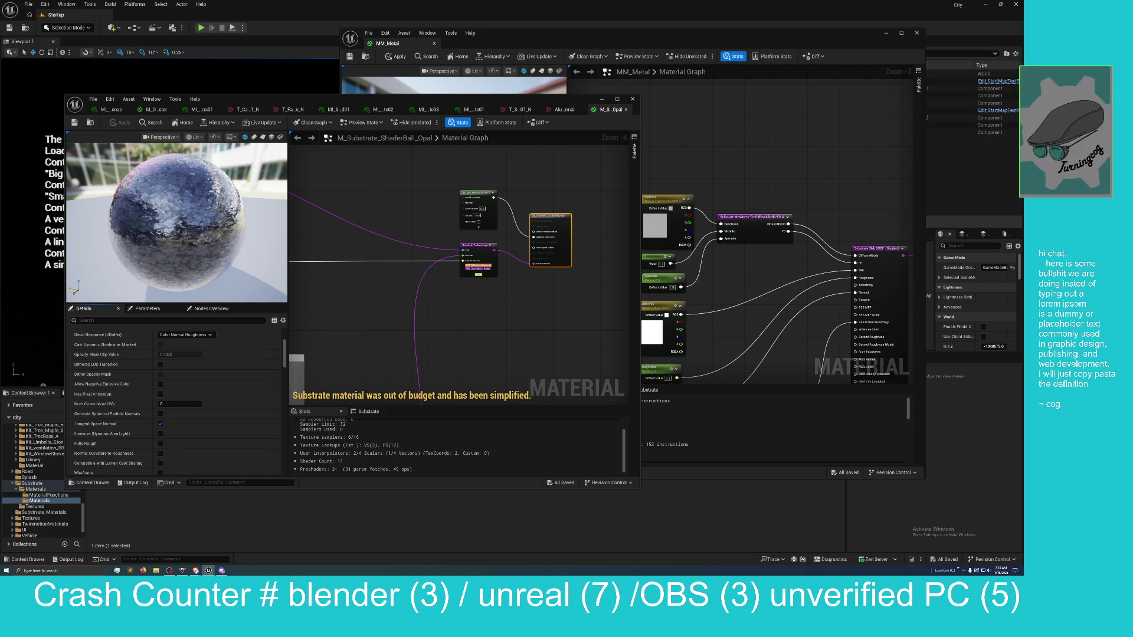
In Discord's video-game-assets channel, view the lit chandelier photo, then open the wireframe render full size
left_click(221, 570)
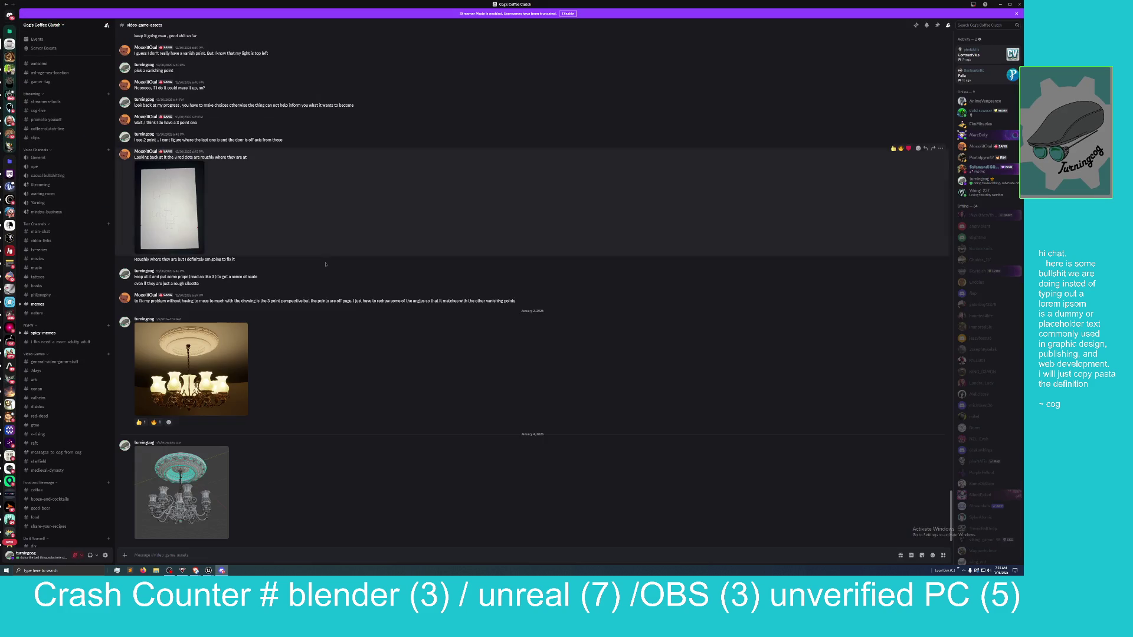
left_click(239, 386)
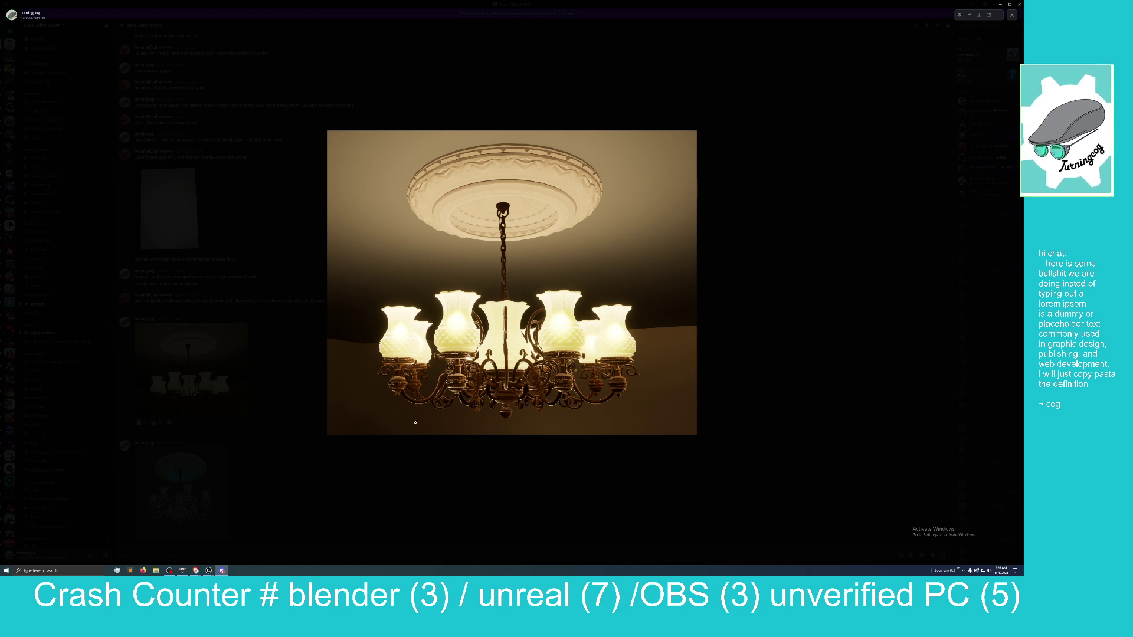
left_click(731, 337)
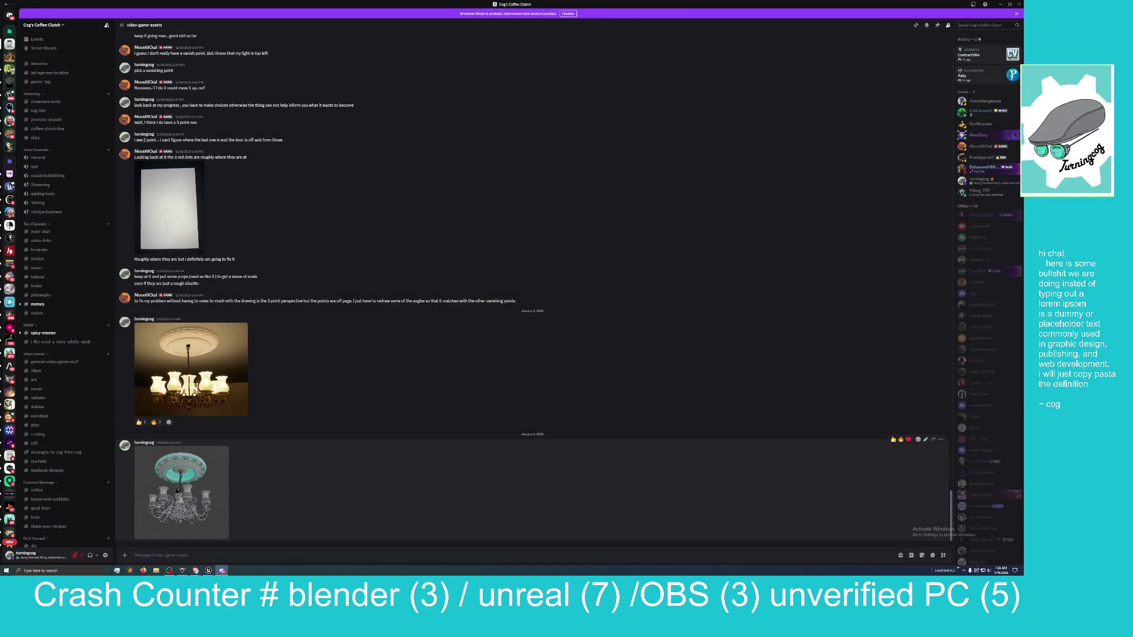
left_click(195, 495)
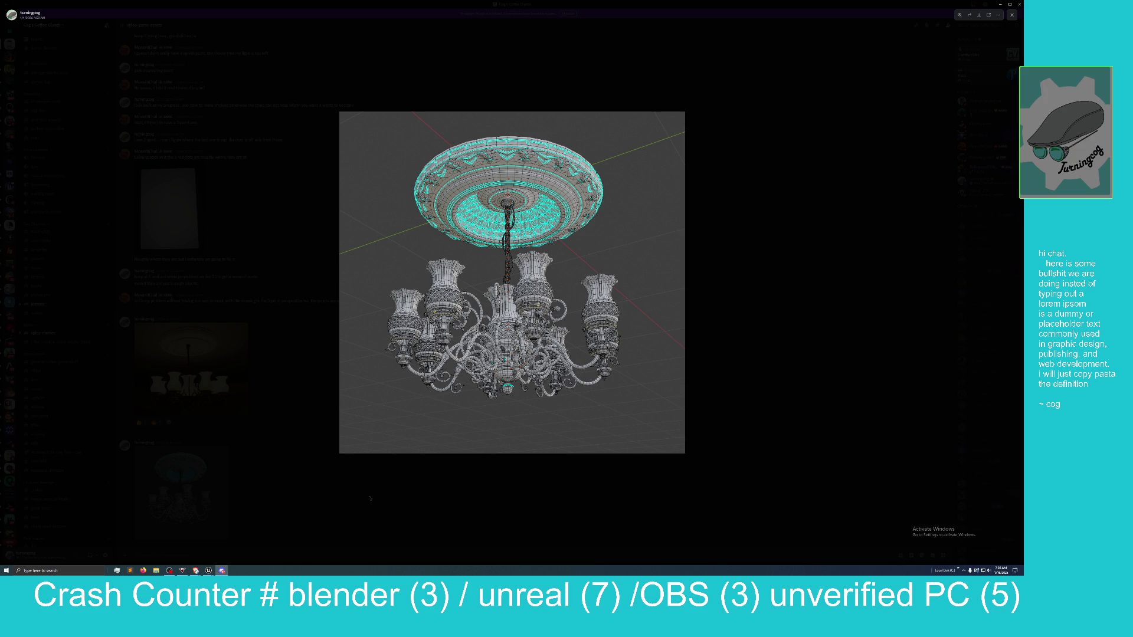